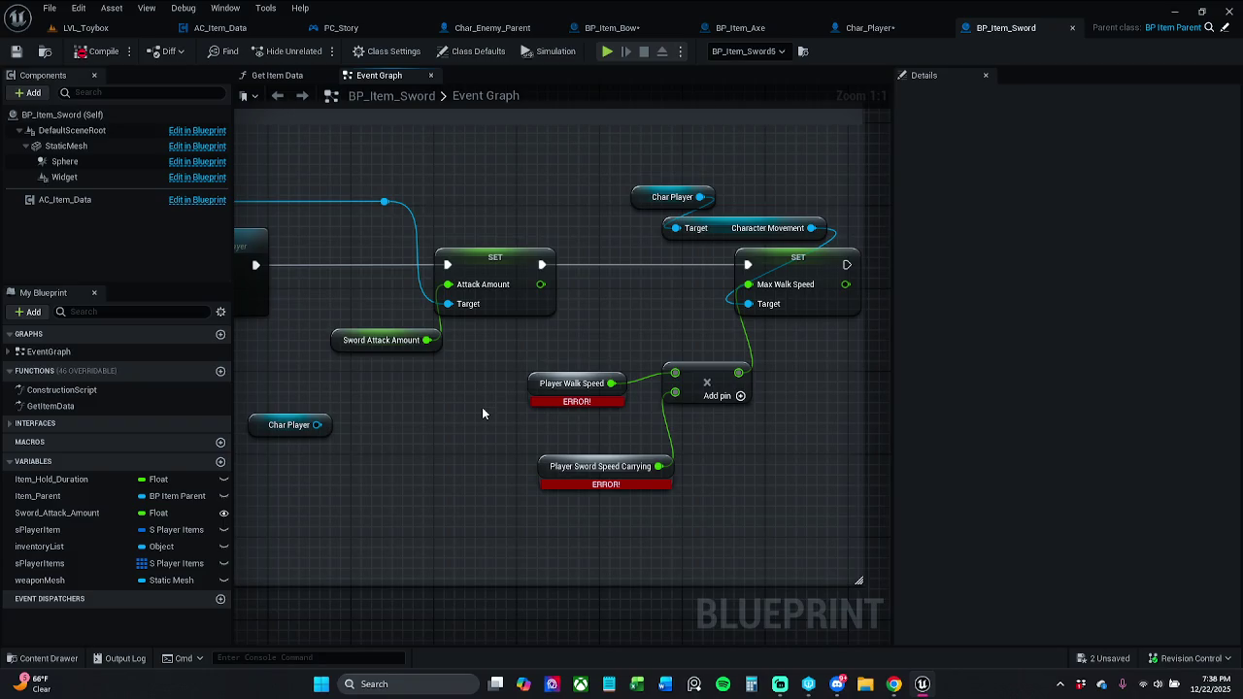
Add a Get Max Walk Speed node from the Character Movement output.
{"action": "scroll", "coordinate": [484, 414], "scroll_direction": "down", "scroll_amount": 1}
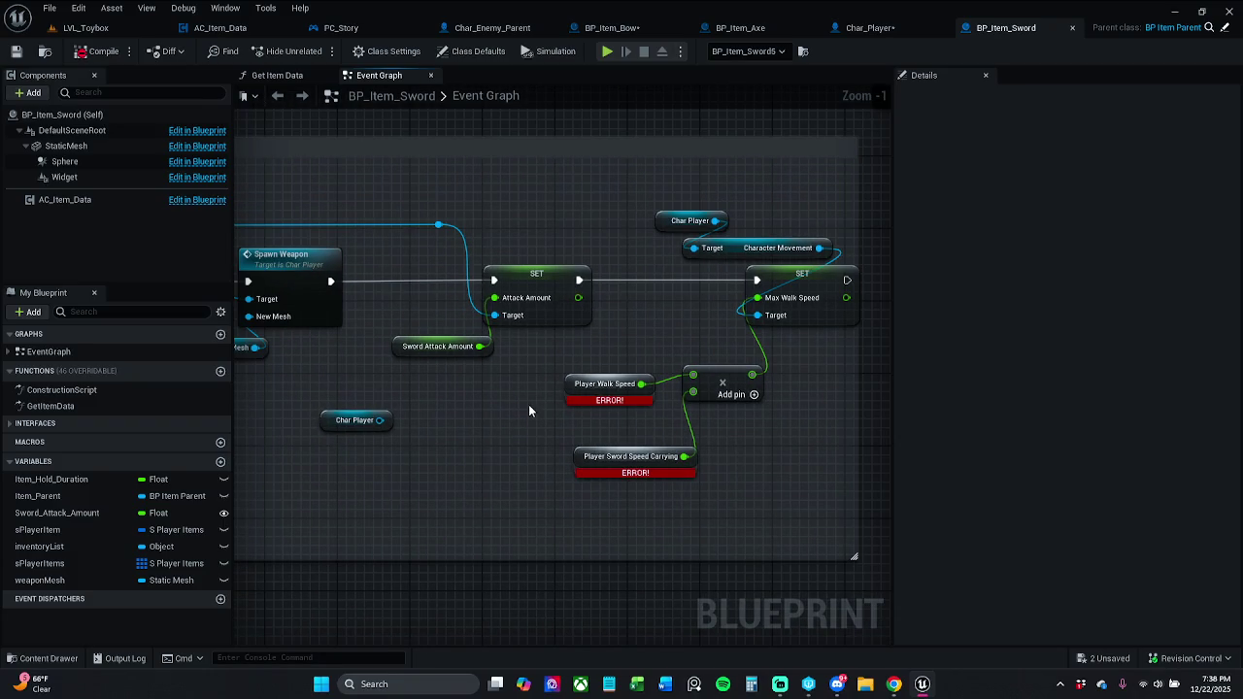
{"action": "mouse_move", "coordinate": [820, 249]}
{"action": "left_mouse_down"}
{"action": "mouse_move", "coordinate": [785, 379]}
{"action": "mouse_move", "coordinate": [753, 327]}
{"action": "mouse_move", "coordinate": [692, 325]}
{"action": "left_mouse_up"}
{"action": "type", "text": "get"}
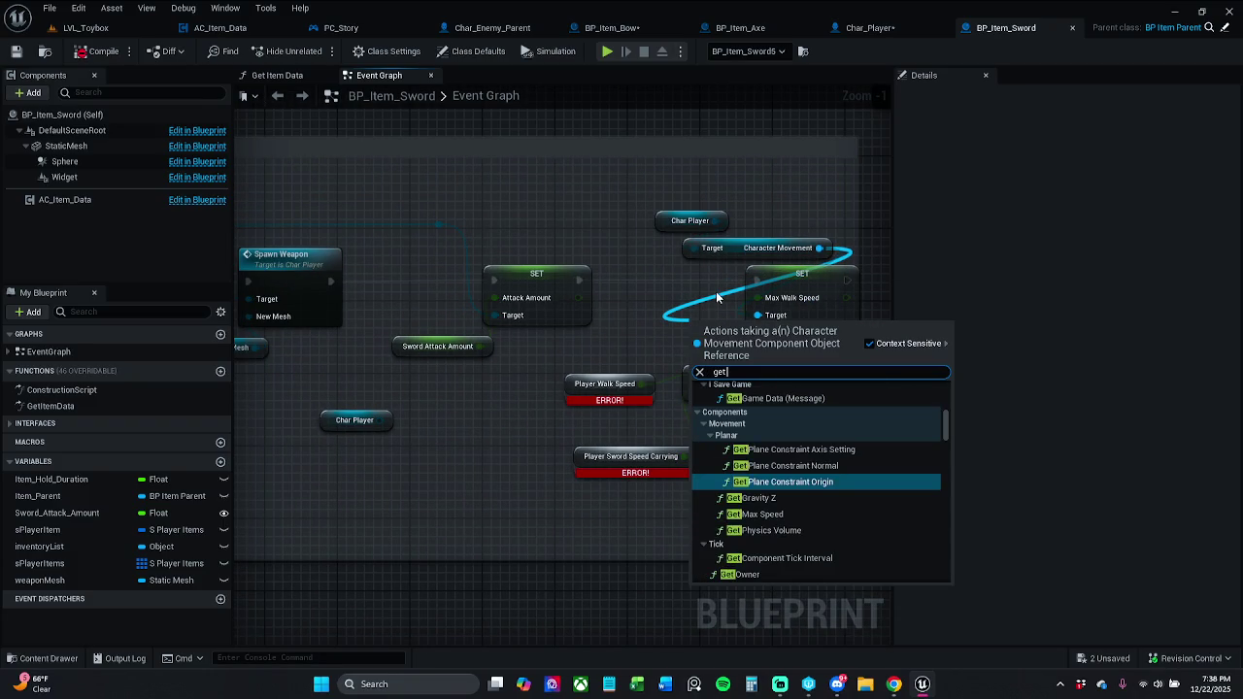
{"action": "type", "text": " max"}
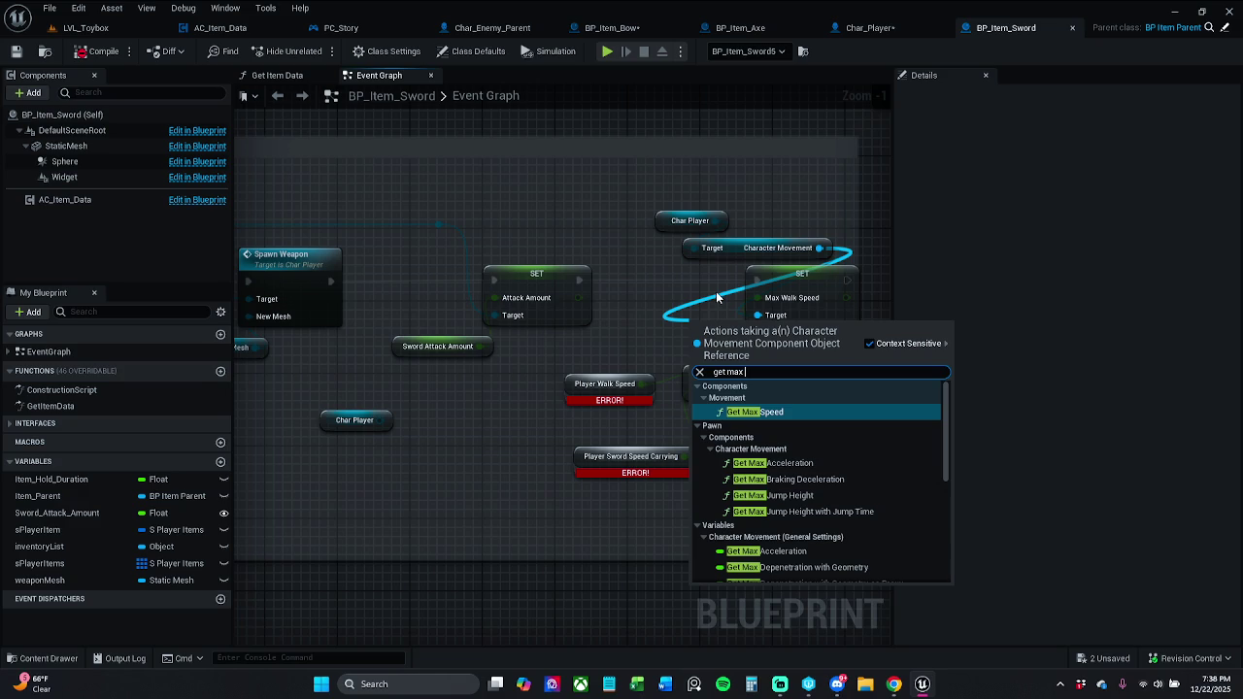
{"action": "type", "text": " walk"}
{"action": "key", "text": "Return"}
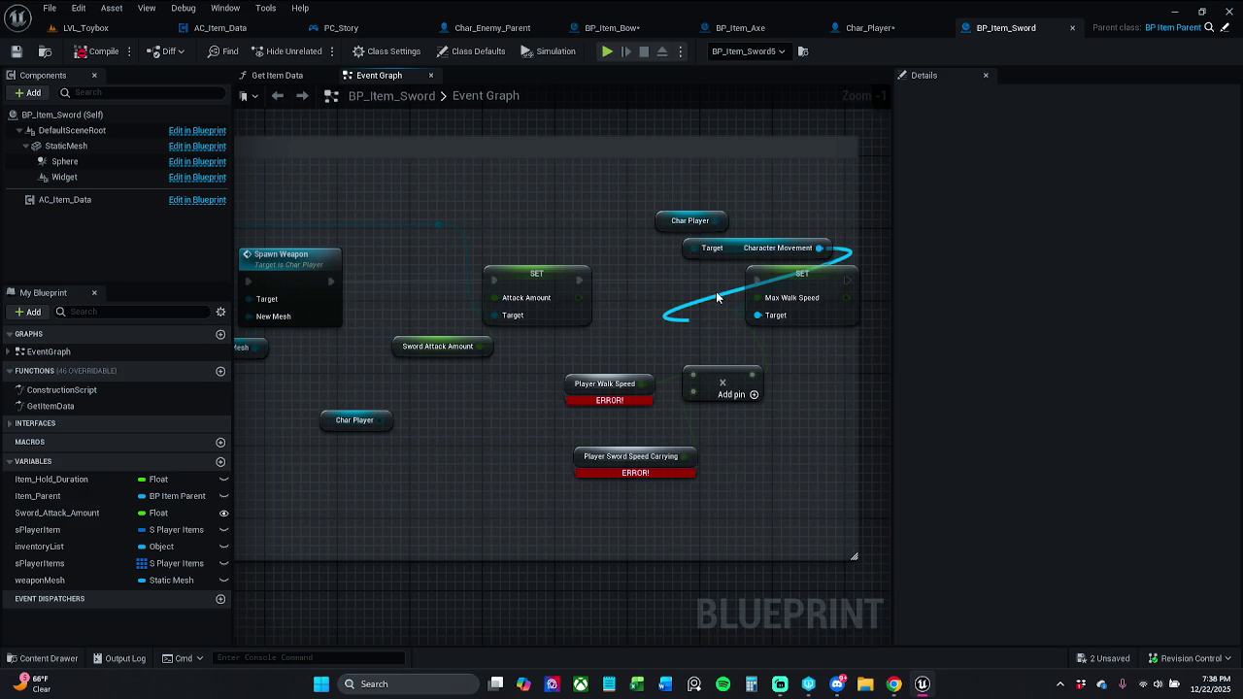
{"action": "mouse_move", "coordinate": [740, 331]}
{"action": "left_mouse_down"}
{"action": "mouse_move", "coordinate": [583, 442]}
{"action": "mouse_move", "coordinate": [505, 430]}
{"action": "left_mouse_up"}
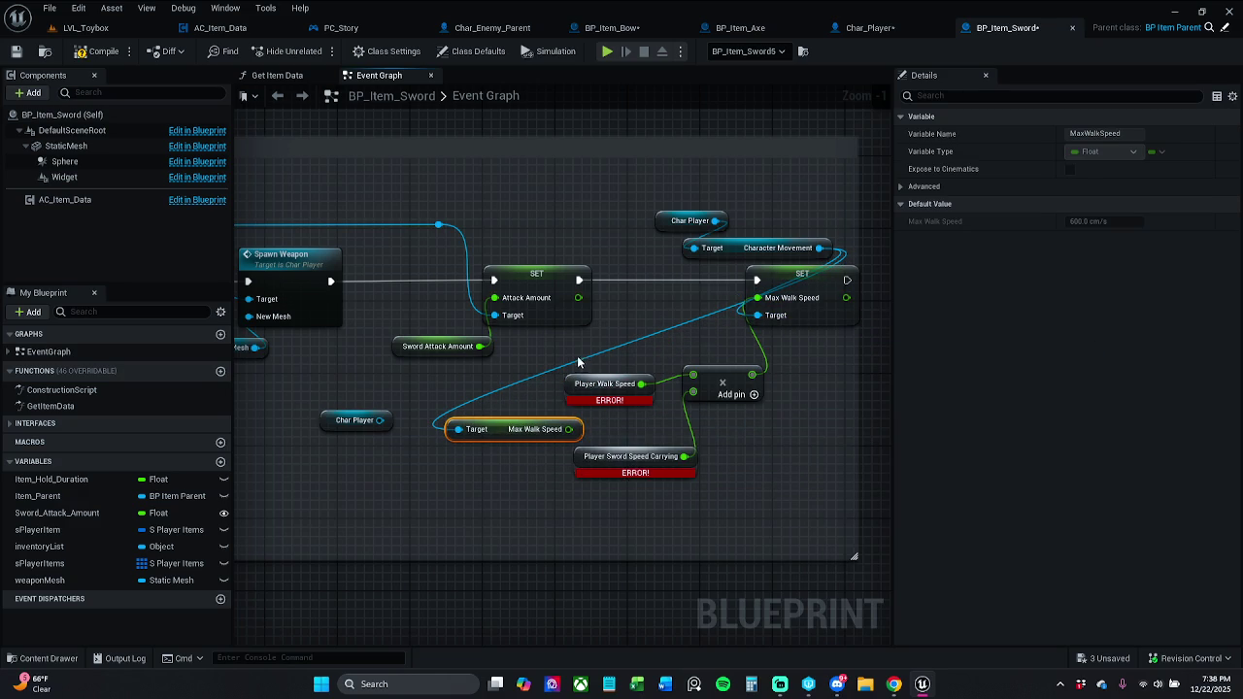
Delete the broken Player Walk Speed node and paste a second Character Movement getter.
{"action": "left_click", "coordinate": [620, 385]}
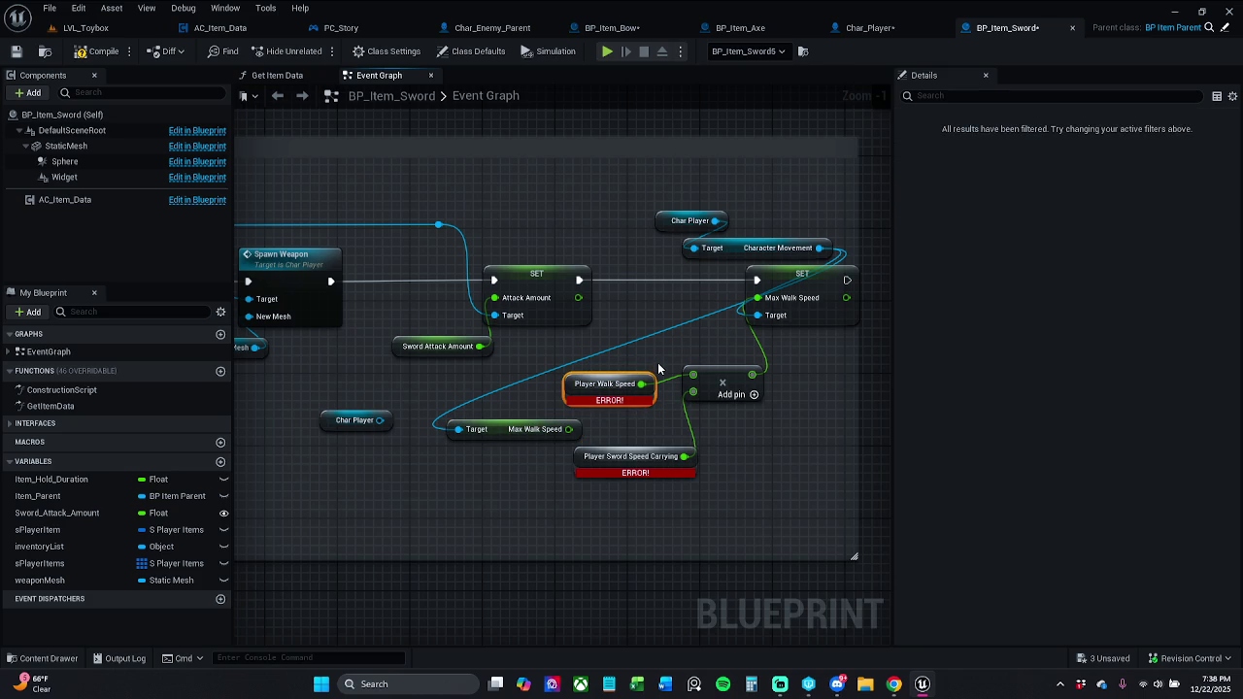
{"action": "key", "text": "Delete"}
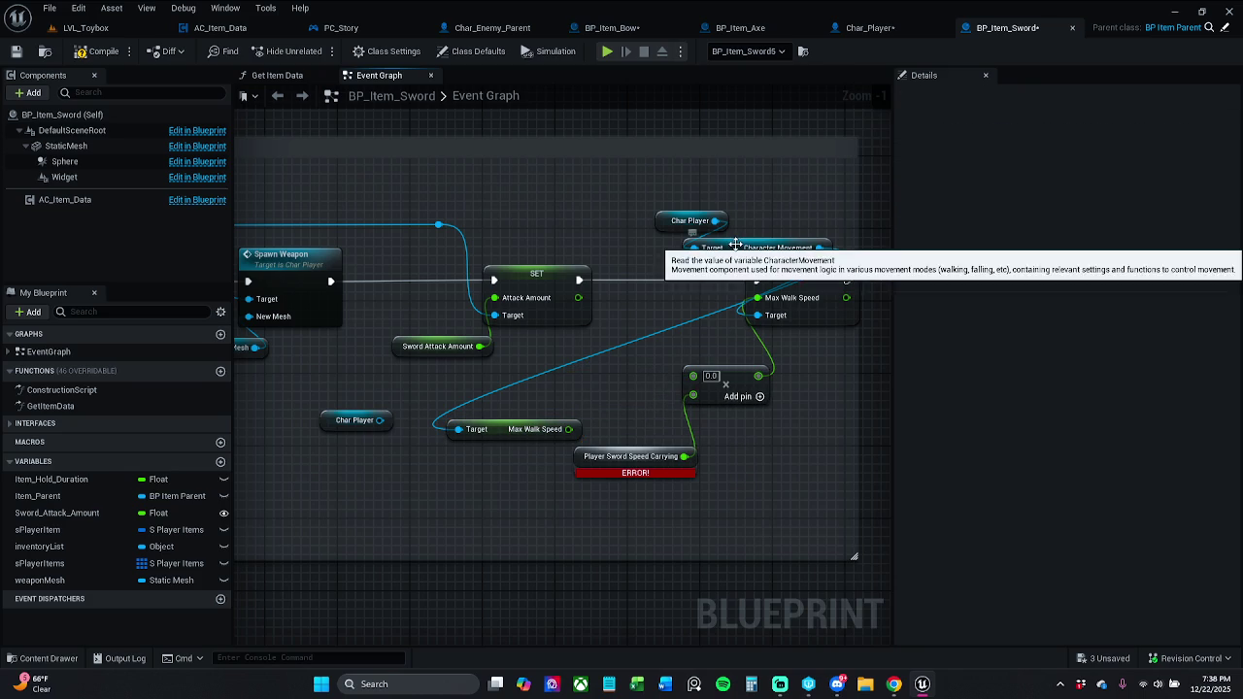
{"action": "left_click", "coordinate": [736, 244]}
{"action": "key", "text": "ctrl+c"}
{"action": "key", "text": "ctrl+v"}
{"action": "mouse_move", "coordinate": [787, 375]}
{"action": "left_mouse_down"}
{"action": "mouse_move", "coordinate": [444, 512]}
{"action": "mouse_move", "coordinate": [418, 511]}
{"action": "left_mouse_up"}
Wire Char Player through Character Movement into Max Walk Speed and group the three getters.
{"action": "left_click", "coordinate": [408, 476]}
{"action": "mouse_move", "coordinate": [380, 420]}
{"action": "left_mouse_down"}
{"action": "mouse_move", "coordinate": [351, 524]}
{"action": "mouse_move", "coordinate": [353, 514]}
{"action": "left_mouse_up"}
{"action": "mouse_move", "coordinate": [474, 511]}
{"action": "left_mouse_down"}
{"action": "mouse_move", "coordinate": [458, 429]}
{"action": "mouse_move", "coordinate": [477, 539]}
{"action": "mouse_move", "coordinate": [397, 455]}
{"action": "left_mouse_up"}
{"action": "left_click_drag", "start_coordinate": [320, 402], "coordinate": [570, 485]}
{"action": "mouse_move", "coordinate": [490, 482]}
{"action": "left_mouse_down"}
{"action": "mouse_move", "coordinate": [472, 437]}
{"action": "mouse_move", "coordinate": [685, 427]}
{"action": "mouse_move", "coordinate": [692, 376]}
{"action": "left_mouse_up"}
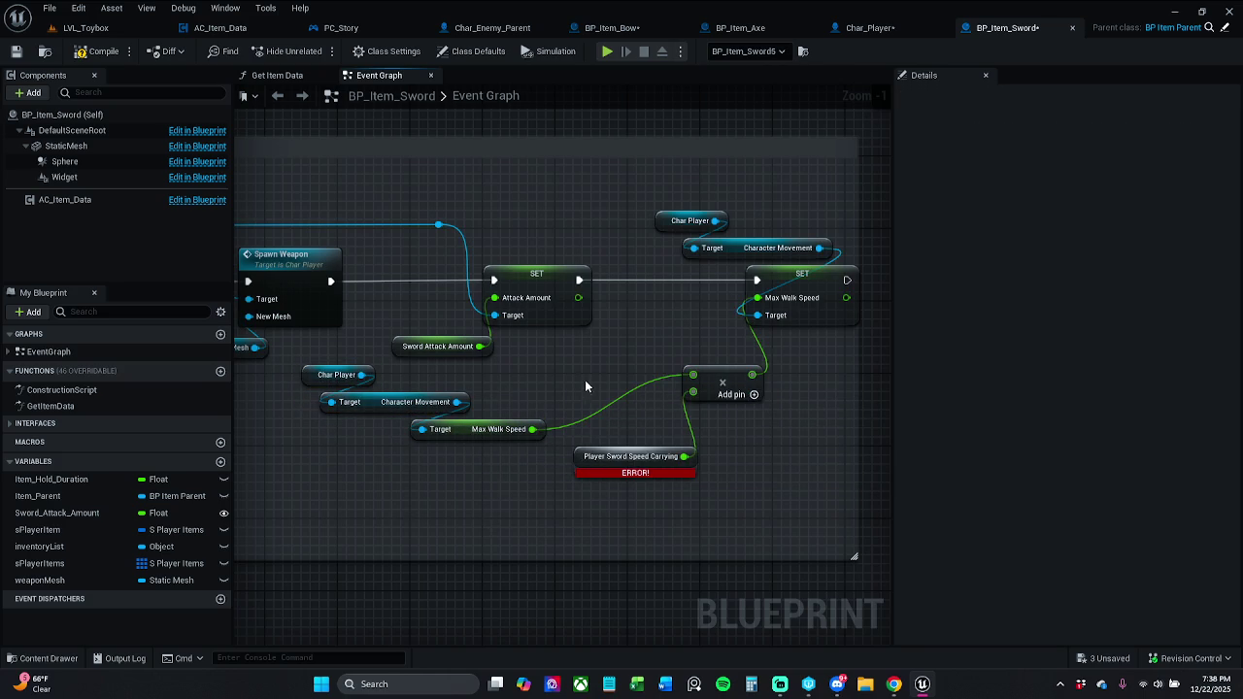
{"action": "mouse_move", "coordinate": [361, 375]}
{"action": "left_mouse_down"}
{"action": "mouse_move", "coordinate": [434, 398]}
{"action": "mouse_move", "coordinate": [436, 495]}
{"action": "left_mouse_up"}
Add Char Player's Get Player Sword Speed Carrying node and wire it into the multiply.
{"action": "type", "text": "get playu"}
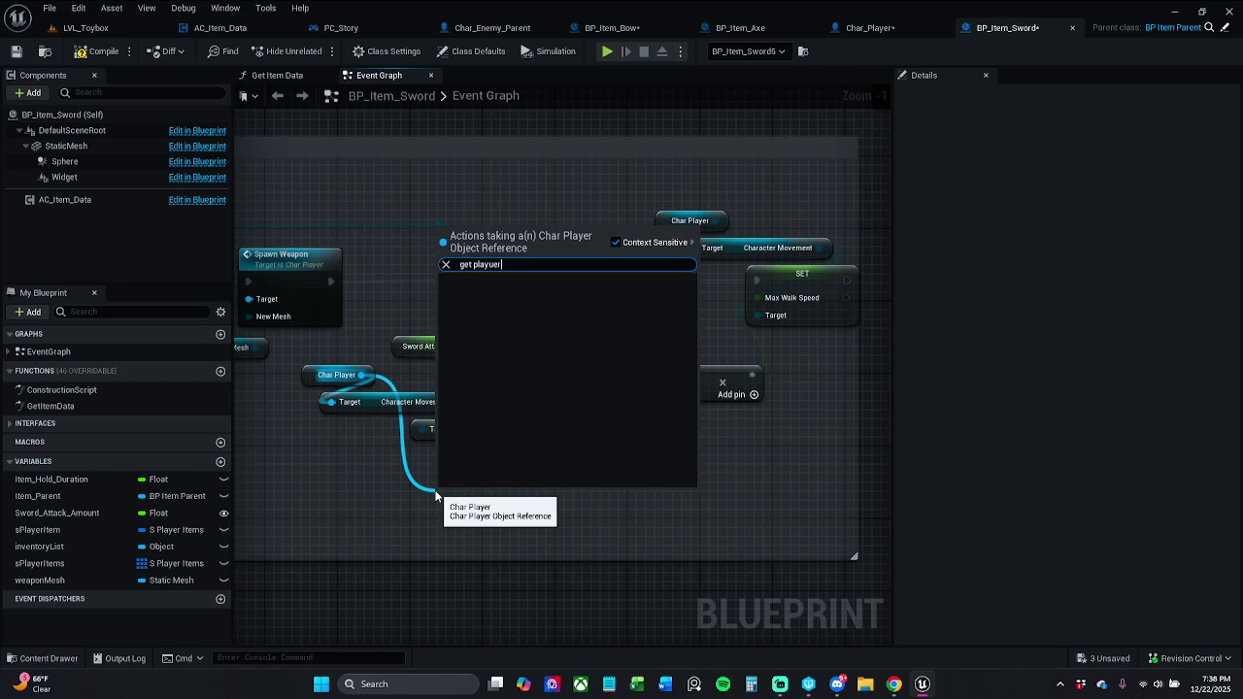
{"action": "key", "text": "BackSpace"}
{"action": "type", "text": "er"}
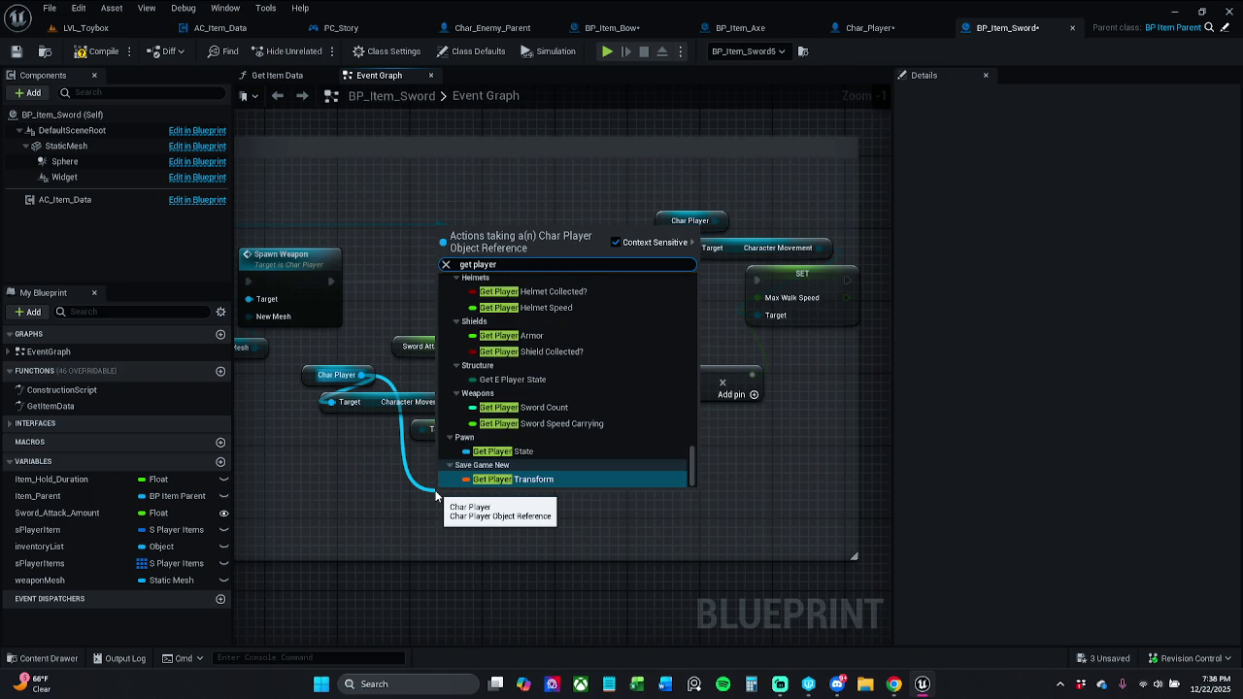
{"action": "type", "text": "S"}
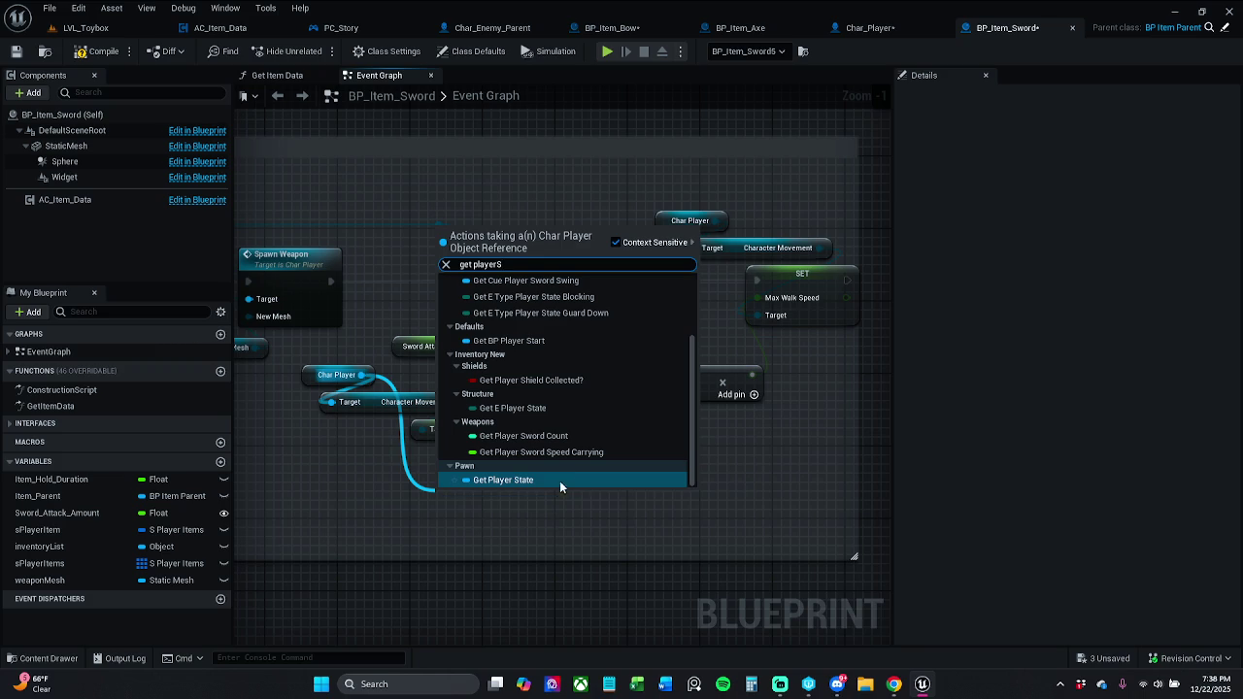
{"action": "left_click", "coordinate": [615, 457]}
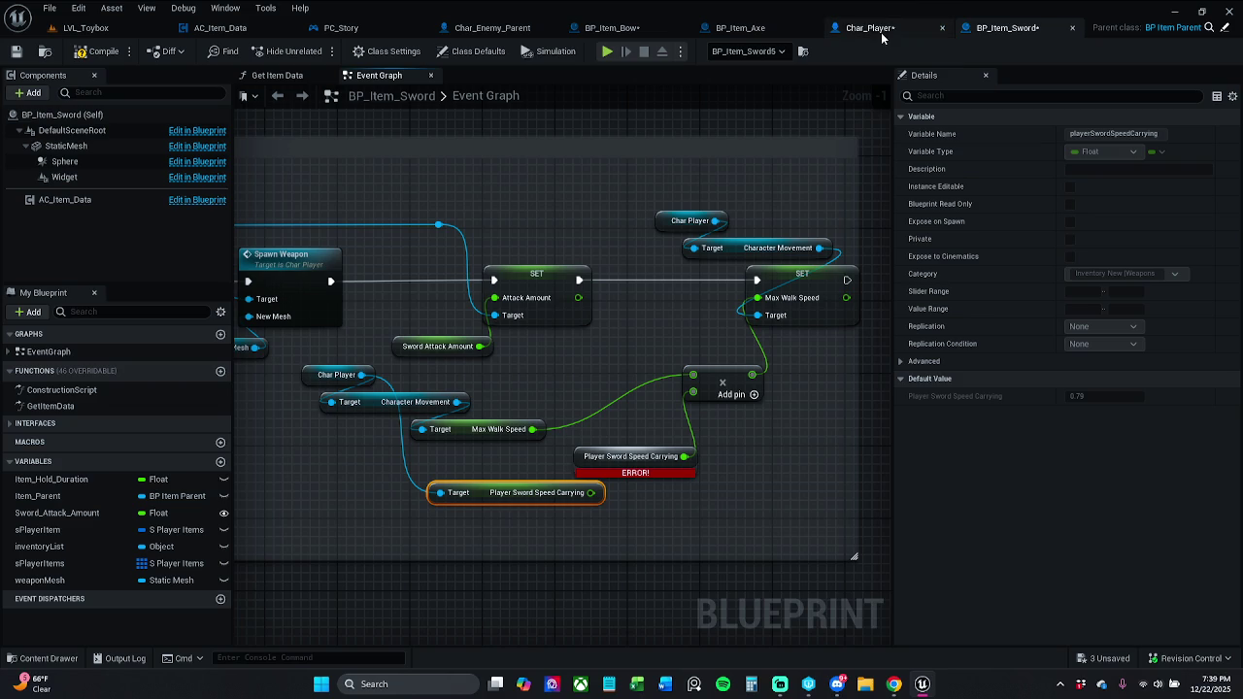
{"action": "mouse_move", "coordinate": [591, 492]}
{"action": "left_mouse_down"}
{"action": "mouse_move", "coordinate": [674, 401]}
{"action": "mouse_move", "coordinate": [695, 402]}
{"action": "left_mouse_up"}
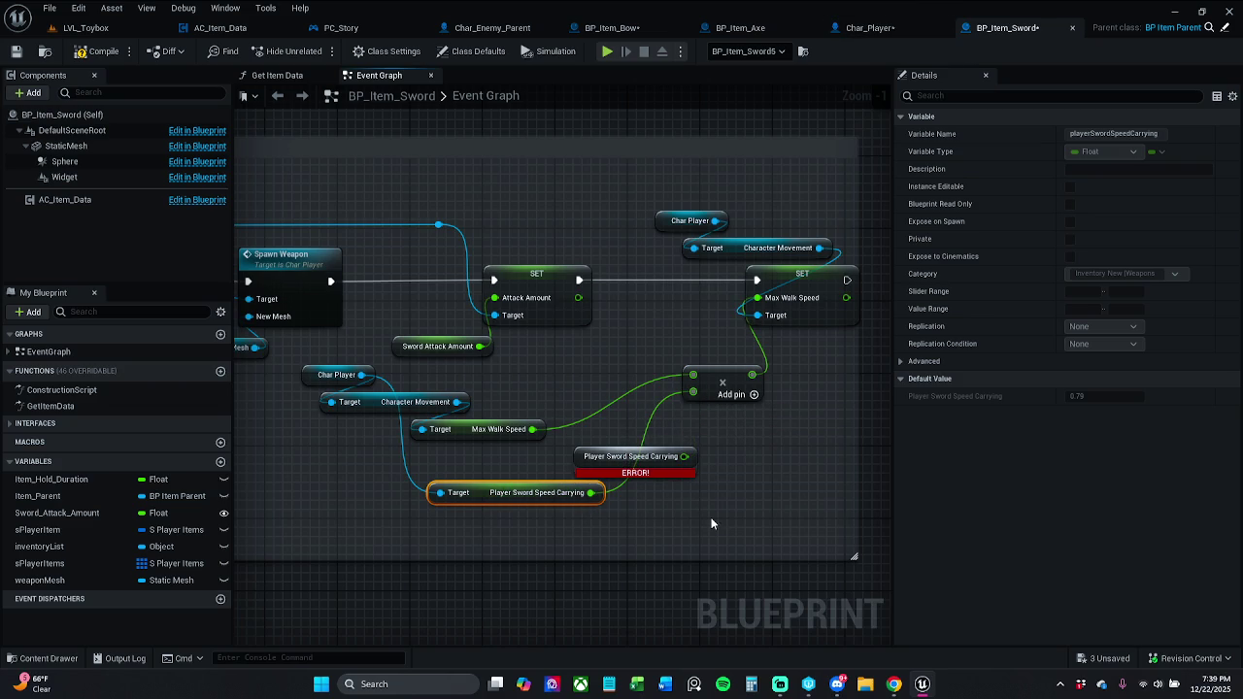
Rearrange the getters and delete the broken Player Sword Speed Carrying node.
{"action": "left_click_drag", "start_coordinate": [459, 433], "coordinate": [567, 389]}
{"action": "left_click_drag", "start_coordinate": [317, 380], "coordinate": [305, 453]}
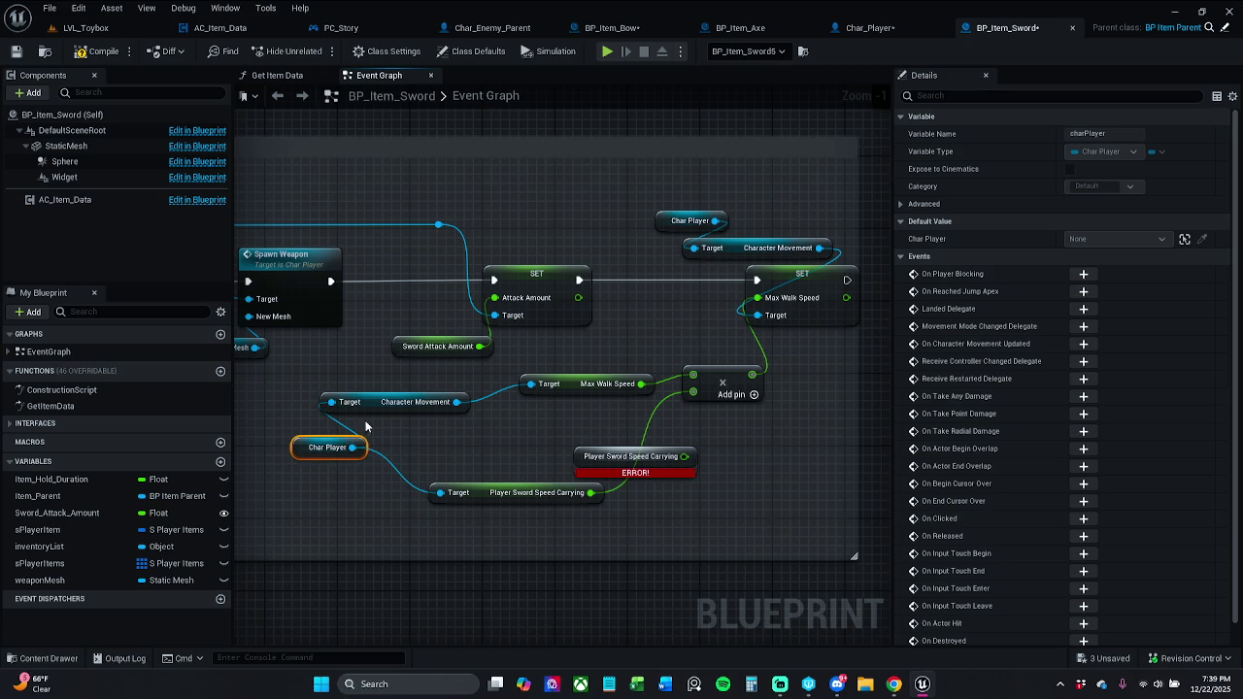
{"action": "left_click_drag", "start_coordinate": [369, 410], "coordinate": [424, 410]}
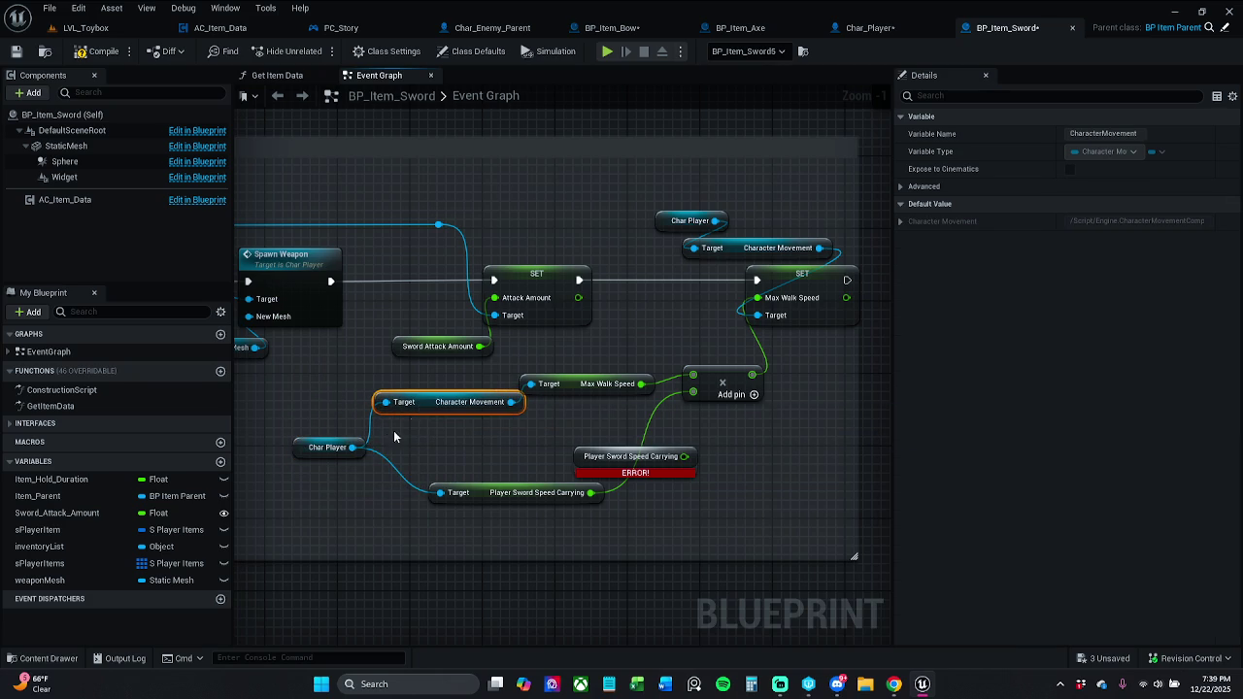
{"action": "left_click_drag", "start_coordinate": [305, 449], "coordinate": [323, 433]}
{"action": "left_click", "coordinate": [625, 464]}
{"action": "key", "text": "Delete"}
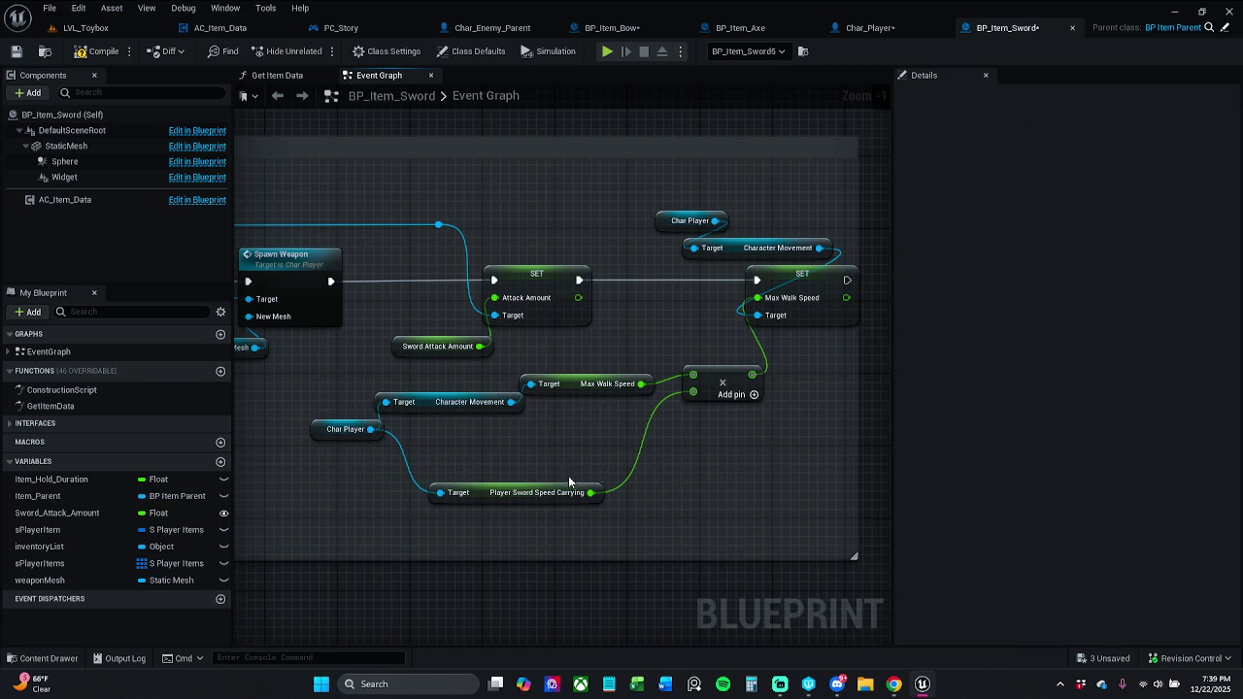
{"action": "mouse_move", "coordinate": [499, 492]}
{"action": "left_mouse_down"}
{"action": "mouse_move", "coordinate": [480, 475]}
{"action": "mouse_move", "coordinate": [489, 465]}
{"action": "left_mouse_up"}
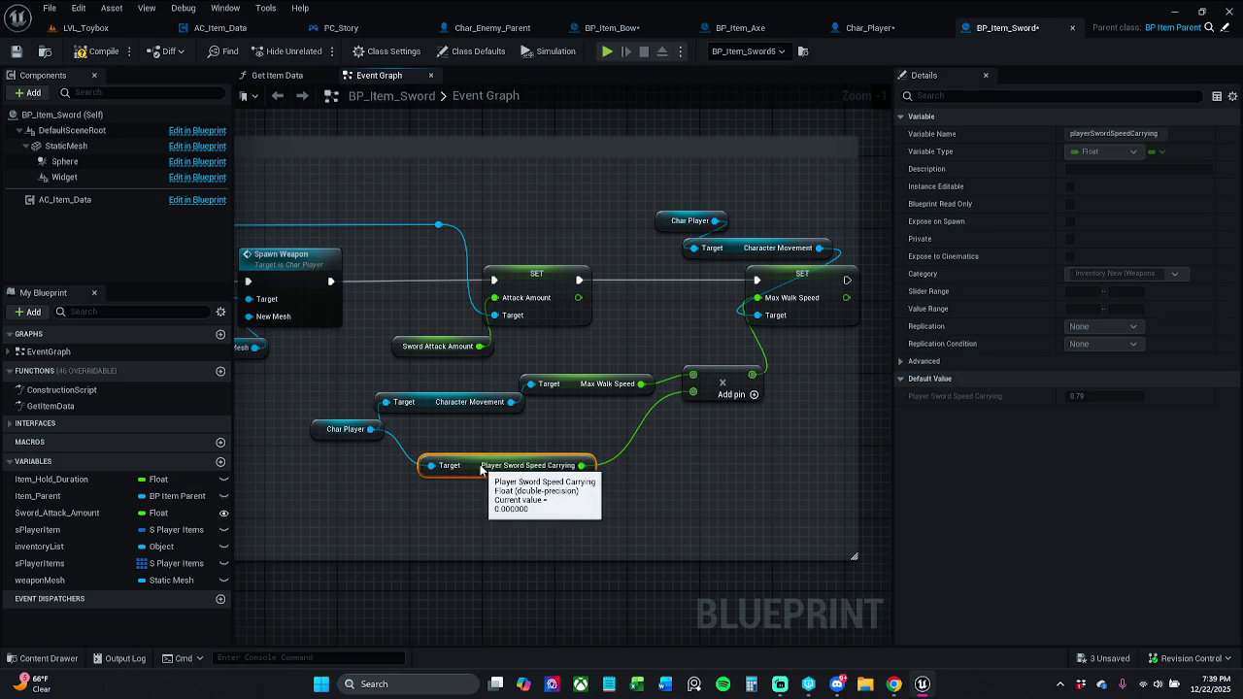
Widen the comment box around the new nodes and save BP_Item_Sword.
{"action": "left_click_drag", "start_coordinate": [619, 419], "coordinate": [549, 401]}
{"action": "left_click_drag", "start_coordinate": [787, 386], "coordinate": [847, 390]}
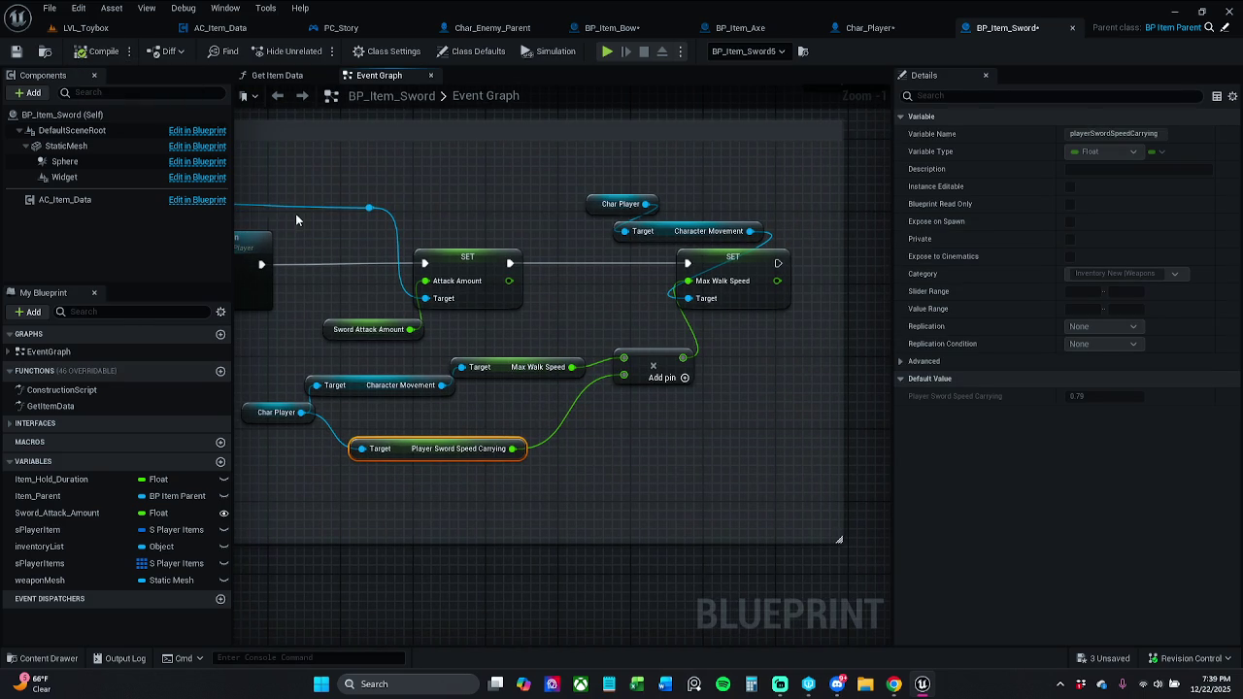
{"action": "scroll", "coordinate": [301, 220], "scroll_direction": "down", "scroll_amount": 2}
{"action": "mouse_move", "coordinate": [377, 207]}
{"action": "left_mouse_down"}
{"action": "mouse_move", "coordinate": [747, 200]}
{"action": "mouse_move", "coordinate": [805, 212]}
{"action": "mouse_move", "coordinate": [571, 243]}
{"action": "left_mouse_up"}
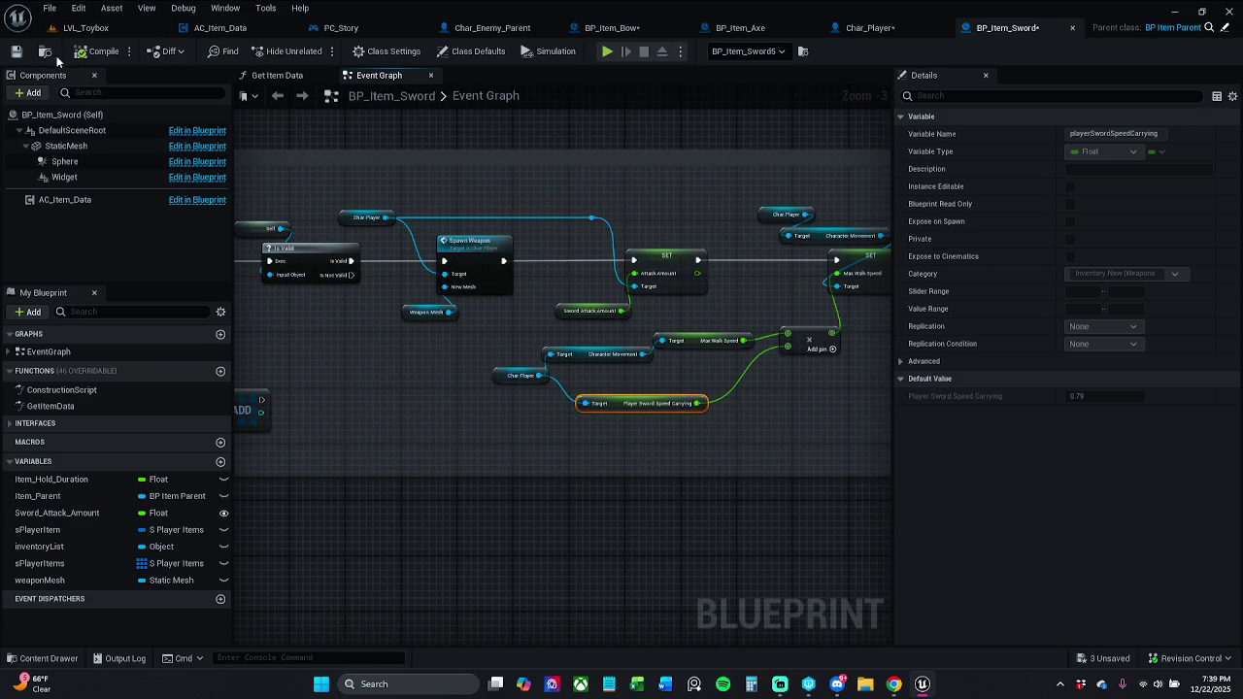
{"action": "left_click", "coordinate": [17, 51]}
Save the Char_Player blueprint with its variable search cleared, then play LVL_Toybox.
{"action": "left_click", "coordinate": [870, 29]}
{"action": "mouse_move", "coordinate": [736, 233]}
{"action": "left_mouse_down"}
{"action": "mouse_move", "coordinate": [832, 208]}
{"action": "mouse_move", "coordinate": [741, 182]}
{"action": "mouse_move", "coordinate": [760, 181]}
{"action": "left_mouse_up"}
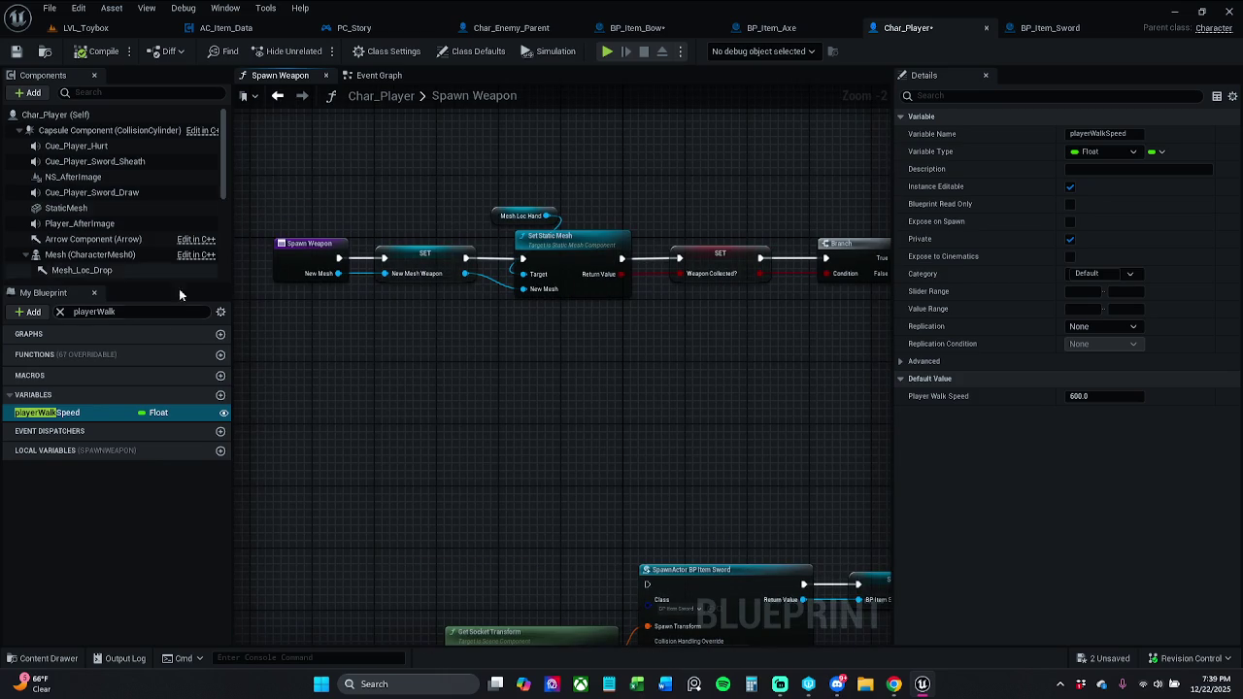
{"action": "left_click", "coordinate": [59, 312]}
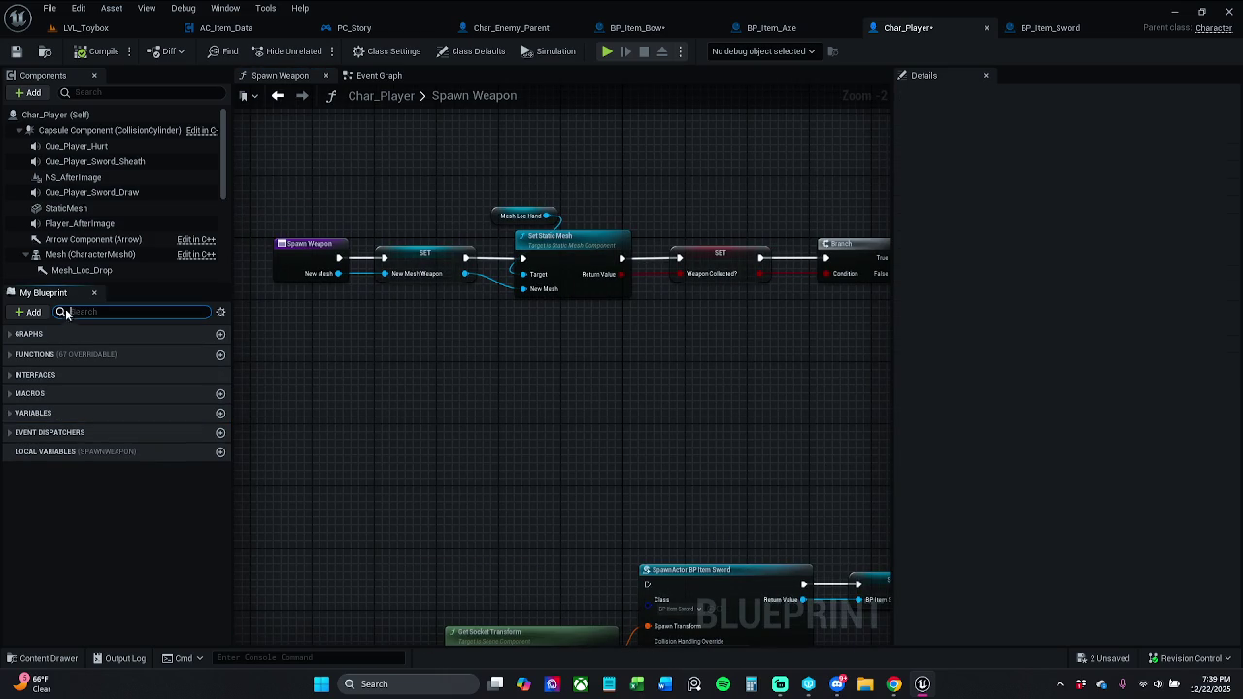
{"action": "left_click", "coordinate": [19, 52]}
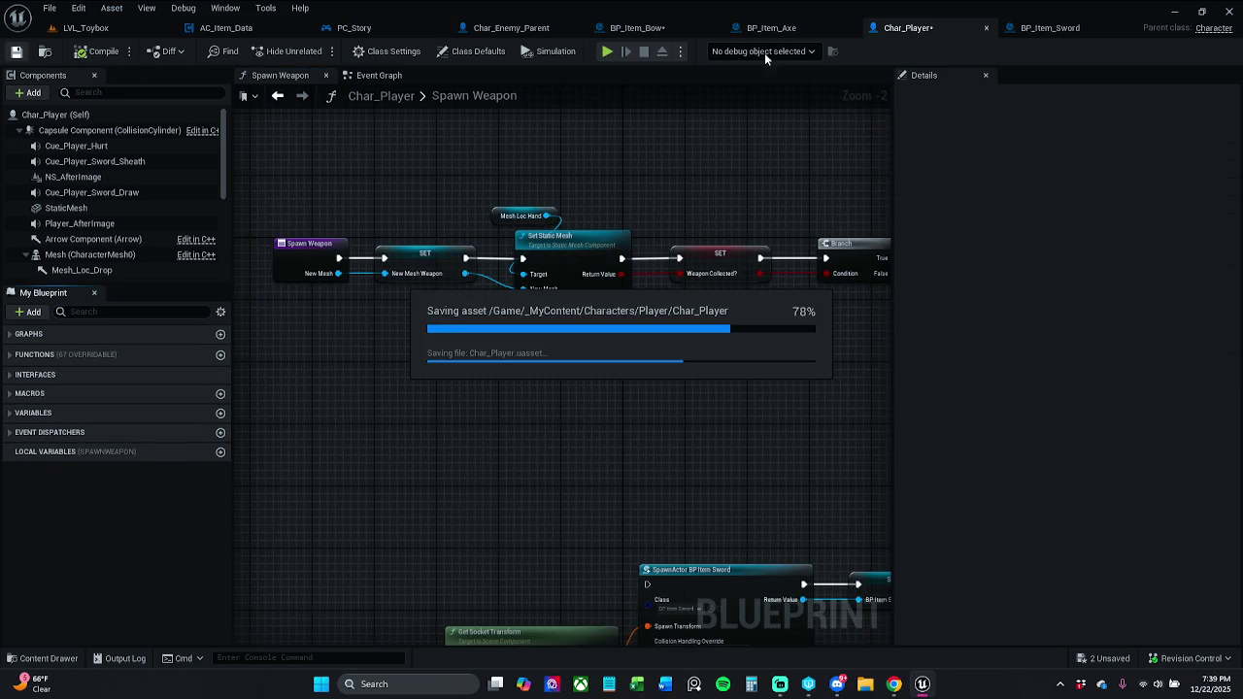
{"action": "left_click", "coordinate": [109, 32]}
{"action": "left_click", "coordinate": [316, 51]}
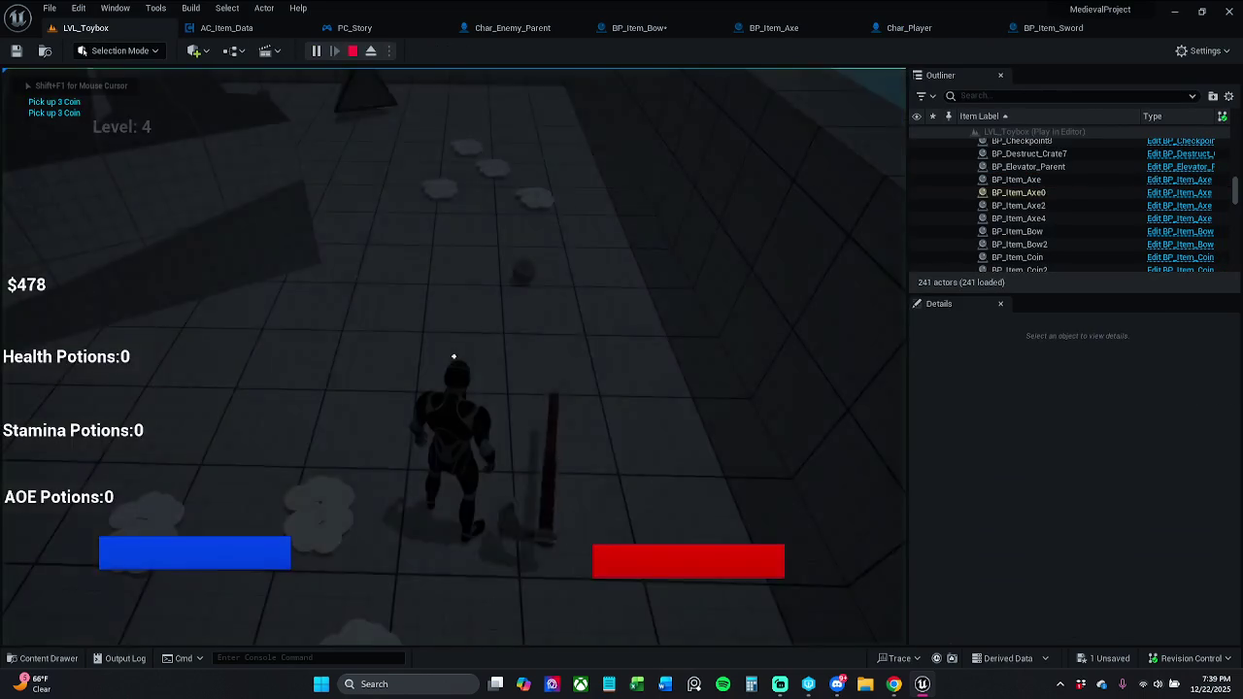
Run the character forward to test the new walk speed, then stop the session.
{"action": "key", "text": "w"}
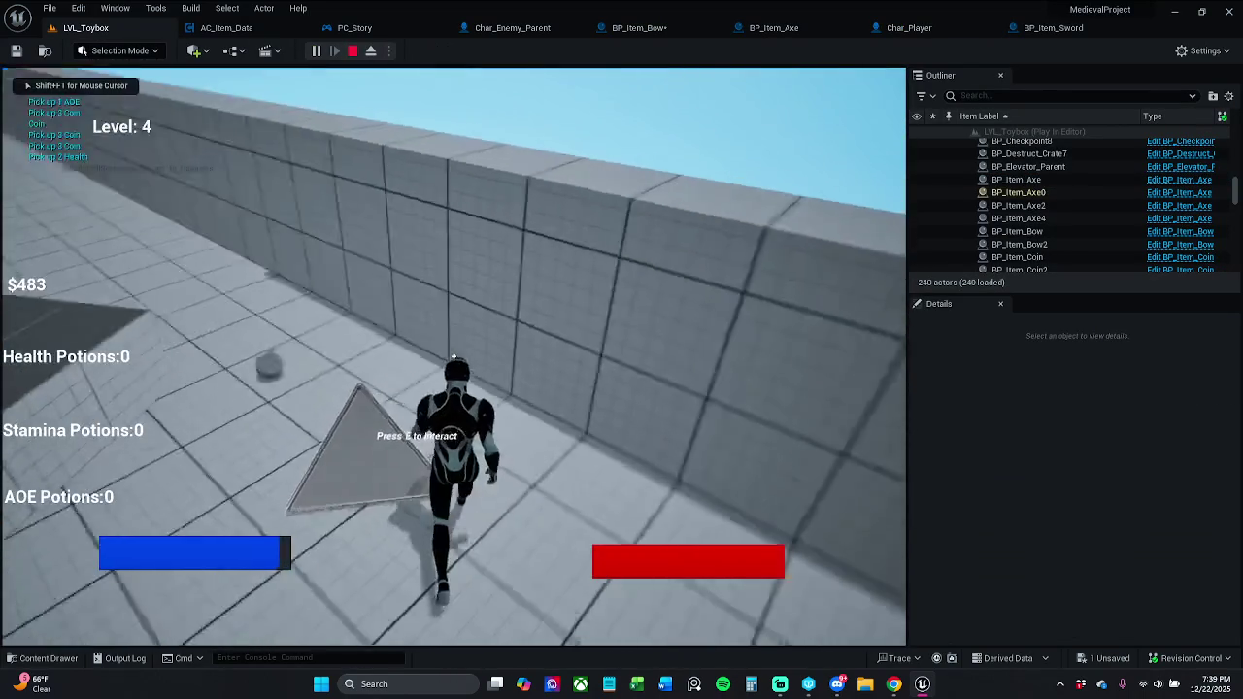
{"action": "key", "text": "w"}
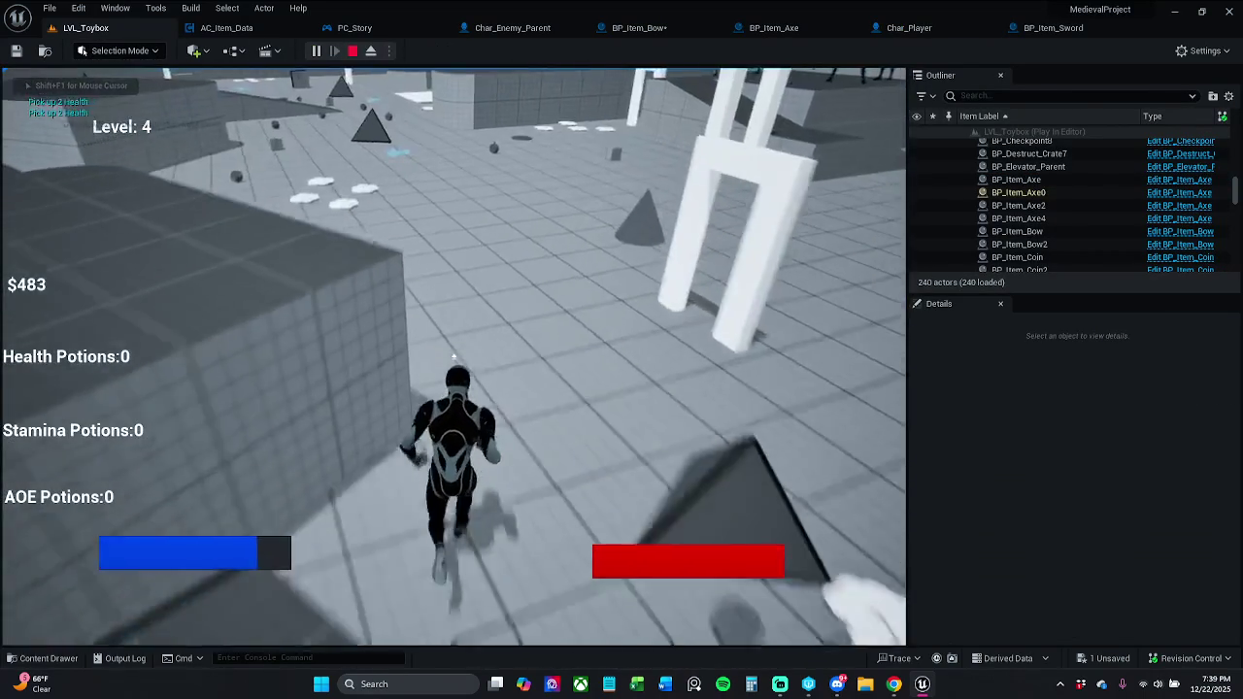
{"action": "key", "text": "w"}
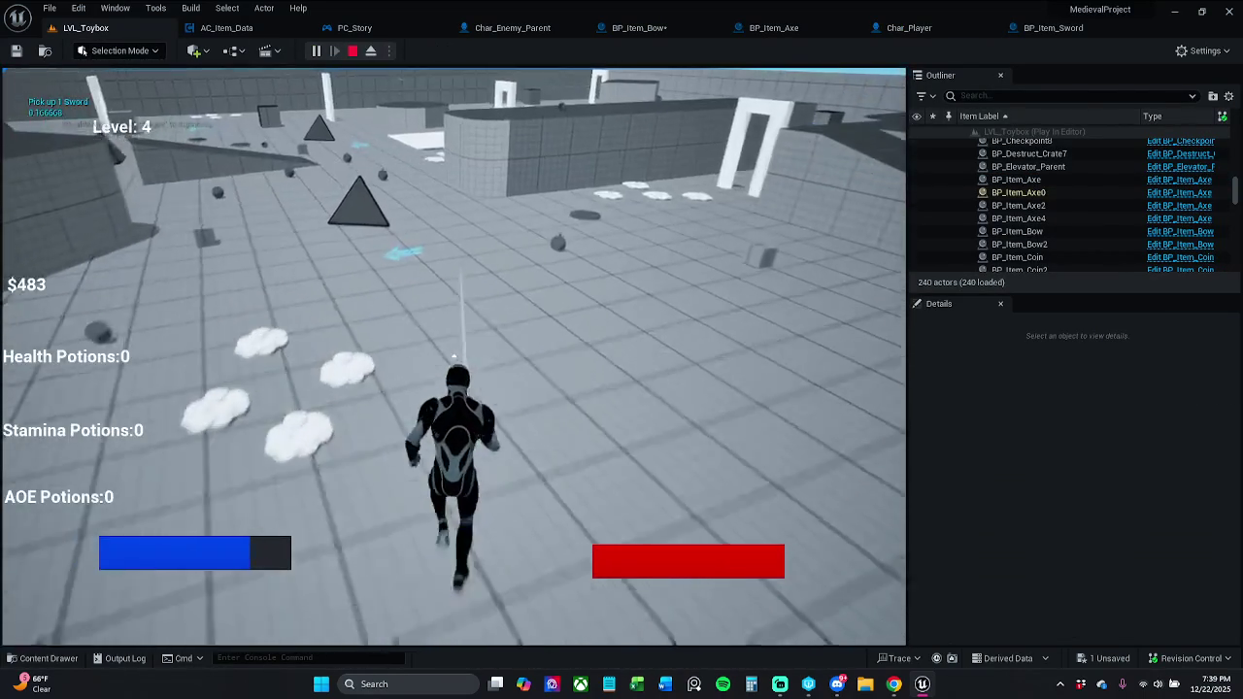
{"action": "key", "text": "F8"}
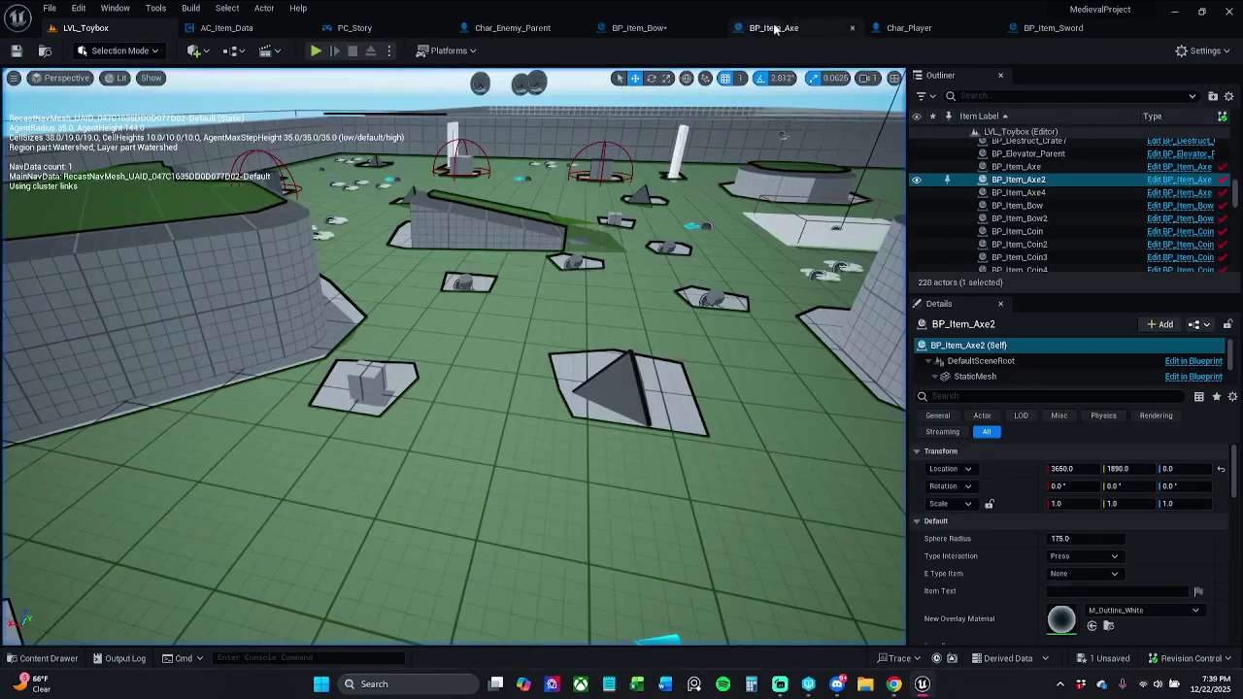
Reposition BP_Item_Sword's Destroy Actor node, then compile and save the blueprint.
{"action": "left_click", "coordinate": [1053, 27]}
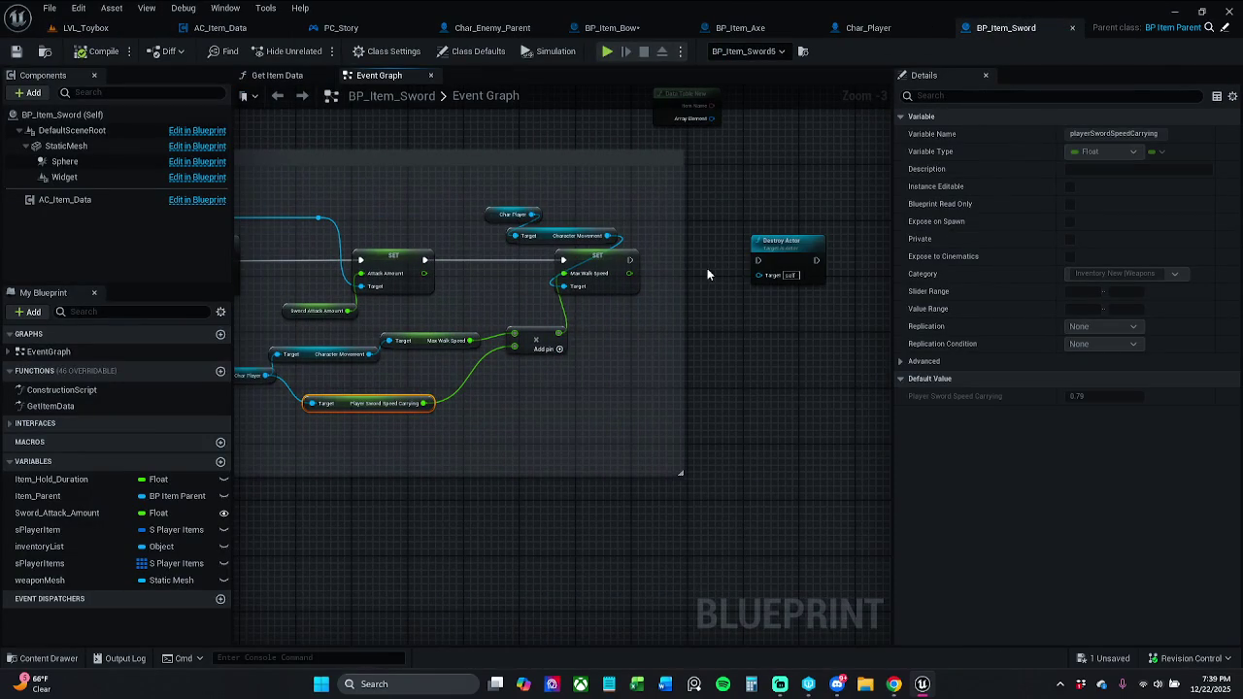
{"action": "left_click_drag", "start_coordinate": [762, 263], "coordinate": [625, 258]}
{"action": "left_click", "coordinate": [629, 259]}
{"action": "mouse_move", "coordinate": [774, 260]}
{"action": "left_mouse_down"}
{"action": "mouse_move", "coordinate": [708, 260]}
{"action": "mouse_move", "coordinate": [774, 233]}
{"action": "mouse_move", "coordinate": [720, 244]}
{"action": "mouse_move", "coordinate": [765, 241]}
{"action": "left_mouse_up"}
{"action": "left_click", "coordinate": [104, 51]}
{"action": "left_click", "coordinate": [86, 28]}
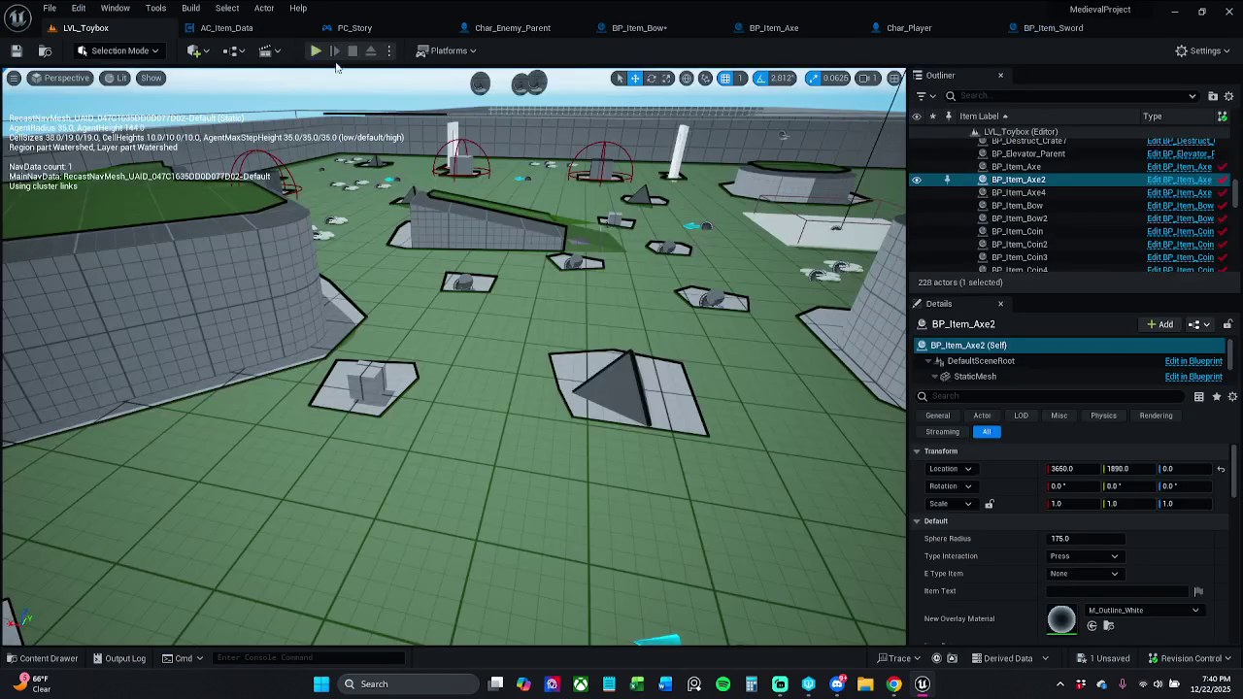
Play the level again and collect the axe, sword, bow, coins and AOE potion.
{"action": "left_click", "coordinate": [329, 61]}
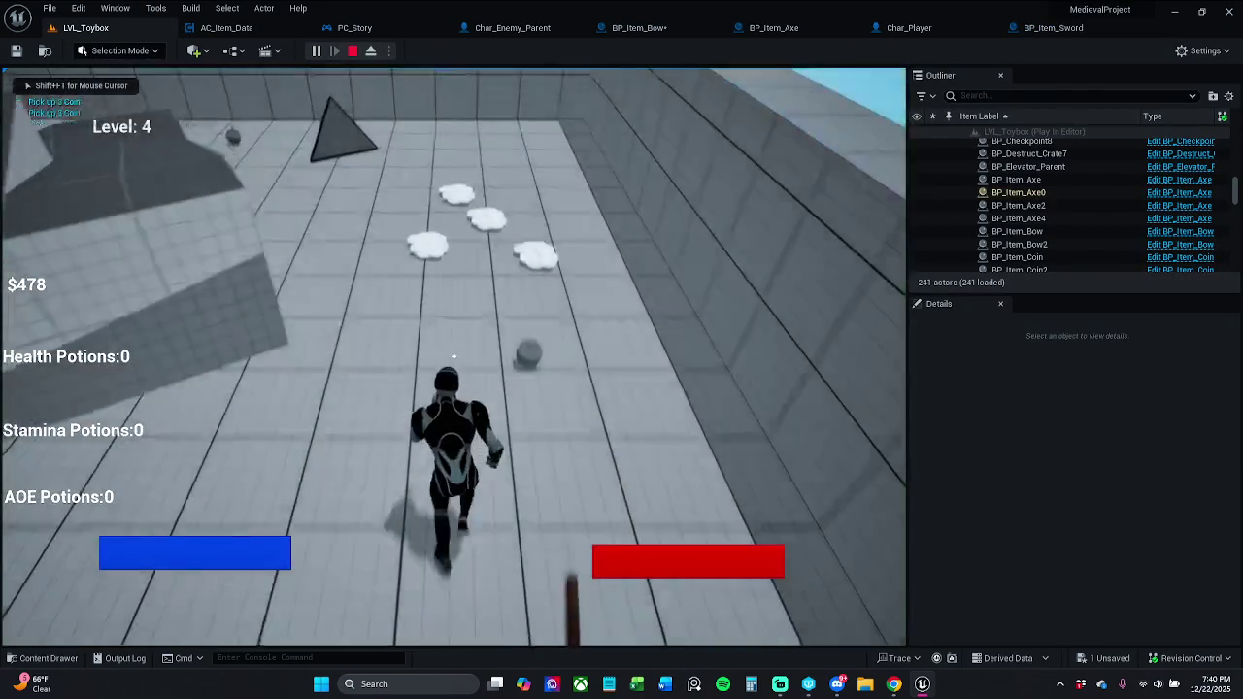
{"action": "key", "text": "w"}
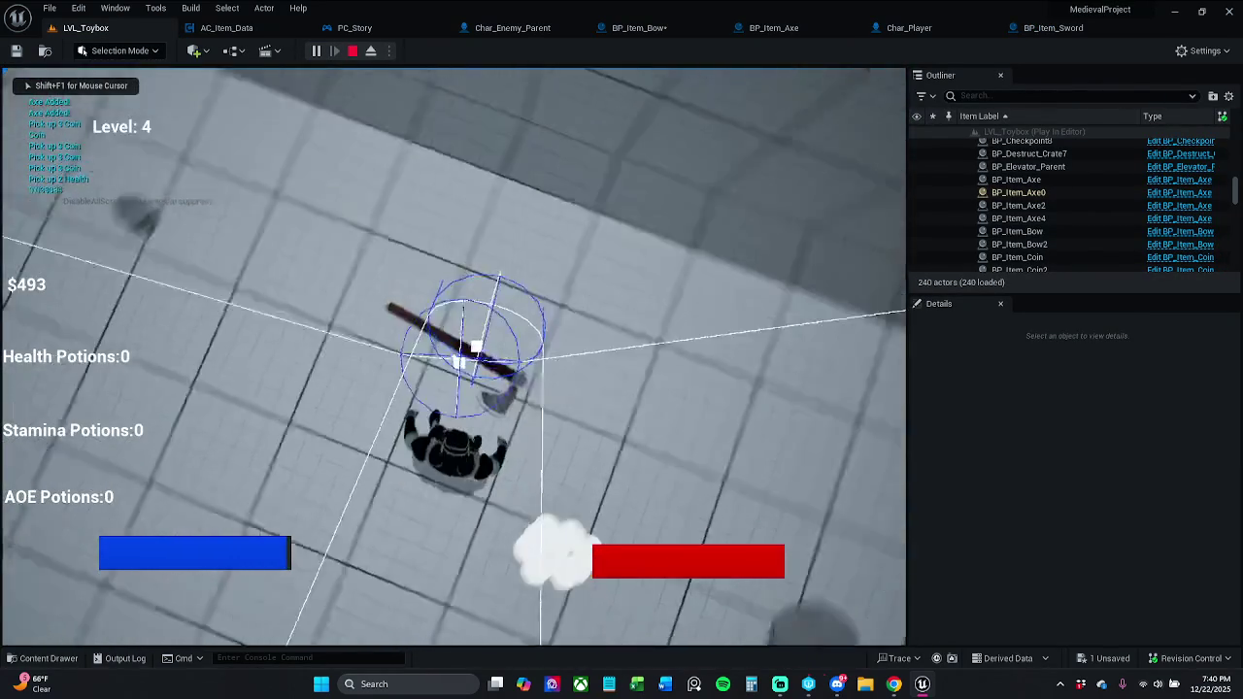
{"action": "key", "text": "w"}
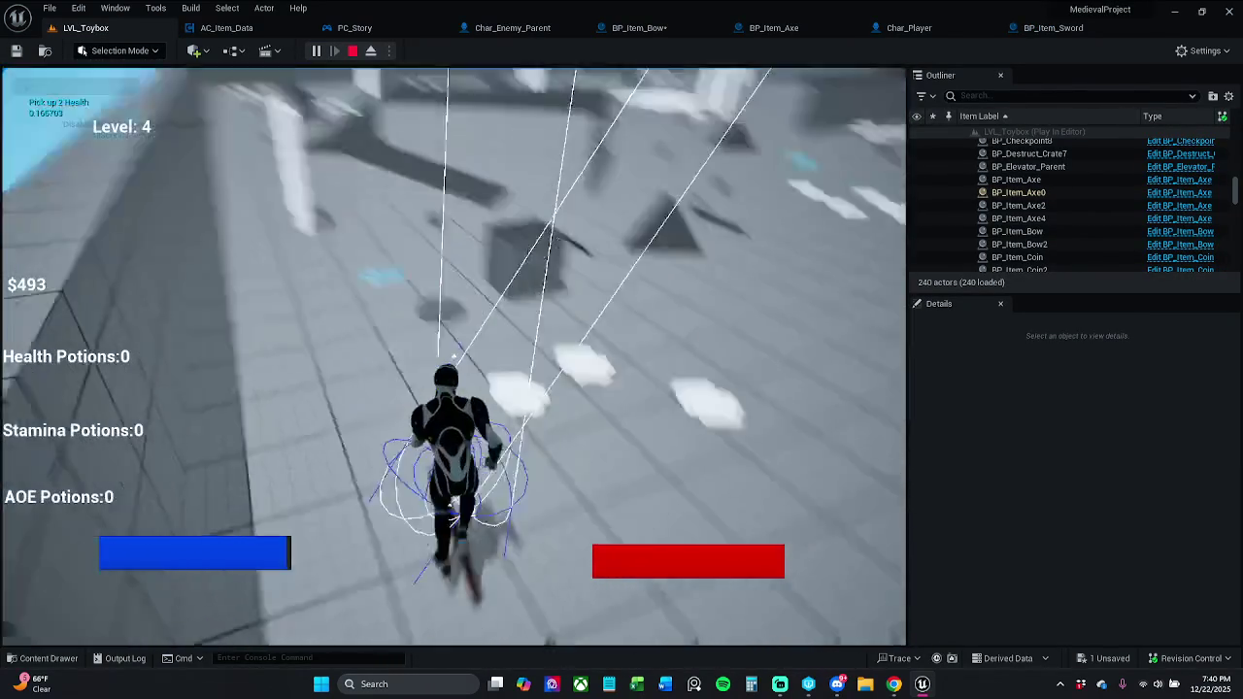
{"action": "key", "text": "e"}
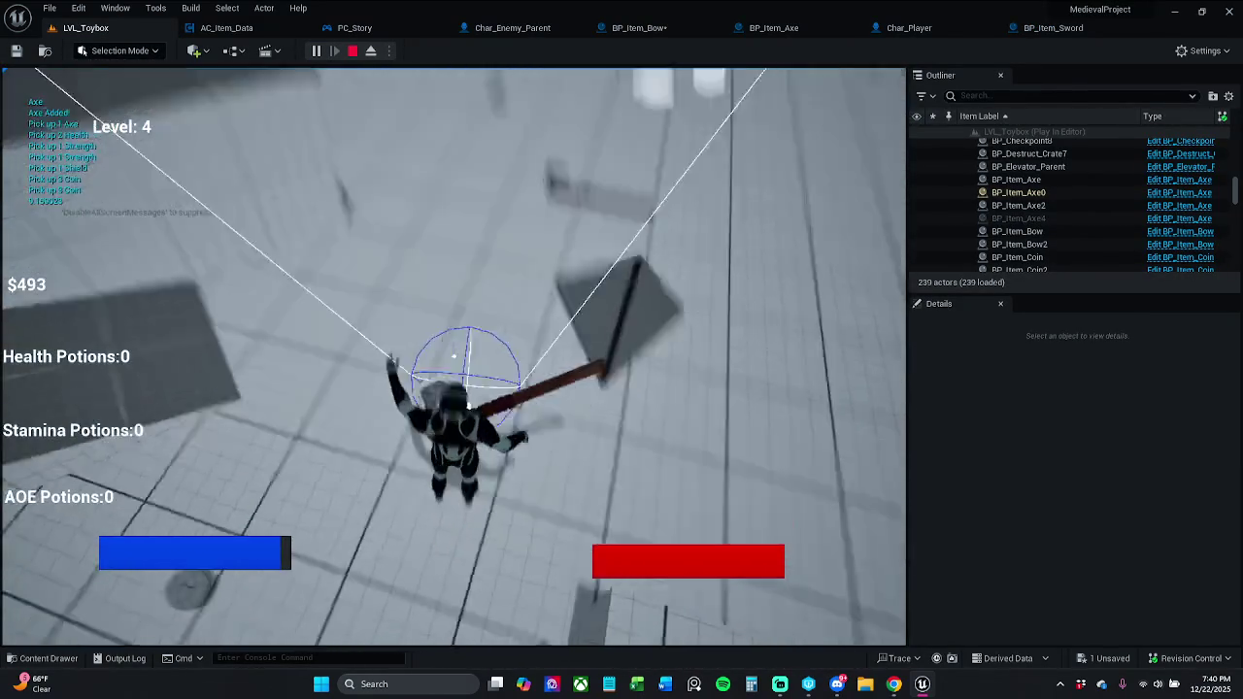
{"action": "key", "text": "w"}
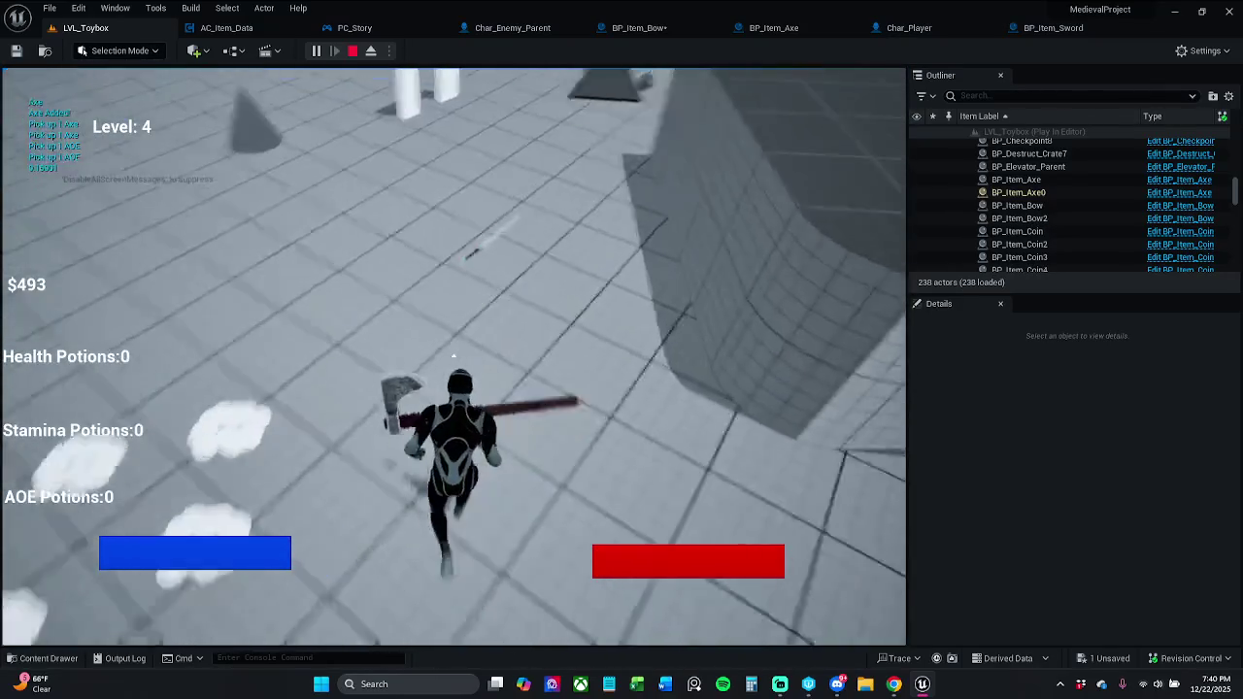
{"action": "key", "text": "e"}
{"action": "key", "text": "w"}
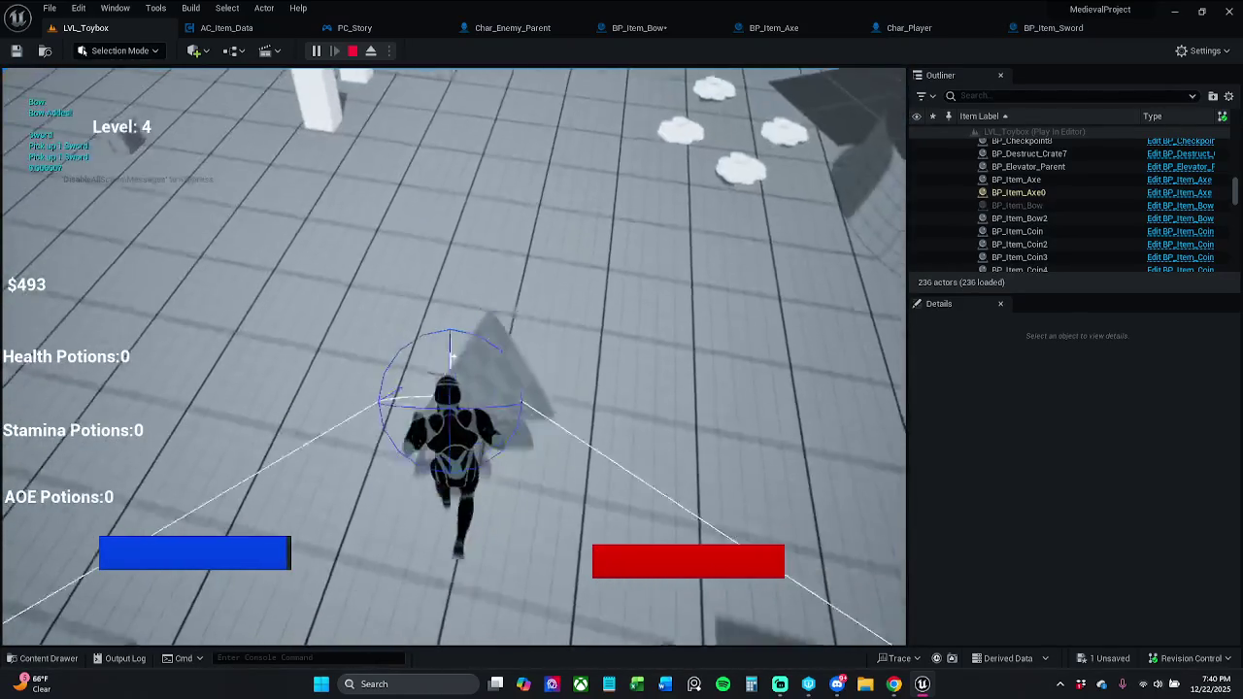
{"action": "key", "text": "e"}
{"action": "key", "text": "w"}
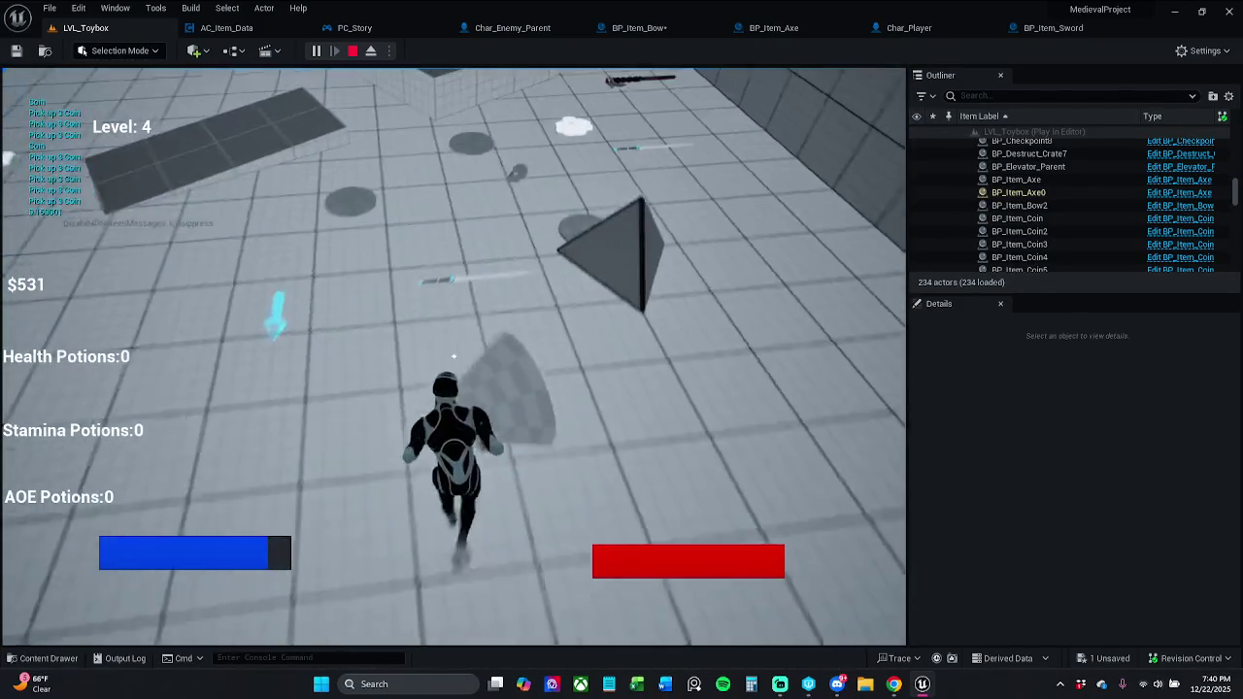
{"action": "key", "text": "e"}
{"action": "key", "text": "w"}
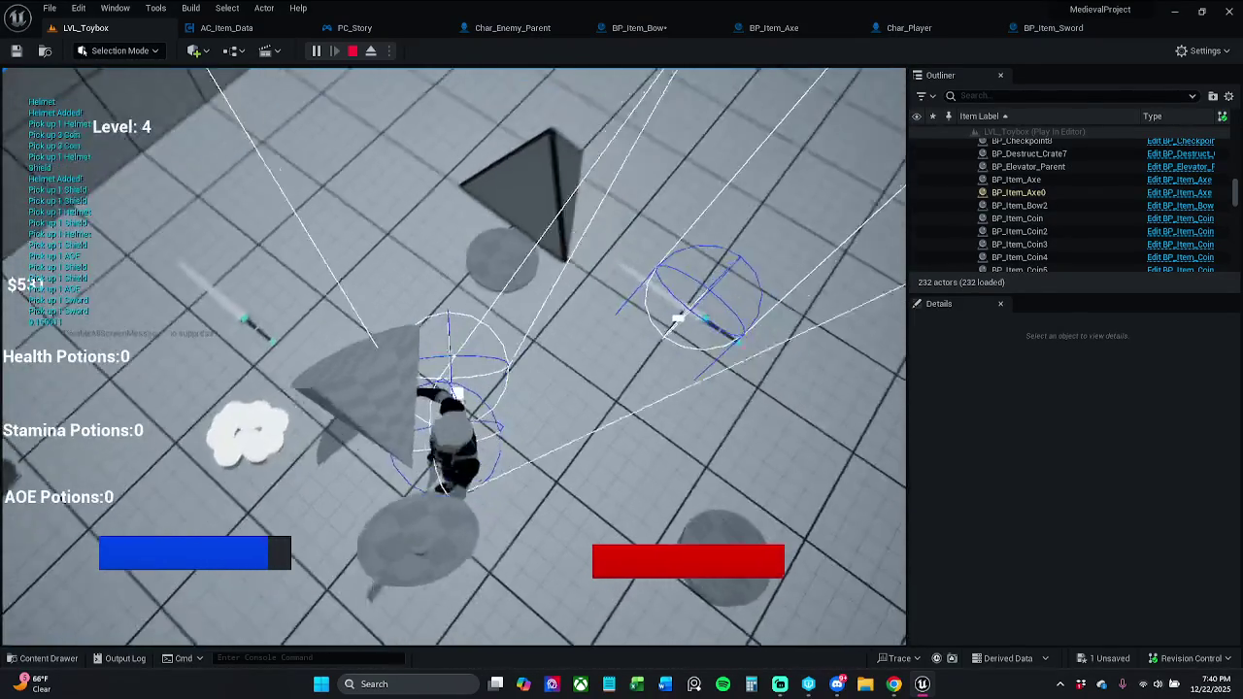
{"action": "key", "text": "e"}
Run on collecting coins with spin attacks, then stop the session and frame the level.
{"action": "key", "text": "w"}
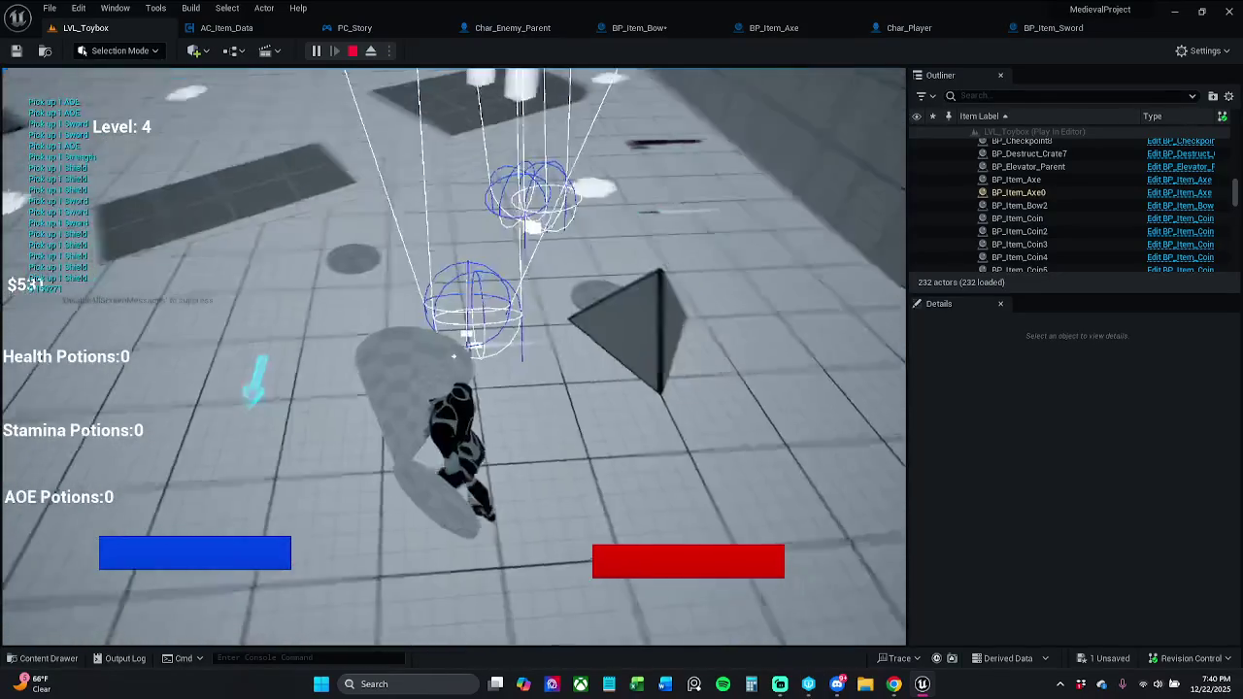
{"action": "key", "text": "w"}
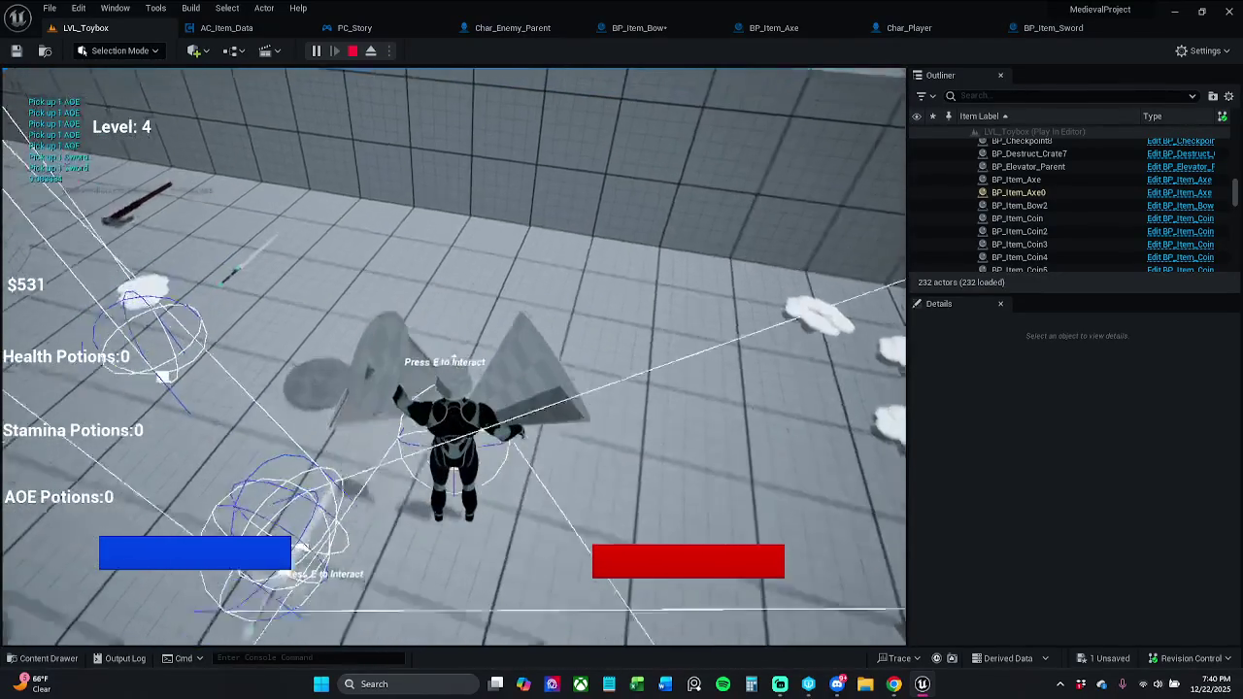
{"action": "key", "text": "w"}
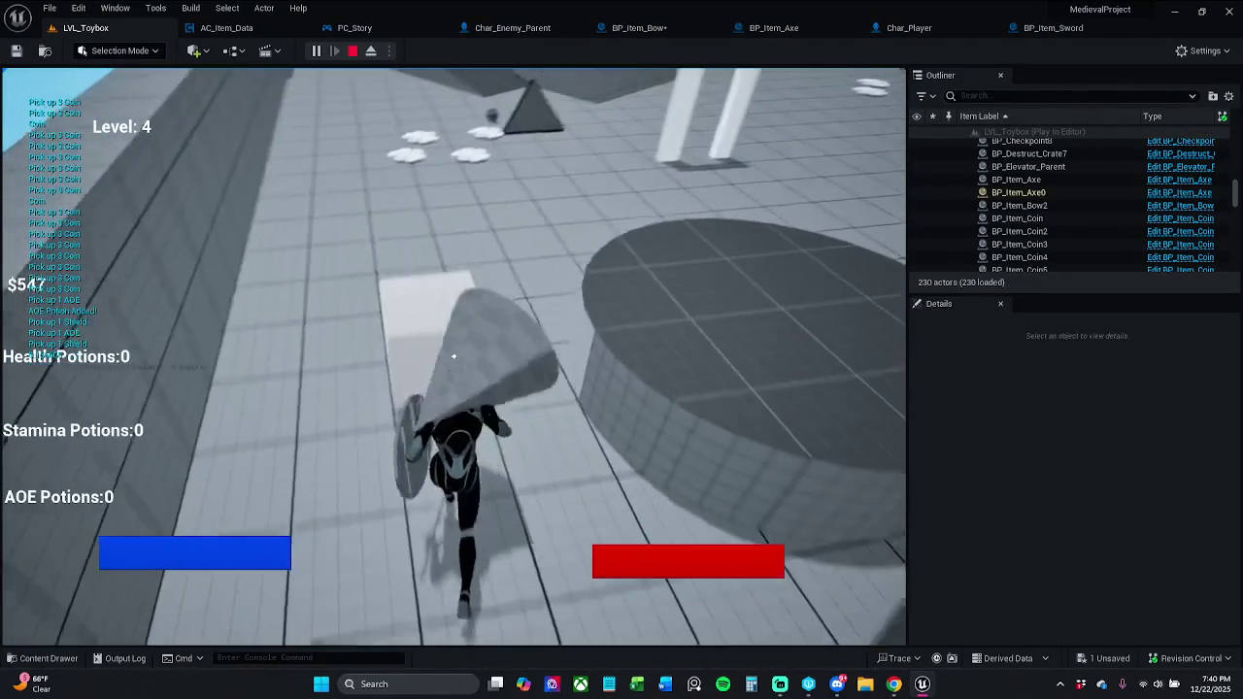
{"action": "left_click", "coordinate": [453, 356]}
{"action": "key", "text": "w"}
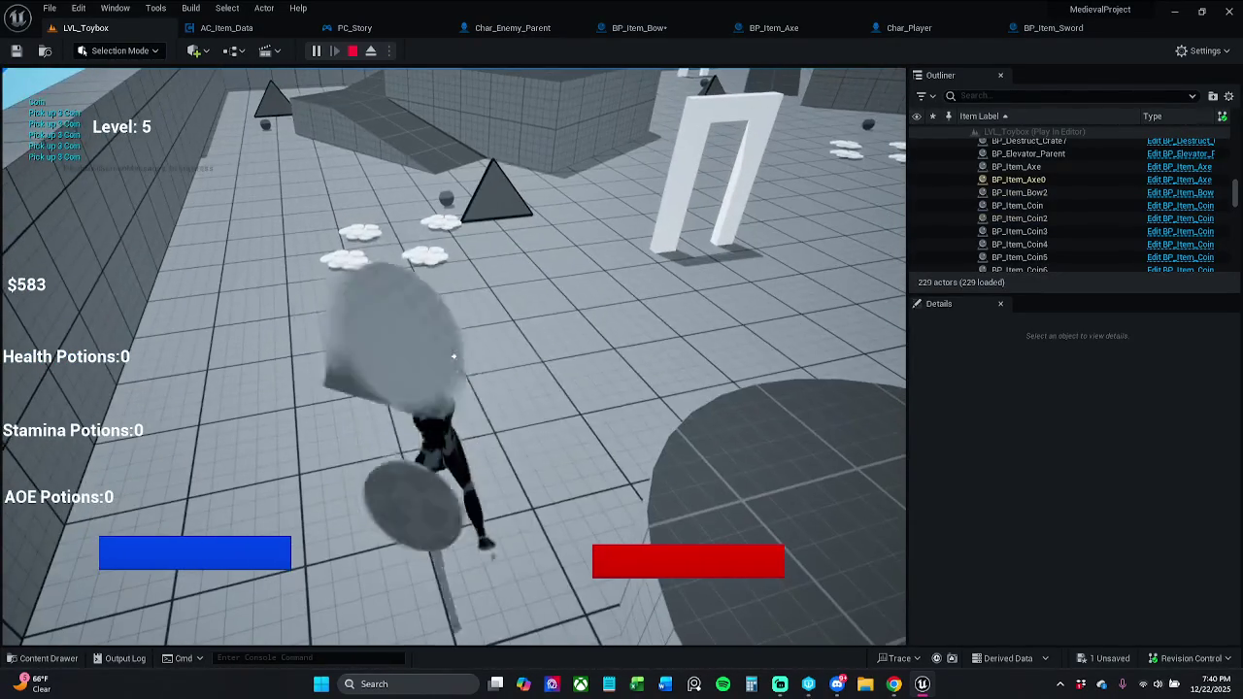
{"action": "left_click", "coordinate": [452, 357]}
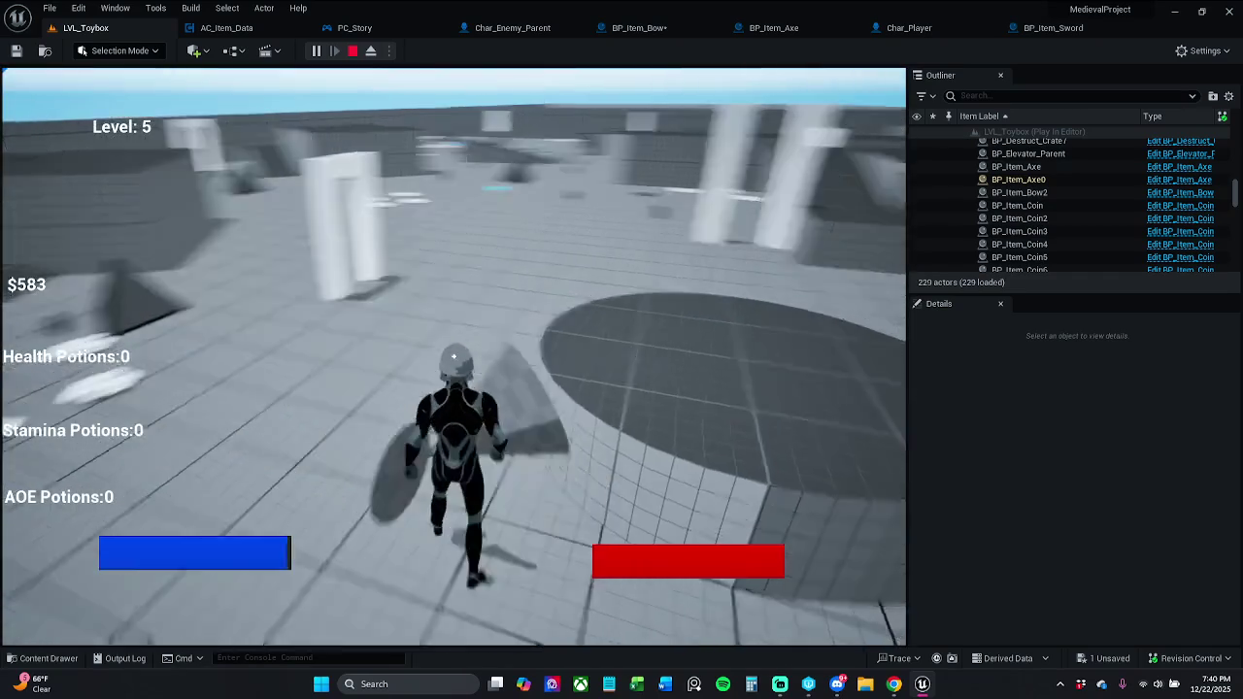
{"action": "key", "text": "w"}
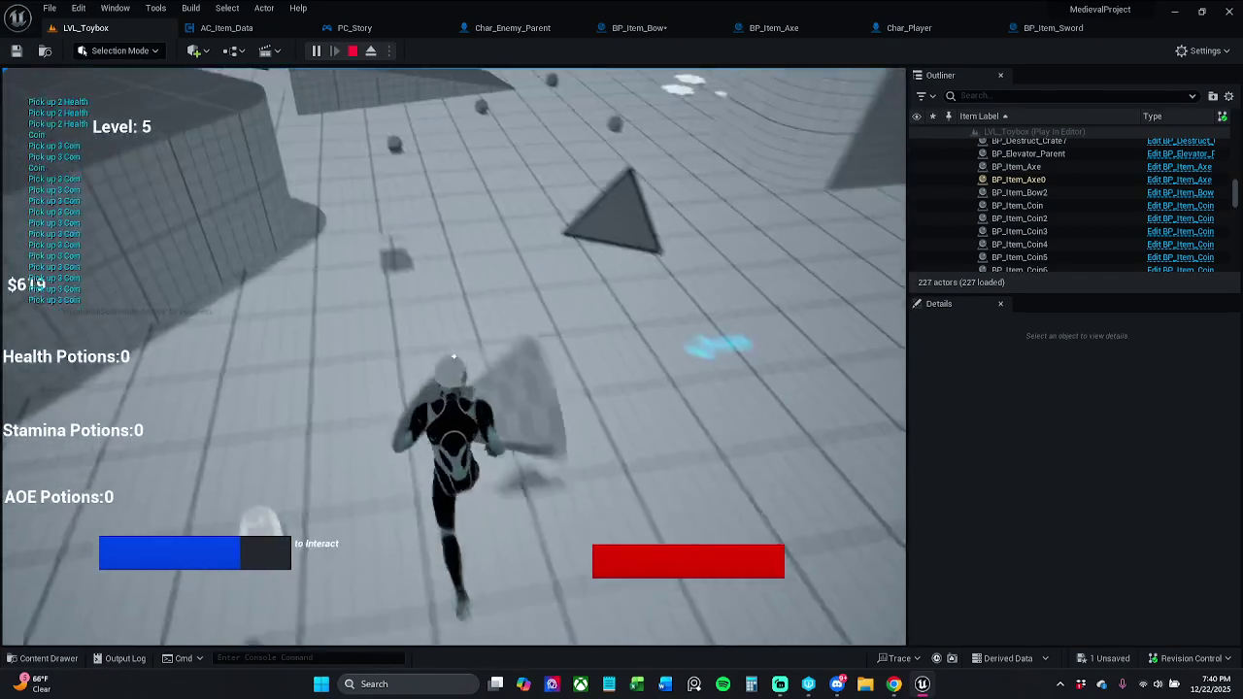
{"action": "left_click", "coordinate": [453, 356]}
{"action": "key", "text": "Escape"}
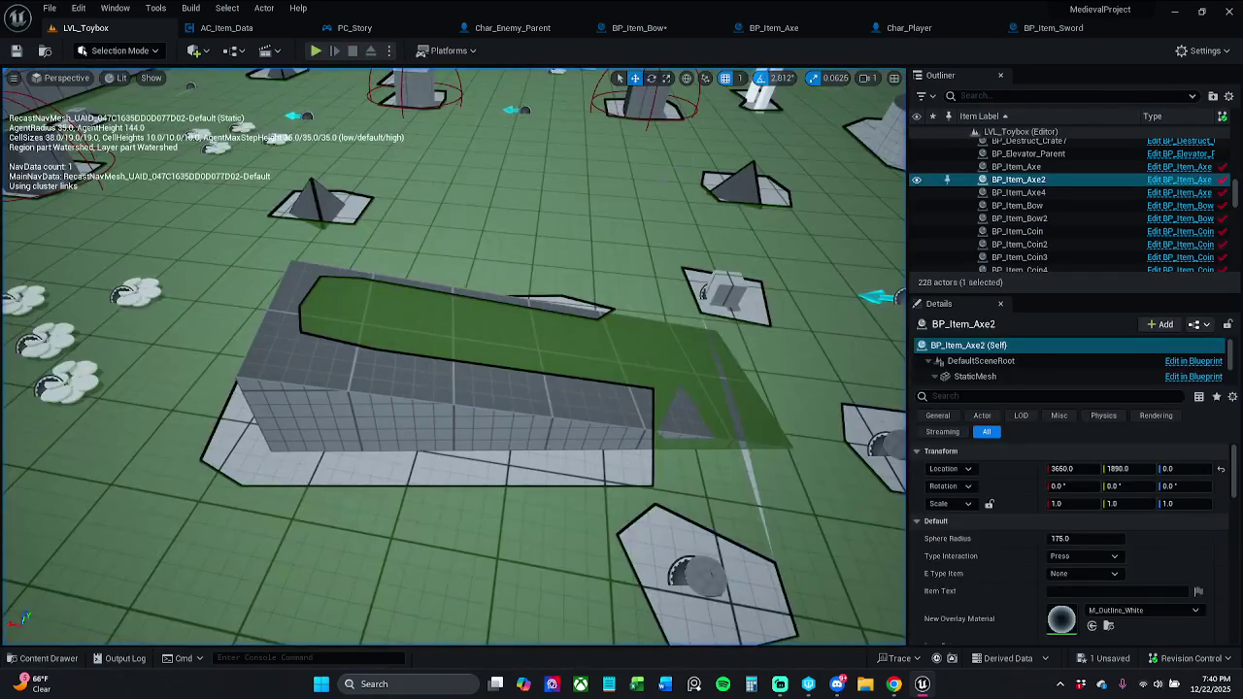
{"action": "key", "text": "f"}
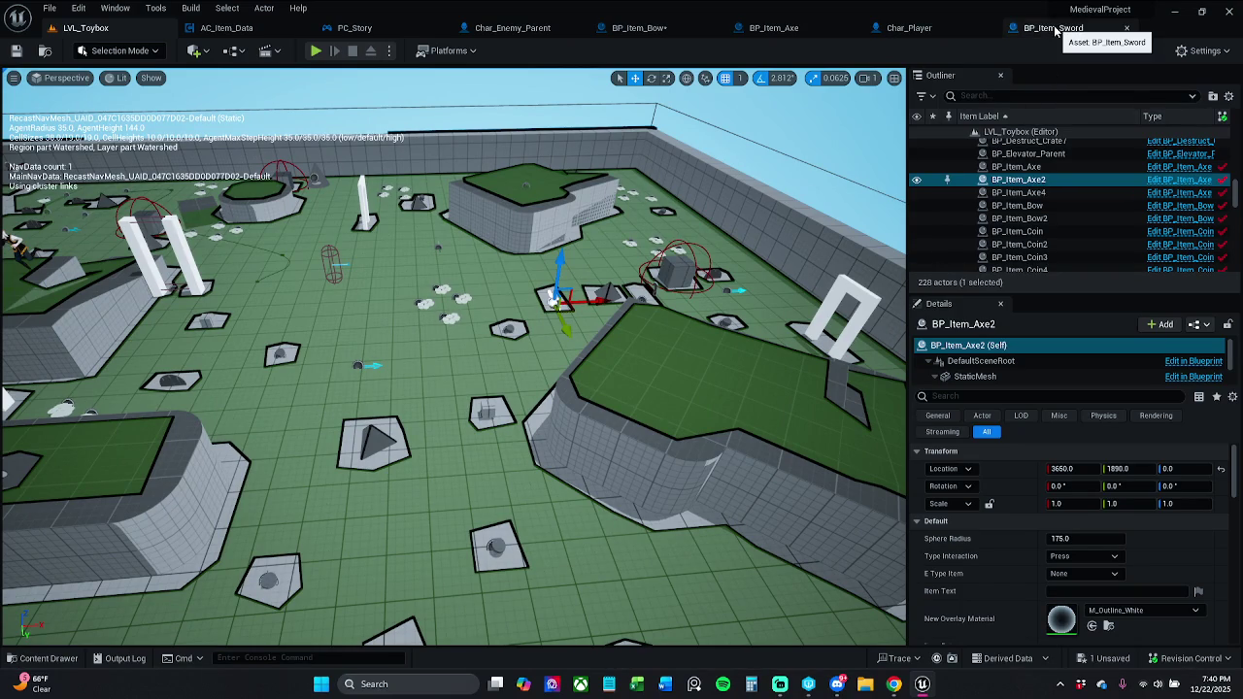
In BP_Item_Bow, move Destroy Actor right to make room for new nodes.
{"action": "left_click", "coordinate": [639, 28]}
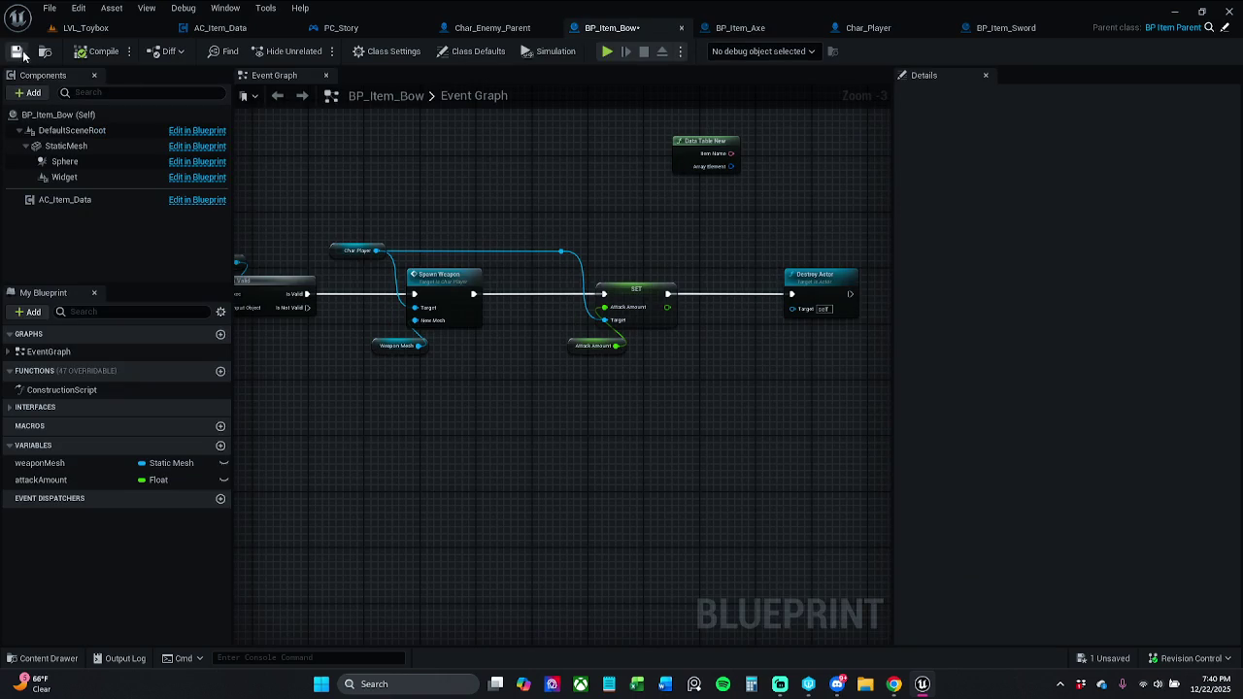
{"action": "left_click_drag", "start_coordinate": [666, 217], "coordinate": [566, 223]}
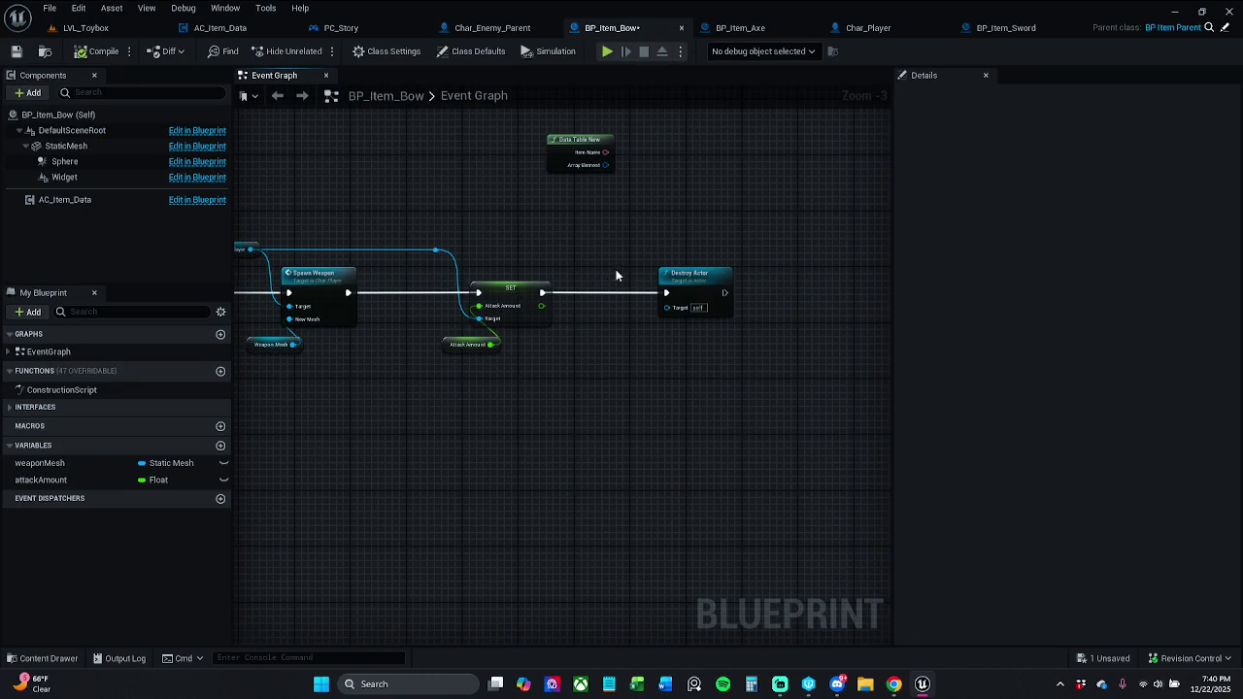
{"action": "left_click_drag", "start_coordinate": [743, 291], "coordinate": [822, 285]}
{"action": "left_click", "coordinate": [615, 357]}
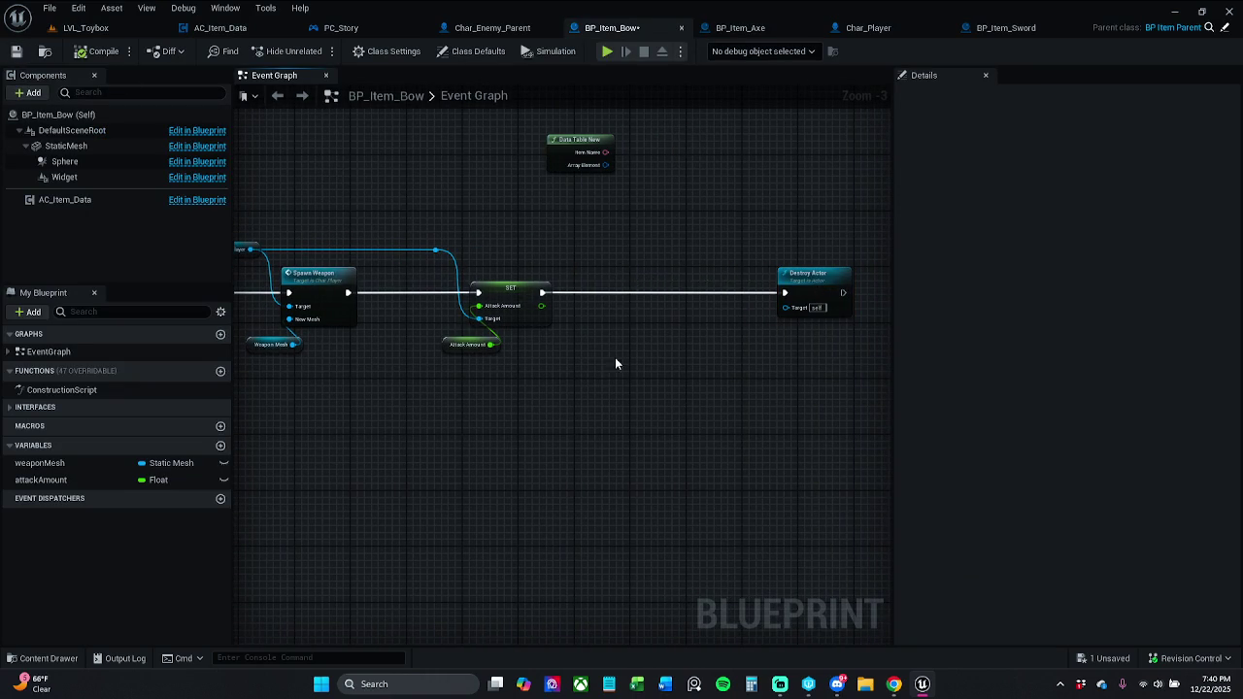
{"action": "key", "text": "ctrl+v"}
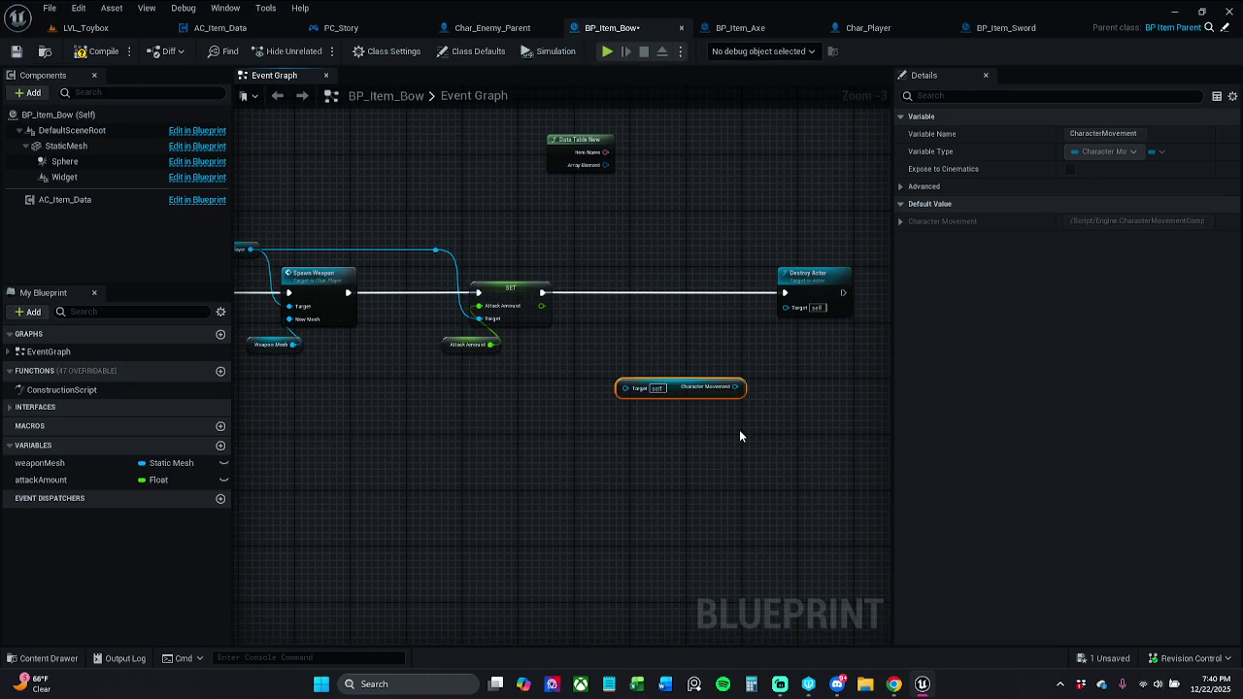
{"action": "key", "text": "Delete"}
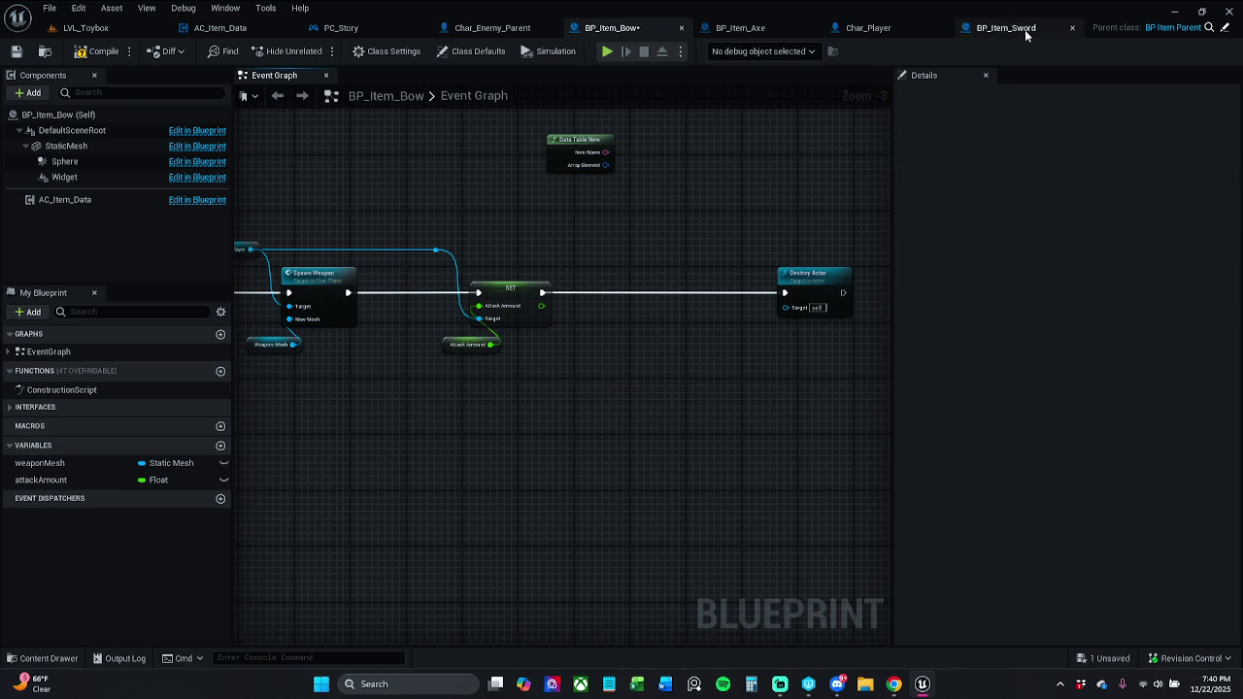
Select BP_Item_Sword's max-walk-speed nodes for copying.
{"action": "left_click", "coordinate": [1000, 27]}
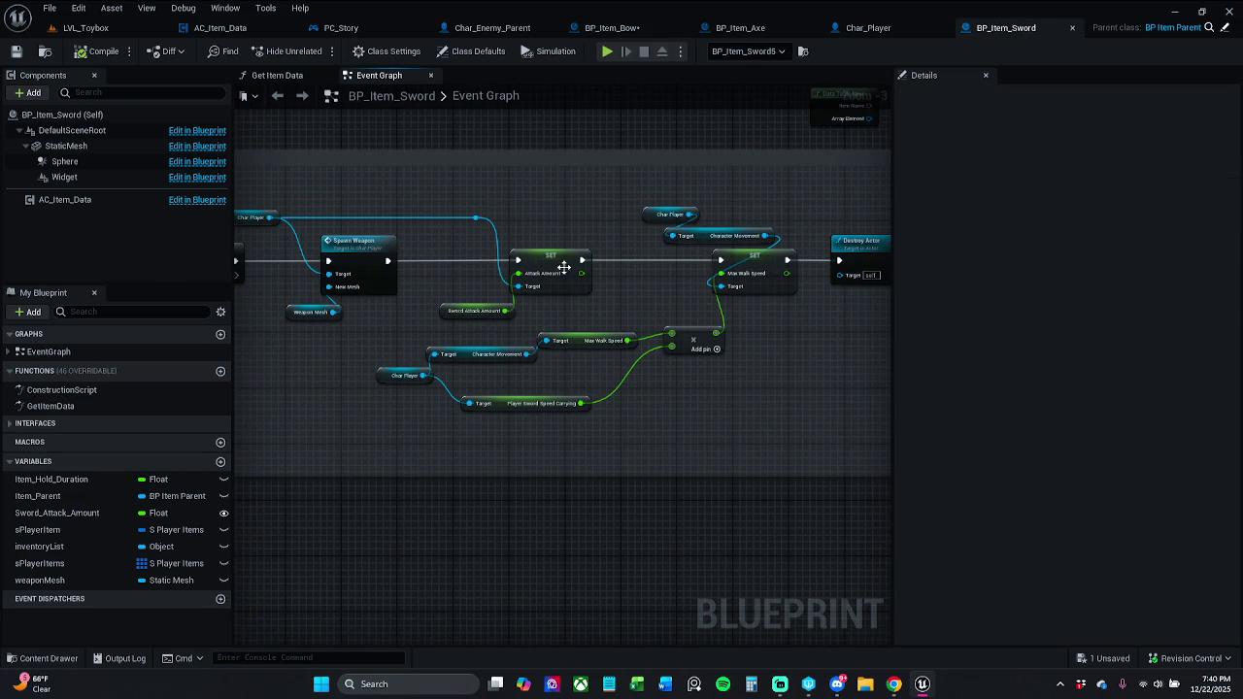
{"action": "left_click_drag", "start_coordinate": [583, 369], "coordinate": [726, 327]}
{"action": "left_click_drag", "start_coordinate": [673, 195], "coordinate": [811, 314]}
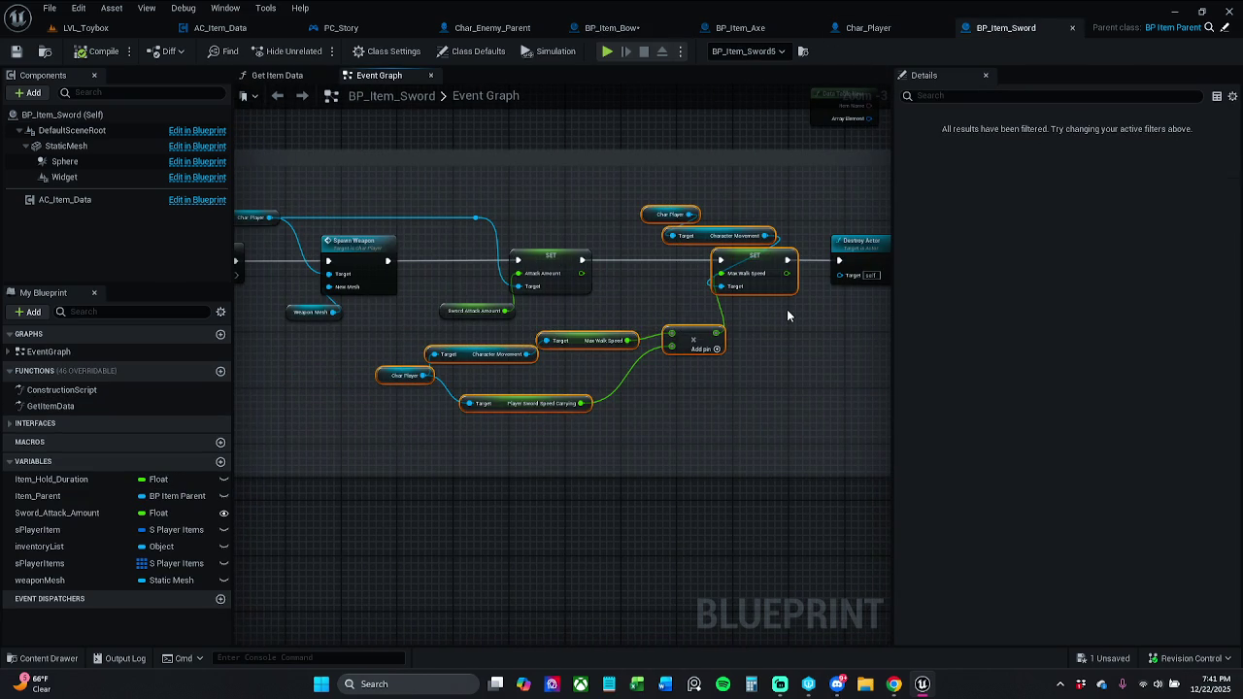
{"action": "left_click", "coordinate": [881, 29]}
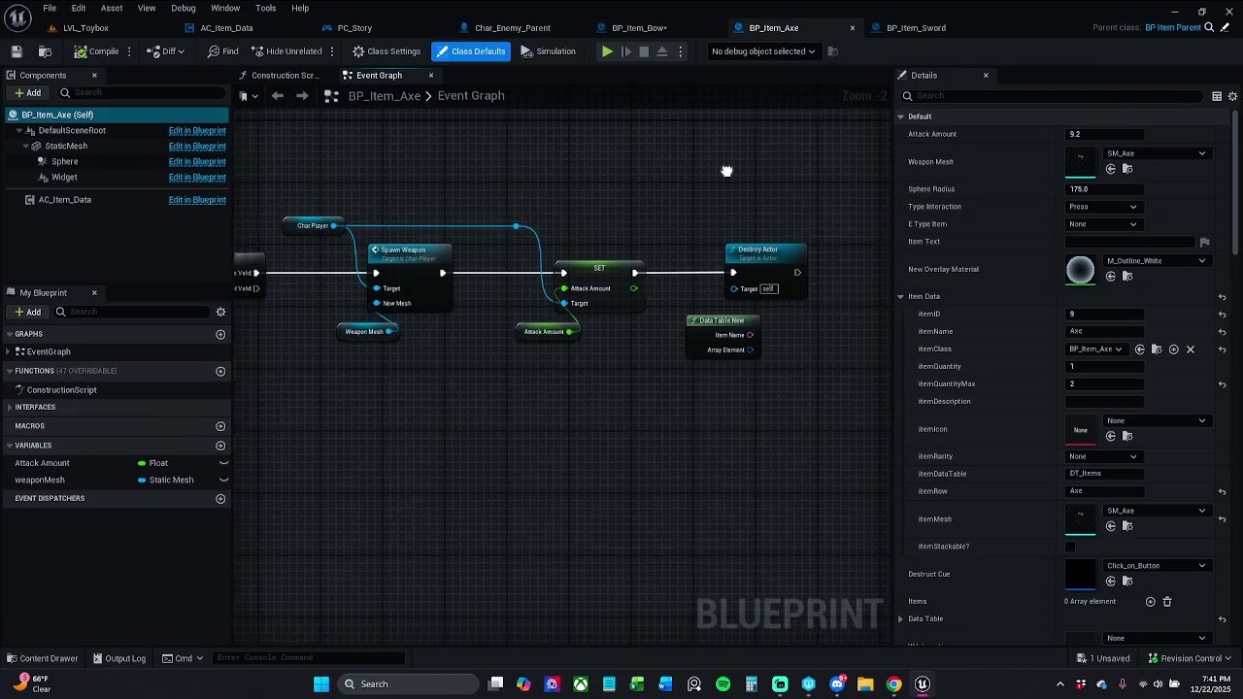
Paste the copied walk-speed nodes into BP_Item_Axe and move Destroy Actor right.
{"action": "left_click_drag", "start_coordinate": [664, 323], "coordinate": [623, 174]}
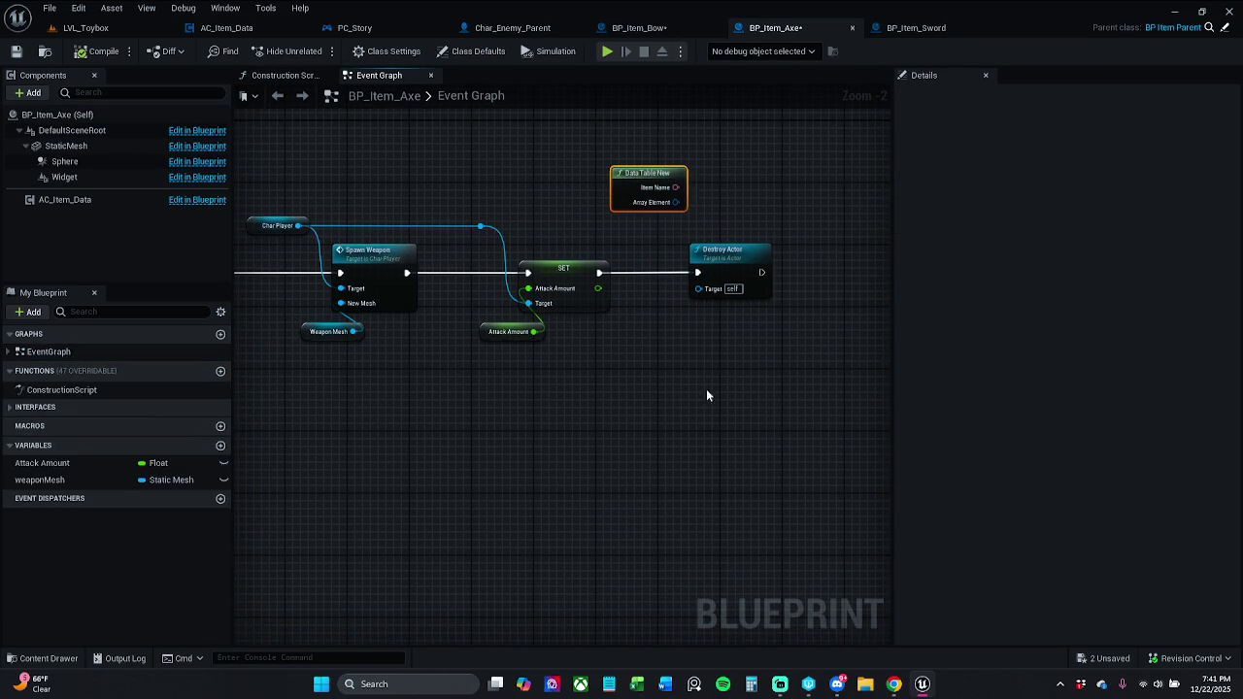
{"action": "key", "text": "ctrl+v"}
{"action": "left_click_drag", "start_coordinate": [845, 349], "coordinate": [791, 403]}
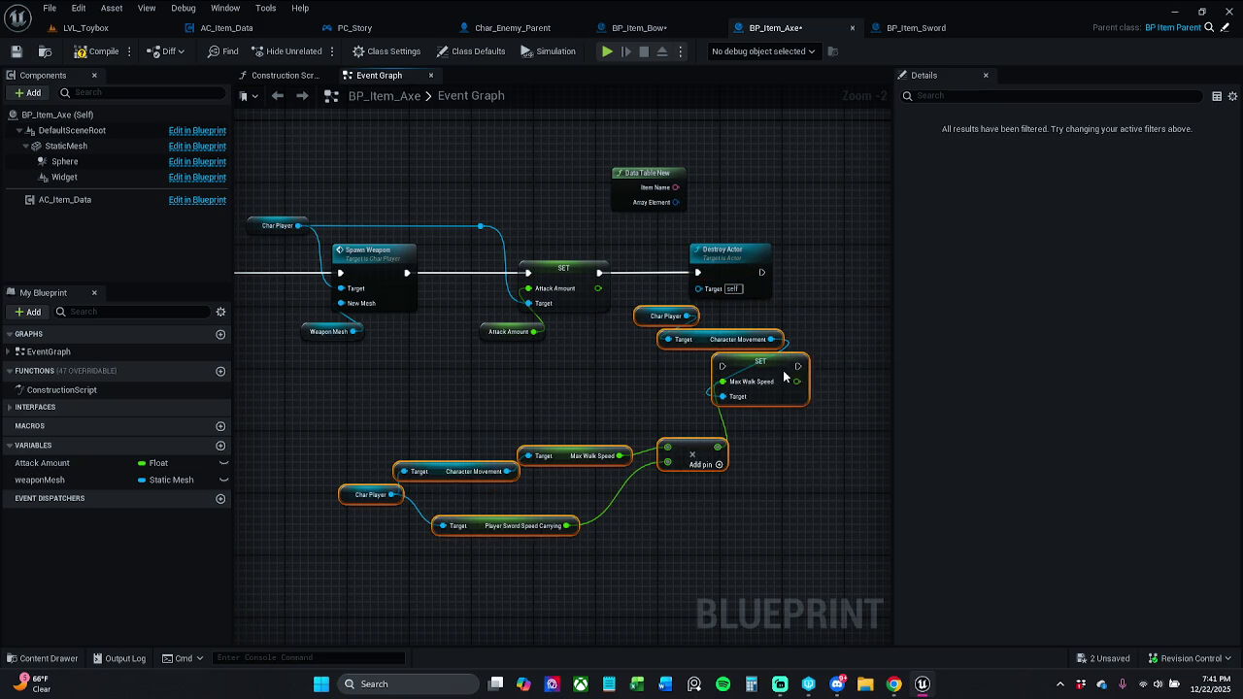
{"action": "left_click", "coordinate": [648, 281]}
{"action": "left_click_drag", "start_coordinate": [649, 281], "coordinate": [828, 280]}
Wire the walk-speed SET between the Attack Amount SET and Destroy Actor.
{"action": "mouse_move", "coordinate": [564, 305]}
{"action": "left_mouse_down"}
{"action": "mouse_move", "coordinate": [705, 402]}
{"action": "mouse_move", "coordinate": [675, 408]}
{"action": "left_mouse_up"}
{"action": "left_click_drag", "start_coordinate": [384, 533], "coordinate": [721, 389]}
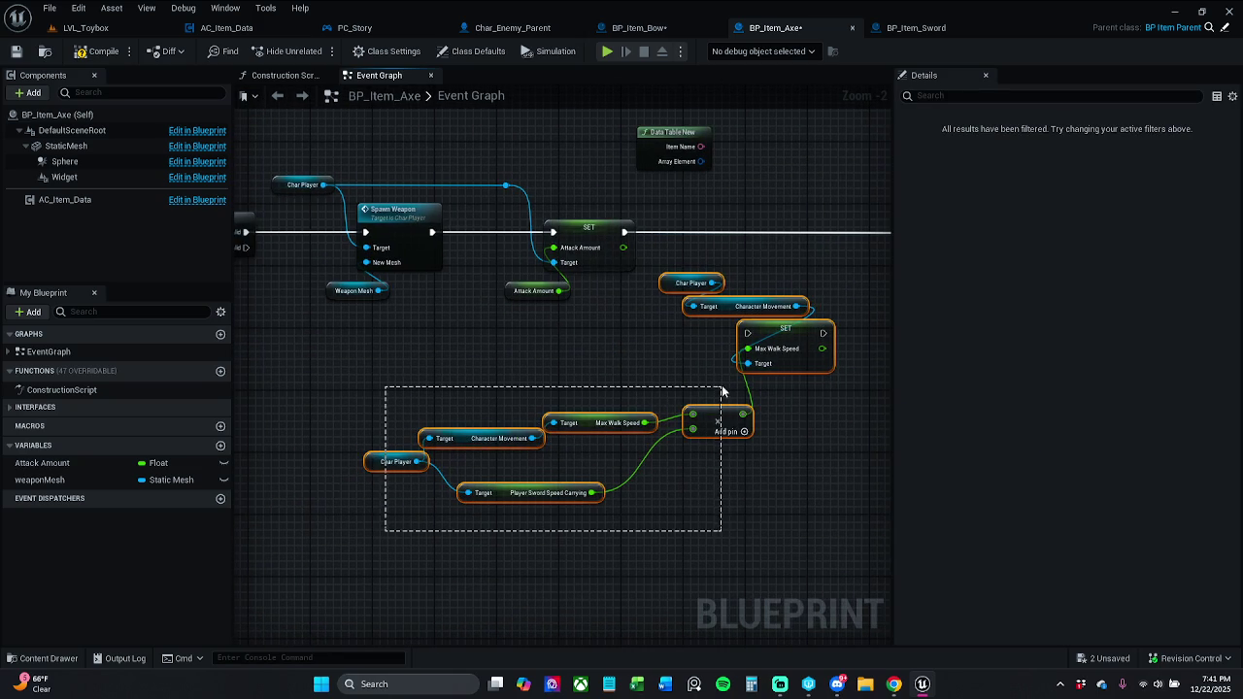
{"action": "mouse_move", "coordinate": [774, 360]}
{"action": "left_mouse_down"}
{"action": "mouse_move", "coordinate": [792, 282]}
{"action": "mouse_move", "coordinate": [772, 260]}
{"action": "mouse_move", "coordinate": [797, 258]}
{"action": "mouse_move", "coordinate": [627, 234]}
{"action": "left_mouse_up"}
{"action": "left_click_drag", "start_coordinate": [680, 437], "coordinate": [468, 437]}
{"action": "left_click_drag", "start_coordinate": [636, 232], "coordinate": [714, 238]}
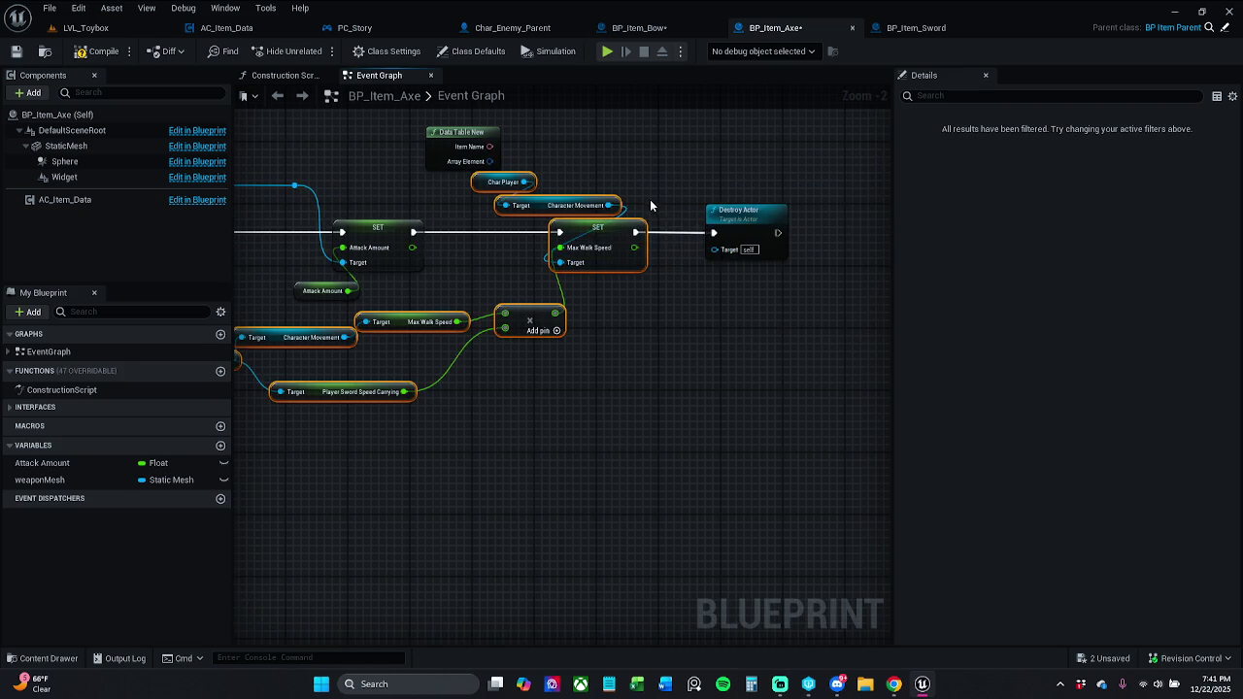
{"action": "left_click_drag", "start_coordinate": [657, 185], "coordinate": [765, 244]}
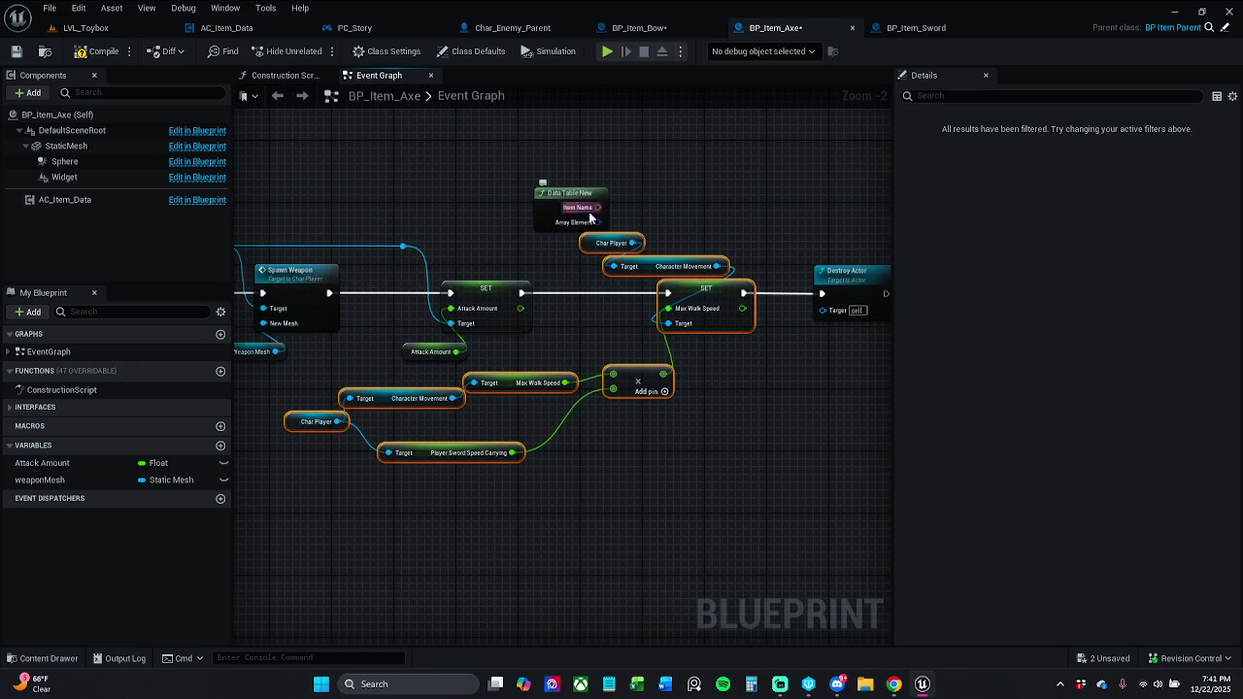
{"action": "left_click", "coordinate": [439, 415]}
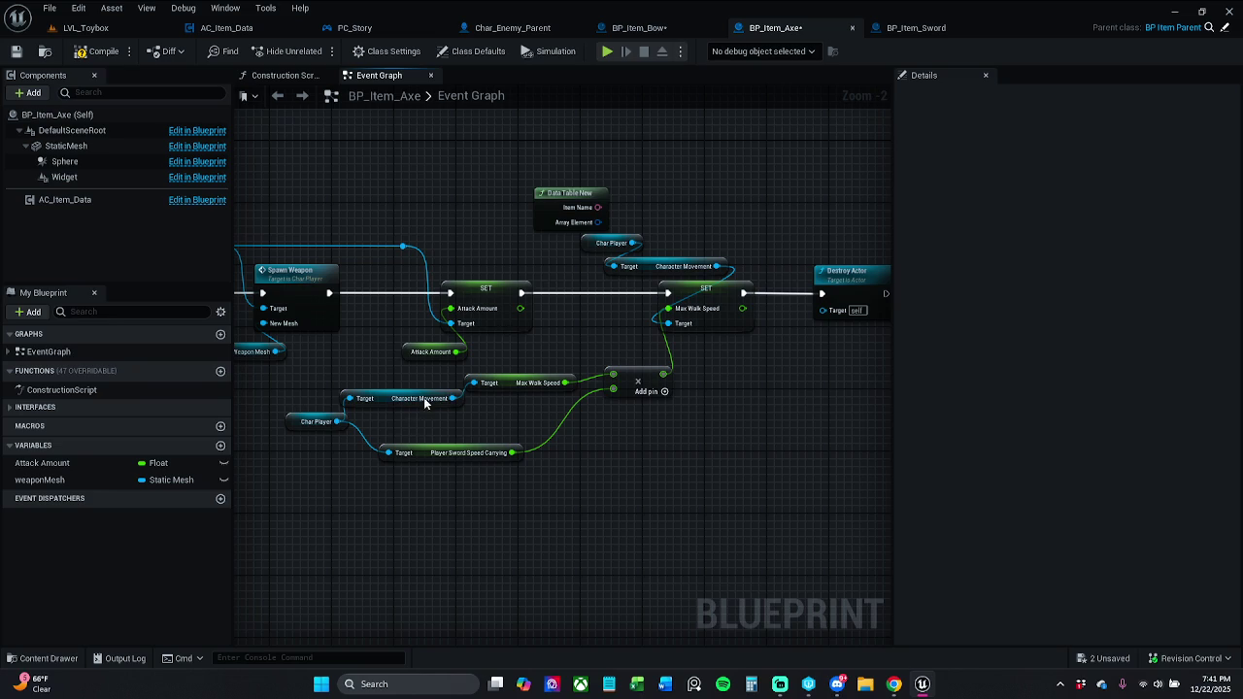
Tidy the speed getters and Attack Amount getter around the Multiply node.
{"action": "left_click_drag", "start_coordinate": [561, 192], "coordinate": [614, 130]}
{"action": "mouse_move", "coordinate": [341, 491]}
{"action": "left_mouse_down"}
{"action": "mouse_move", "coordinate": [457, 413]}
{"action": "mouse_move", "coordinate": [528, 391]}
{"action": "left_mouse_up"}
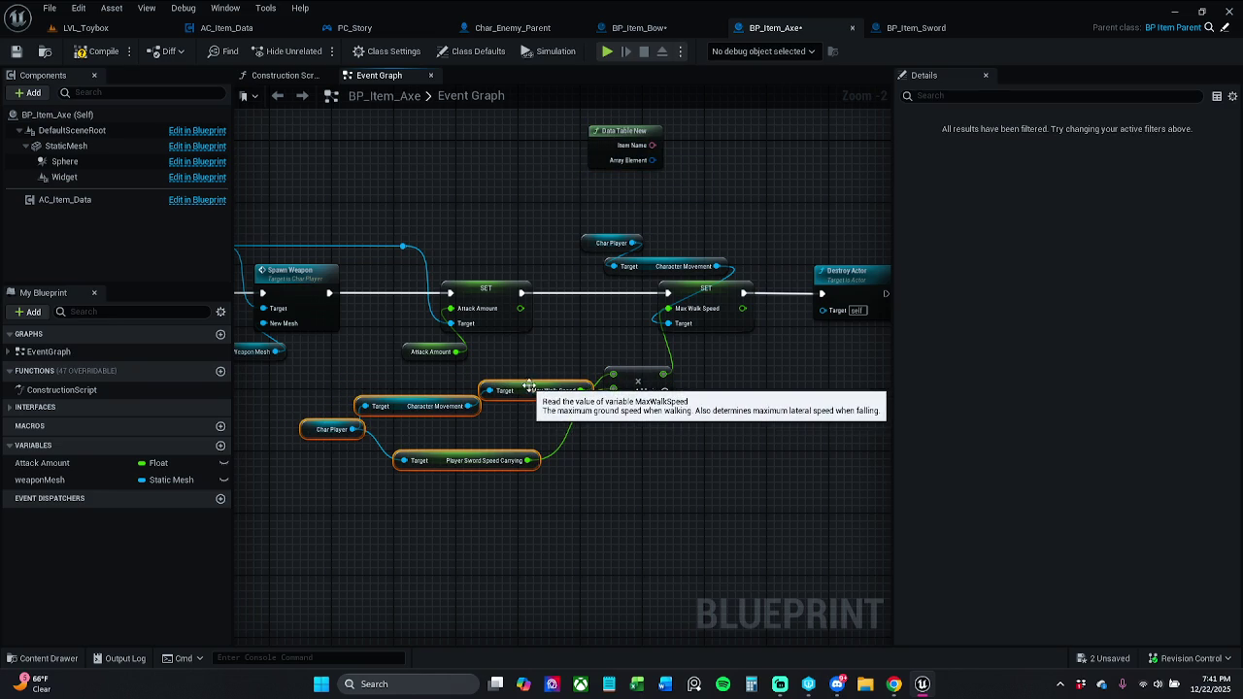
{"action": "left_click", "coordinate": [641, 394]}
{"action": "left_click_drag", "start_coordinate": [644, 399], "coordinate": [645, 420]}
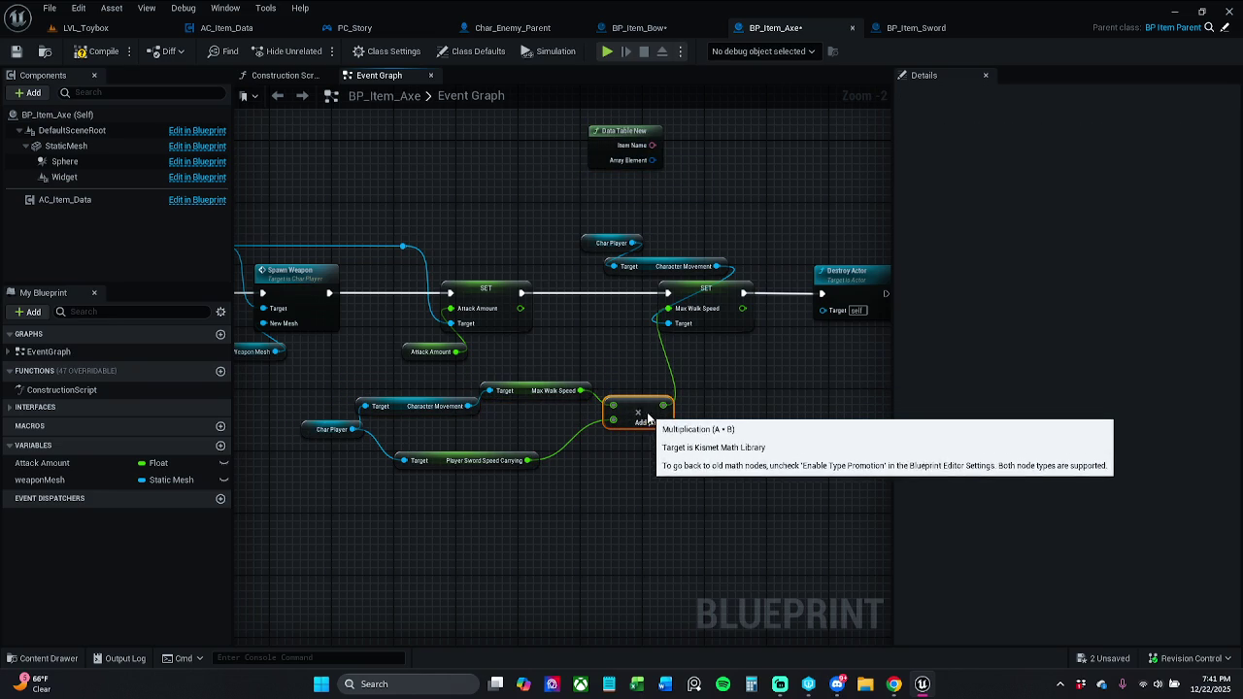
{"action": "mouse_move", "coordinate": [305, 508]}
{"action": "left_mouse_down"}
{"action": "mouse_move", "coordinate": [592, 394]}
{"action": "mouse_move", "coordinate": [731, 378]}
{"action": "mouse_move", "coordinate": [709, 393]}
{"action": "left_mouse_up"}
{"action": "left_click", "coordinate": [486, 310]}
{"action": "left_click", "coordinate": [389, 337]}
{"action": "left_click_drag", "start_coordinate": [412, 357], "coordinate": [404, 350]}
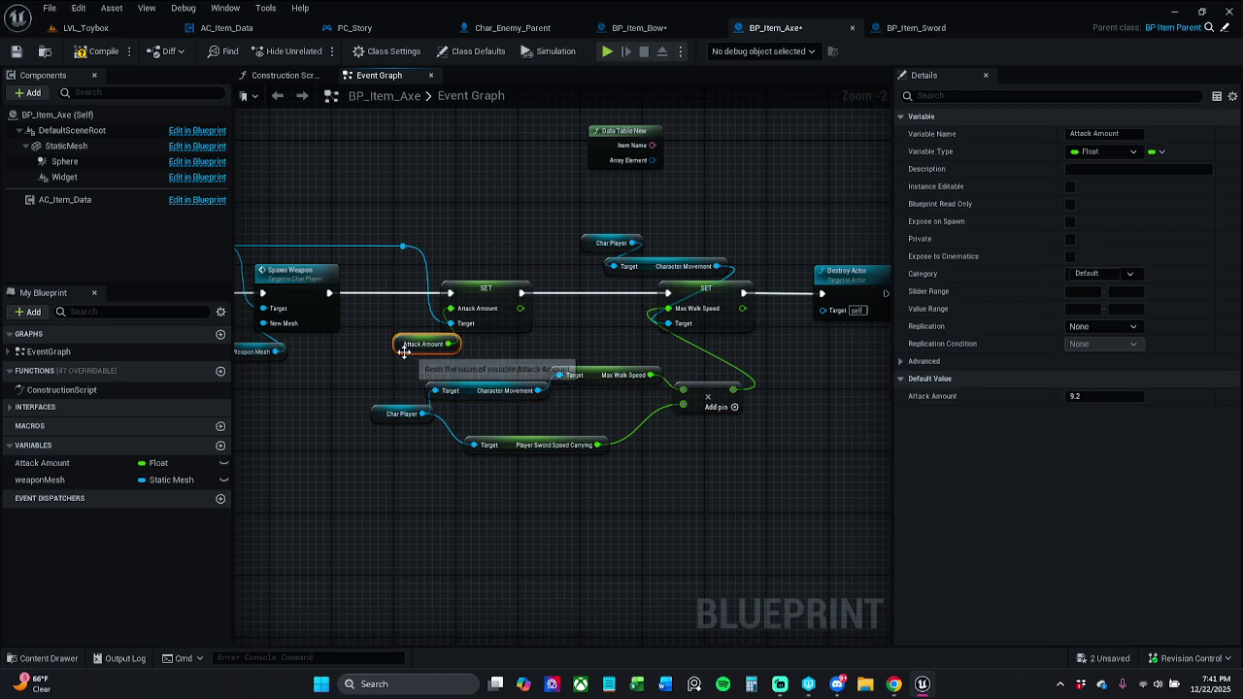
{"action": "left_click", "coordinate": [535, 359]}
Reposition the Player Sword Speed Carrying and Char Player getters and shift the calculation up-right.
{"action": "mouse_move", "coordinate": [384, 485]}
{"action": "left_mouse_down"}
{"action": "mouse_move", "coordinate": [618, 377]}
{"action": "mouse_move", "coordinate": [631, 388]}
{"action": "left_mouse_up"}
{"action": "left_click", "coordinate": [575, 426]}
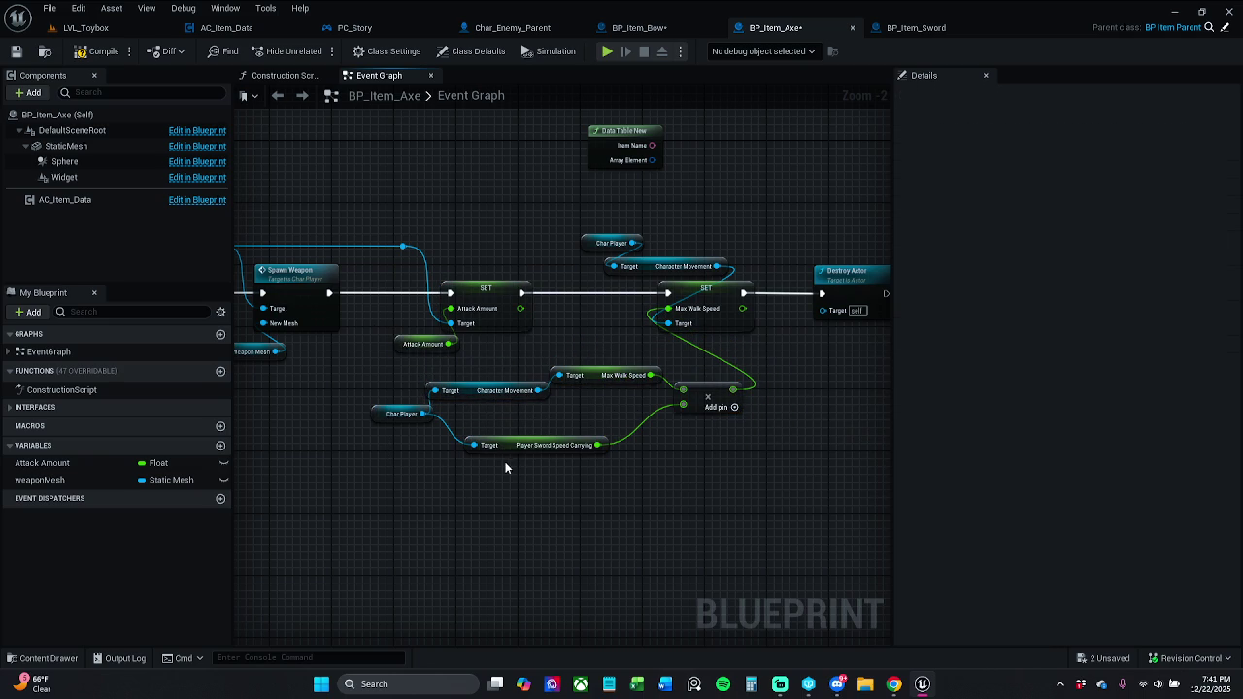
{"action": "left_click_drag", "start_coordinate": [514, 448], "coordinate": [588, 424]}
{"action": "left_click", "coordinate": [450, 456]}
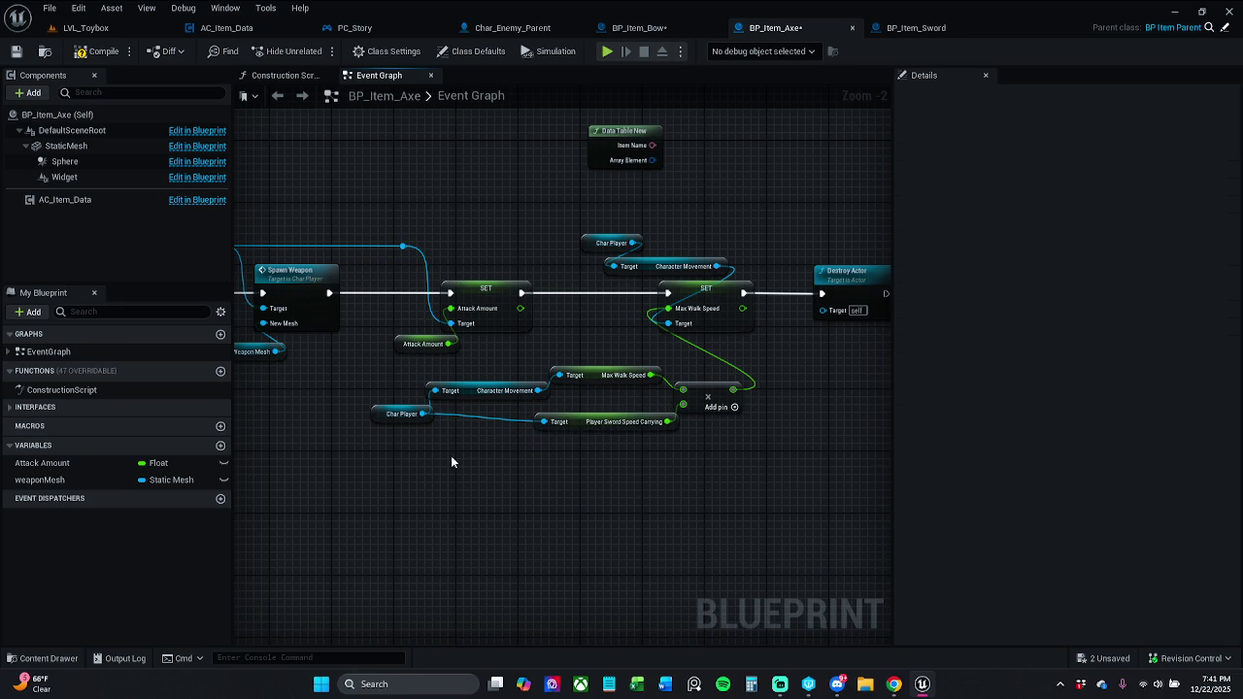
{"action": "left_click_drag", "start_coordinate": [387, 422], "coordinate": [428, 437]}
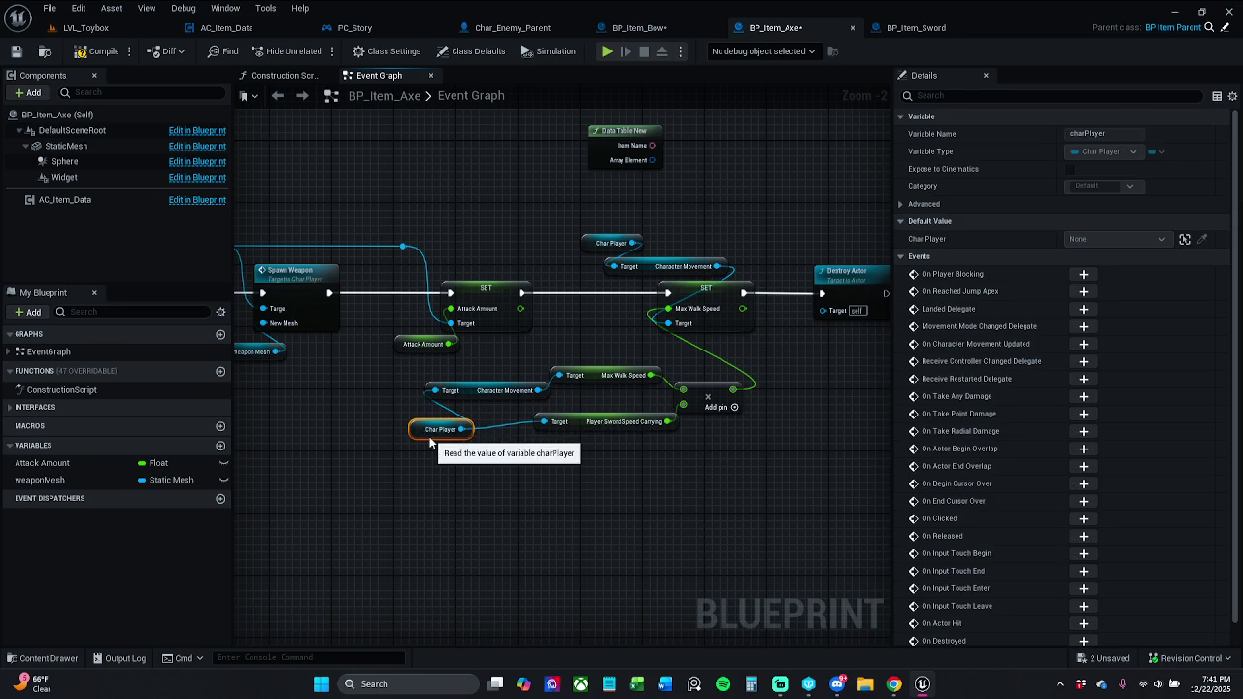
{"action": "mouse_move", "coordinate": [519, 436]}
{"action": "left_mouse_down"}
{"action": "mouse_move", "coordinate": [680, 364]}
{"action": "mouse_move", "coordinate": [750, 376]}
{"action": "left_mouse_up"}
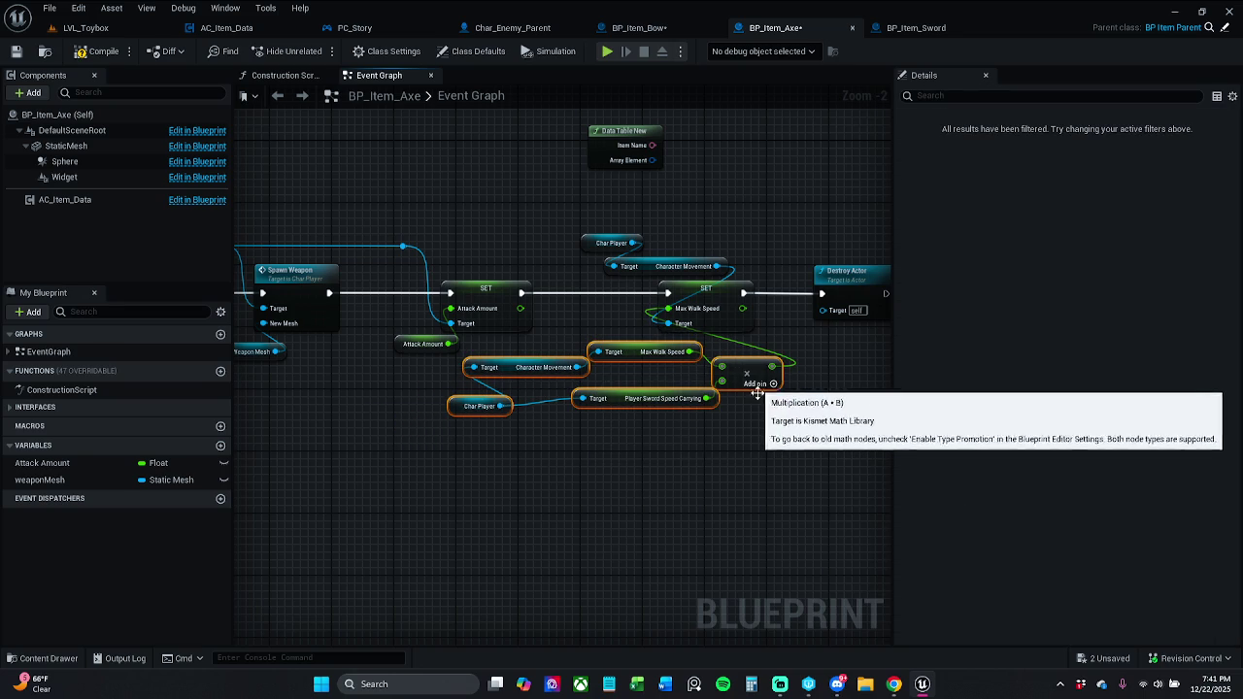
{"action": "left_click", "coordinate": [583, 465]}
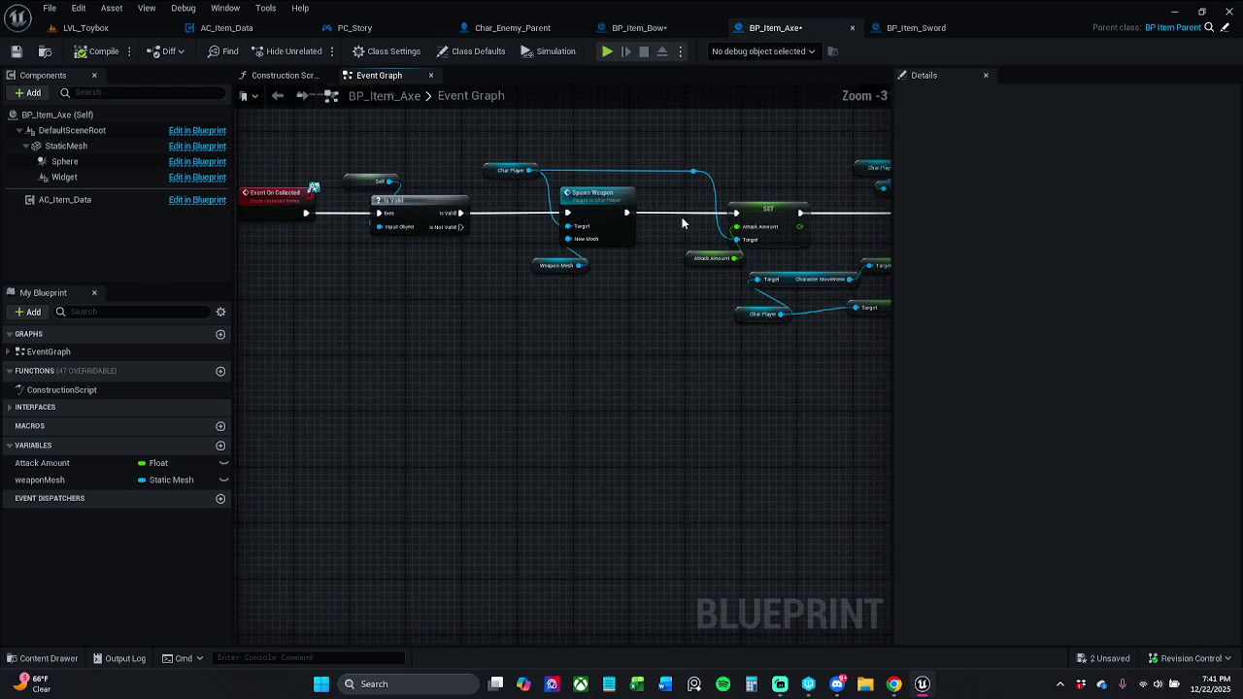
Shift the nodes after the first SET to the right and save BP_Item_Axe.
{"action": "scroll", "coordinate": [682, 217], "scroll_direction": "down", "scroll_amount": 1}
{"action": "mouse_move", "coordinate": [638, 146]}
{"action": "left_mouse_down"}
{"action": "mouse_move", "coordinate": [693, 255]}
{"action": "mouse_move", "coordinate": [485, 205]}
{"action": "left_mouse_up"}
{"action": "mouse_move", "coordinate": [492, 128]}
{"action": "left_mouse_down"}
{"action": "mouse_move", "coordinate": [686, 335]}
{"action": "mouse_move", "coordinate": [879, 486]}
{"action": "left_mouse_up"}
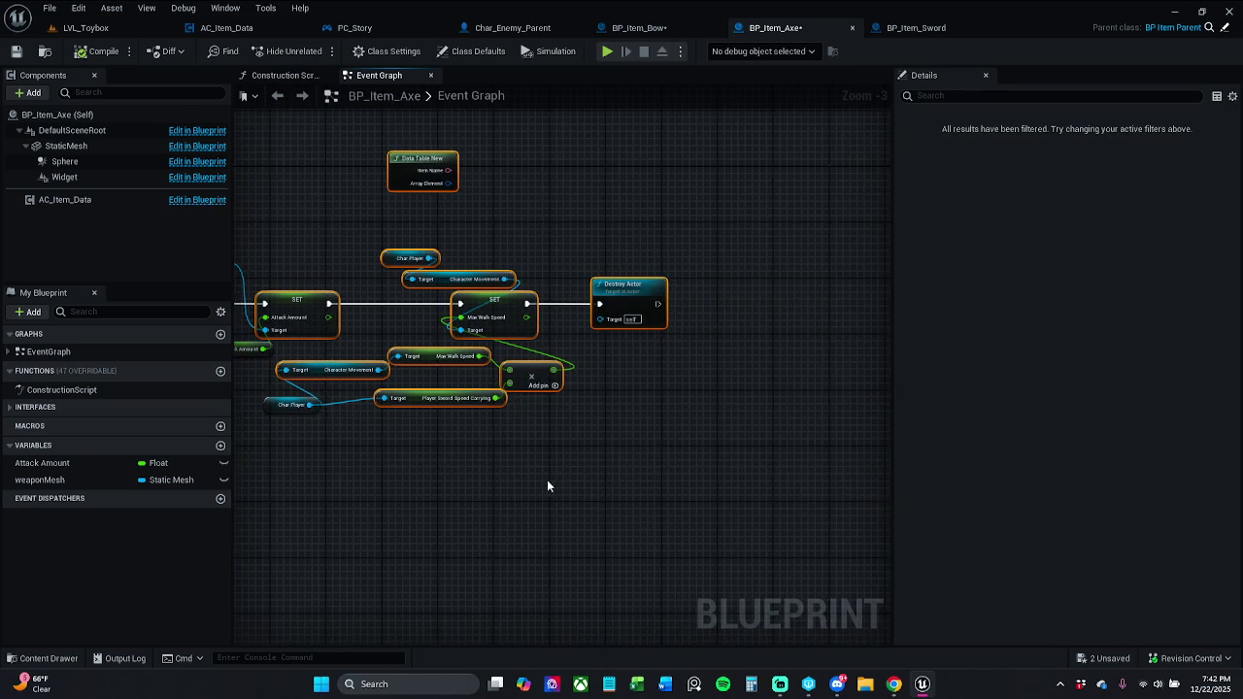
{"action": "left_click", "coordinate": [407, 305], "text": "ctrl"}
{"action": "left_click_drag", "start_coordinate": [621, 308], "coordinate": [700, 310]}
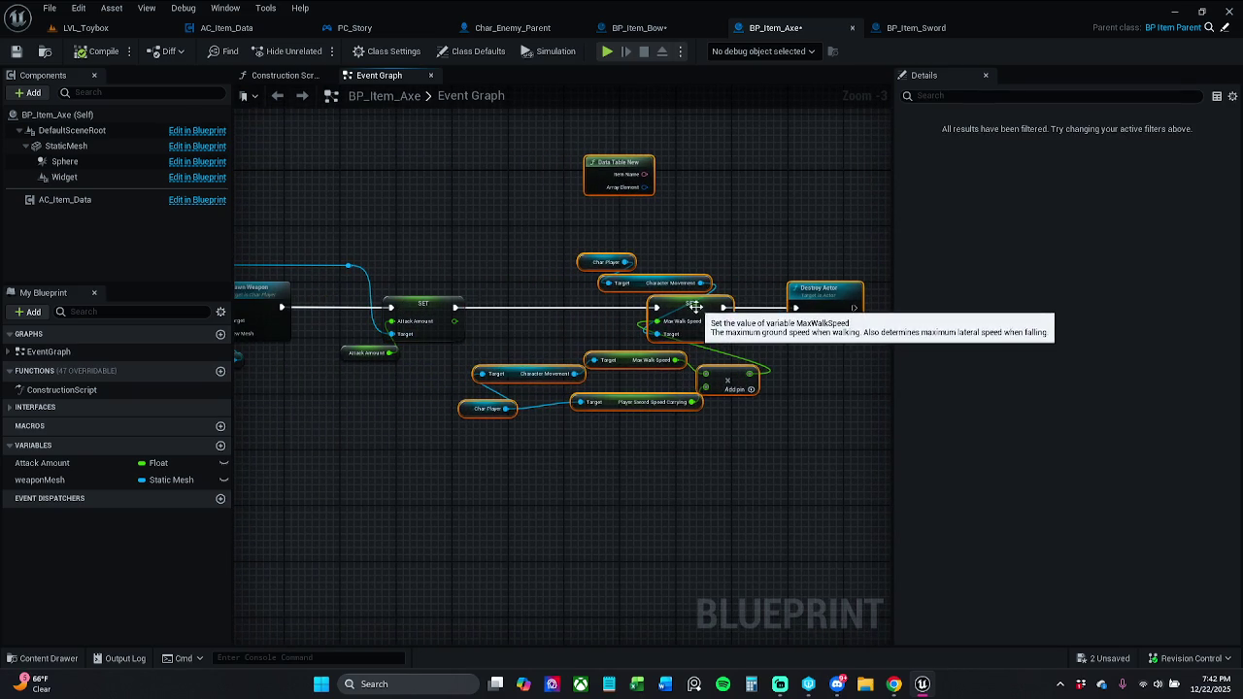
{"action": "left_click", "coordinate": [491, 246]}
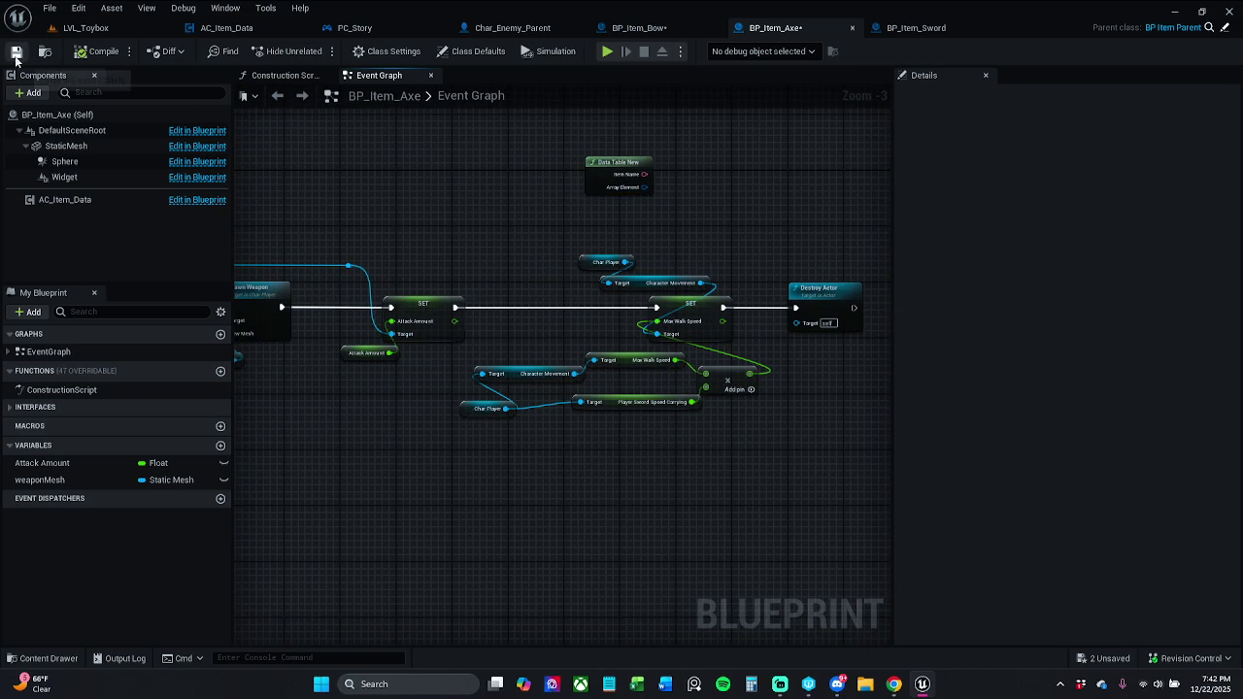
{"action": "key", "text": "ctrl+s"}
{"action": "left_click", "coordinate": [675, 26]}
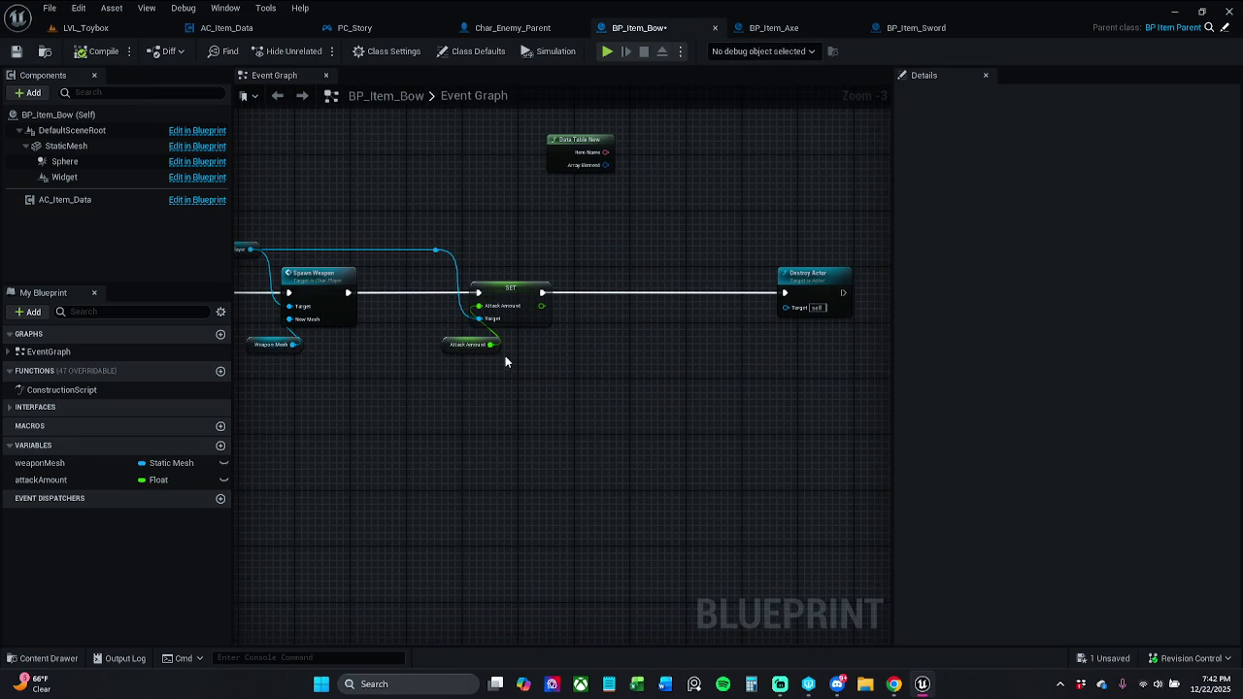
Nudge the bow's Attack Amount getter and select BP_Item_Axe's walk-speed nodes to copy.
{"action": "scroll", "coordinate": [461, 355], "scroll_direction": "up", "scroll_amount": 3}
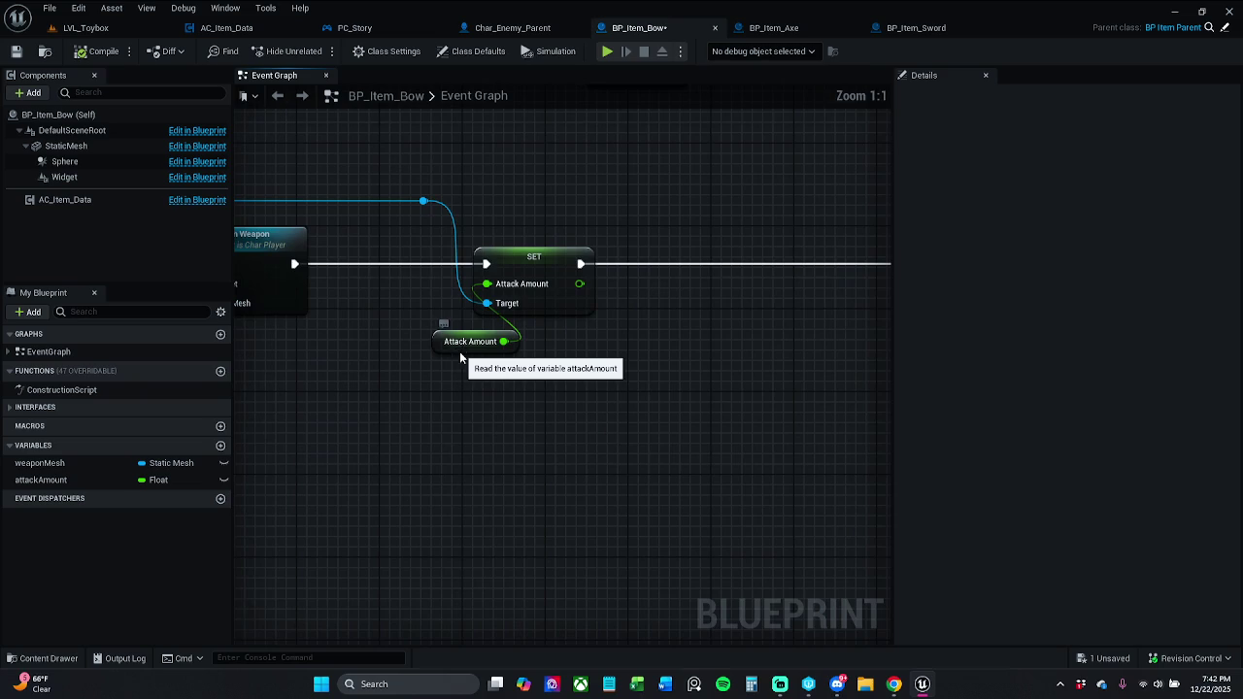
{"action": "left_click_drag", "start_coordinate": [461, 354], "coordinate": [460, 348]}
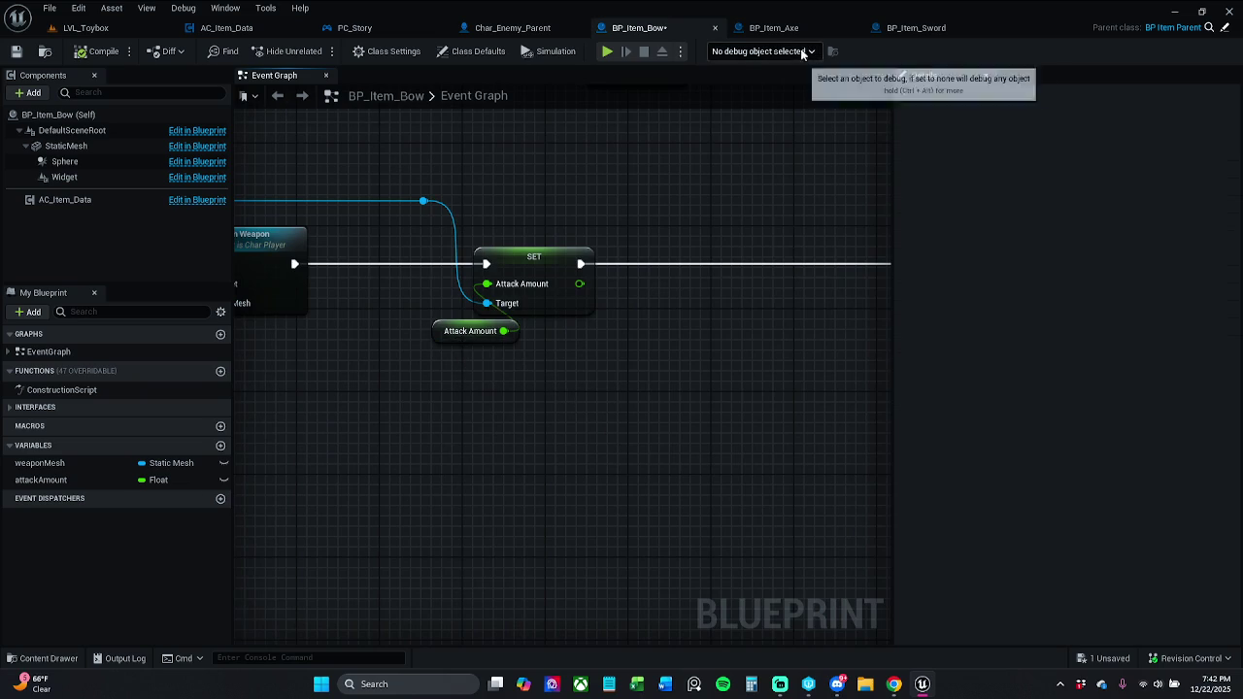
{"action": "left_click", "coordinate": [774, 28]}
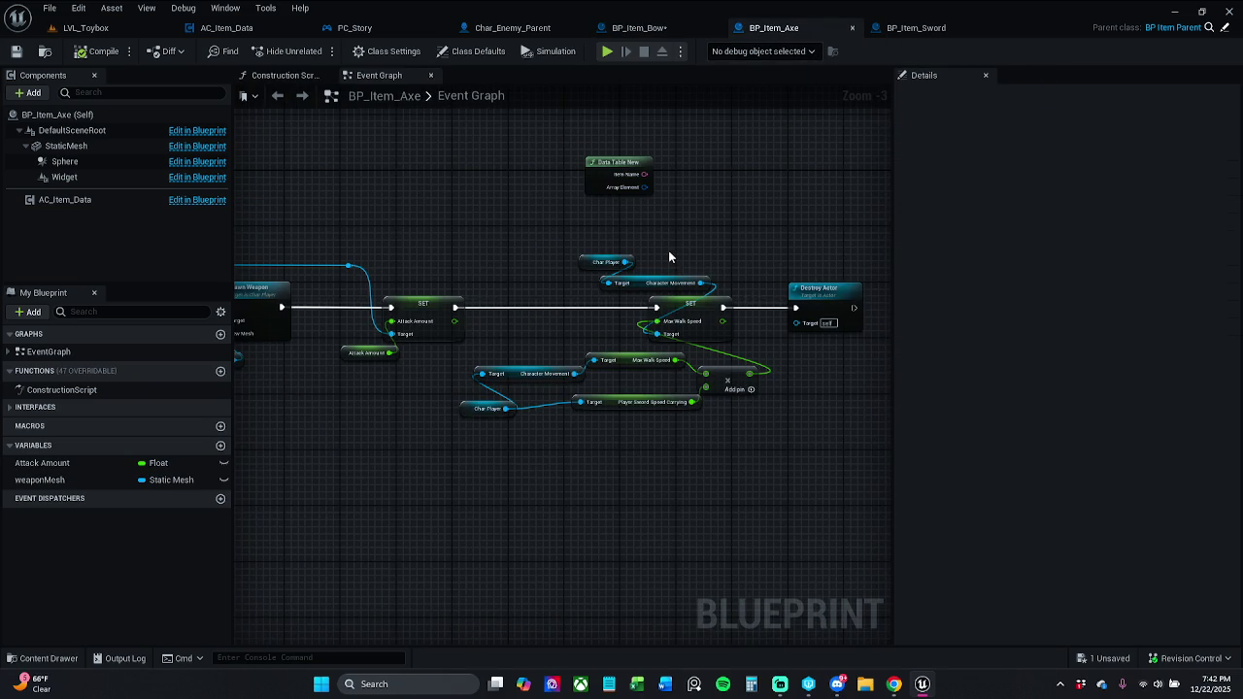
{"action": "left_click_drag", "start_coordinate": [467, 241], "coordinate": [740, 471]}
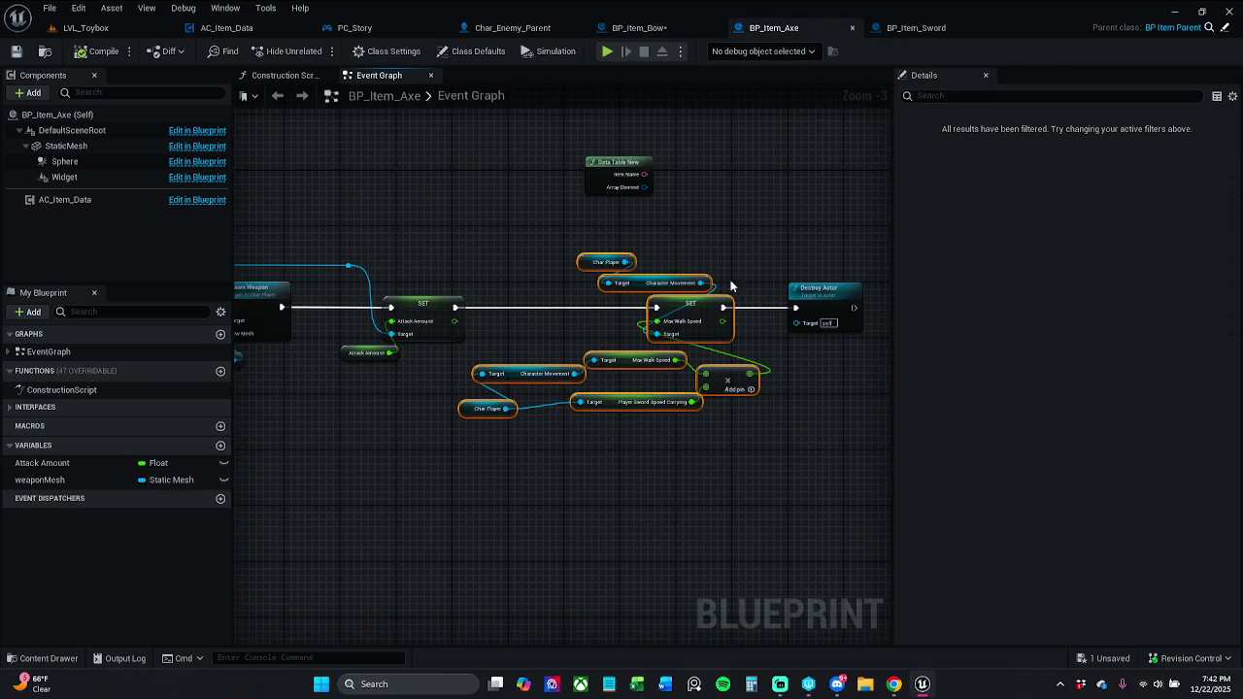
{"action": "left_click", "coordinate": [632, 28]}
Paste the walk-speed nodes into BP_Item_Bow, wire SET Max Walk Speed to Destroy Actor, and compile.
{"action": "mouse_move", "coordinate": [704, 337]}
{"action": "left_mouse_down"}
{"action": "mouse_move", "coordinate": [507, 316]}
{"action": "mouse_move", "coordinate": [406, 328]}
{"action": "left_mouse_up"}
{"action": "key", "text": "ctrl+v"}
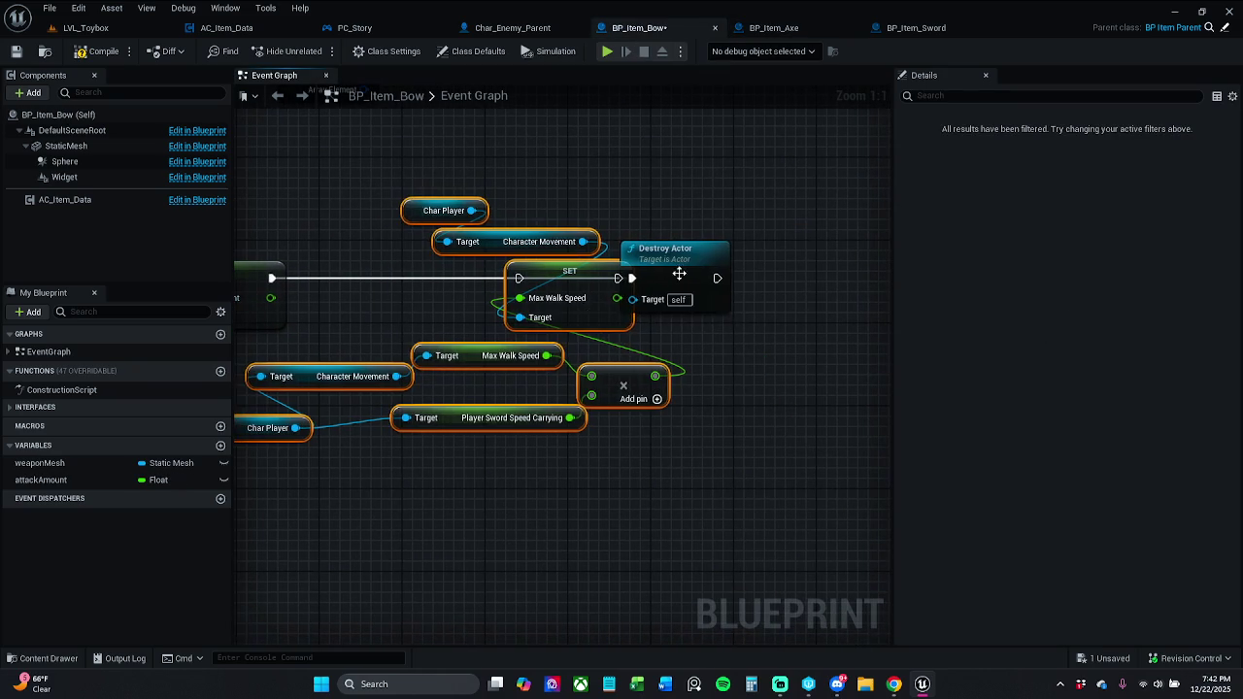
{"action": "left_click_drag", "start_coordinate": [687, 268], "coordinate": [756, 270]}
{"action": "left_click_drag", "start_coordinate": [663, 216], "coordinate": [756, 220]}
{"action": "left_click_drag", "start_coordinate": [512, 190], "coordinate": [733, 511]}
{"action": "left_click_drag", "start_coordinate": [369, 449], "coordinate": [327, 373]}
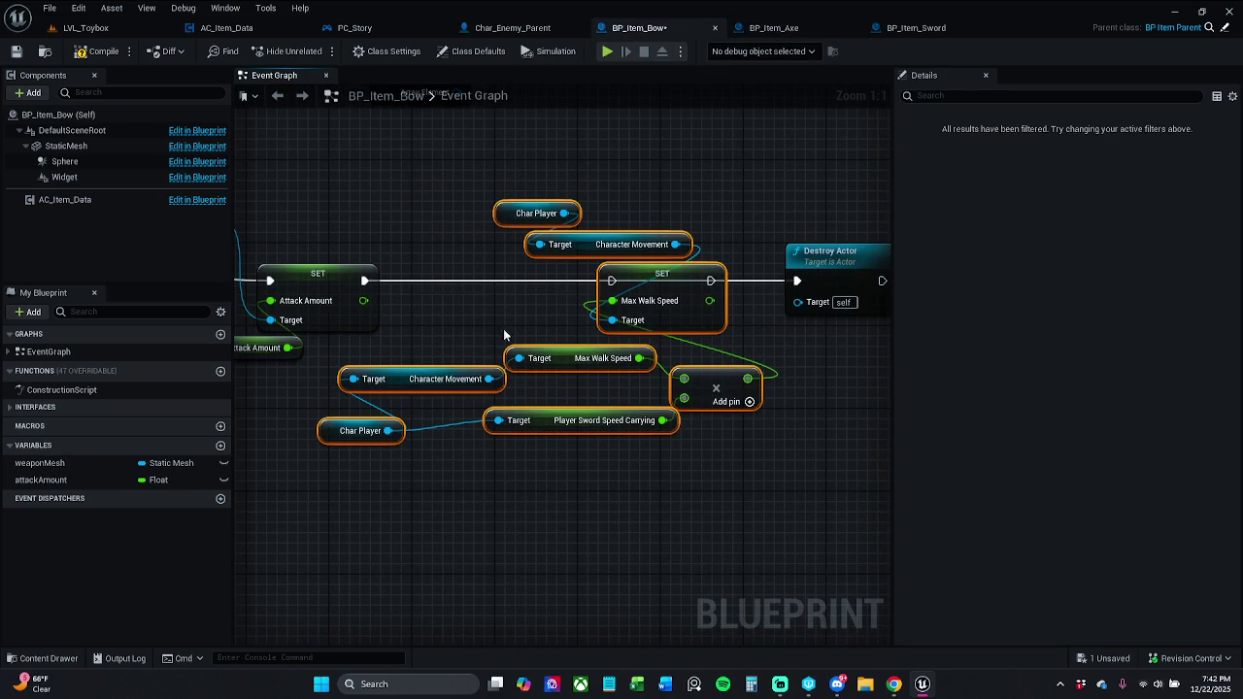
{"action": "left_click_drag", "start_coordinate": [615, 289], "coordinate": [366, 281]}
{"action": "left_click_drag", "start_coordinate": [698, 281], "coordinate": [813, 278]}
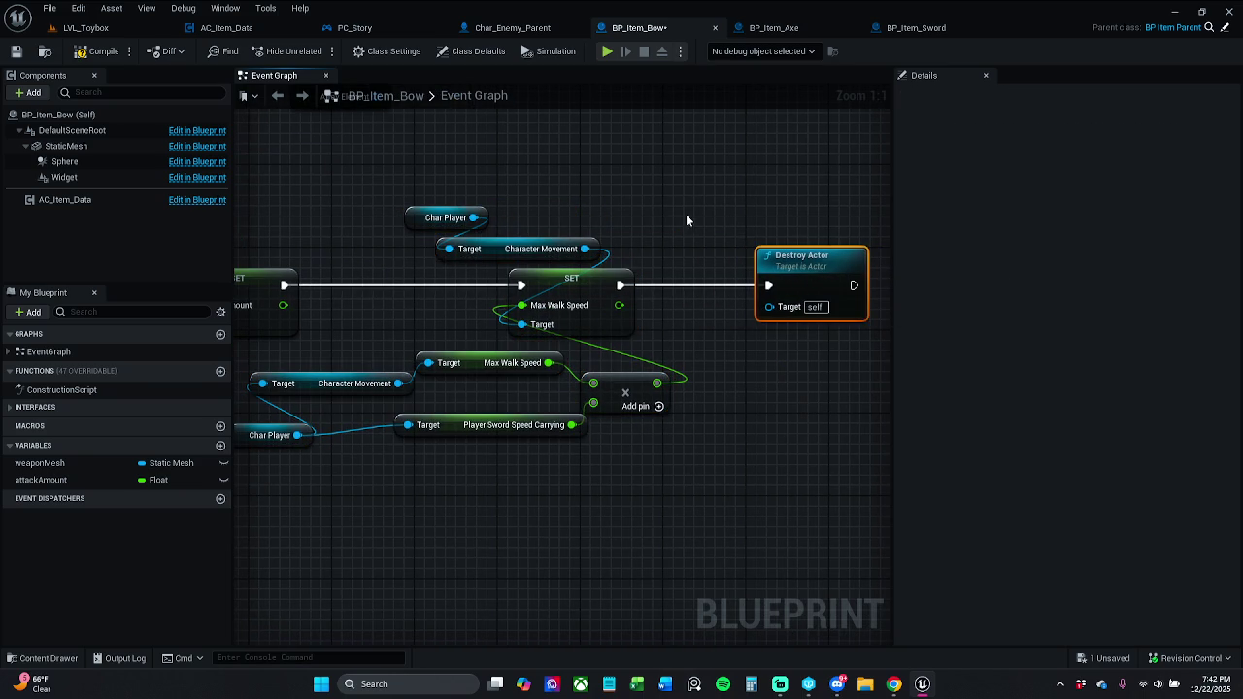
{"action": "scroll", "coordinate": [740, 282], "scroll_direction": "down", "scroll_amount": 1}
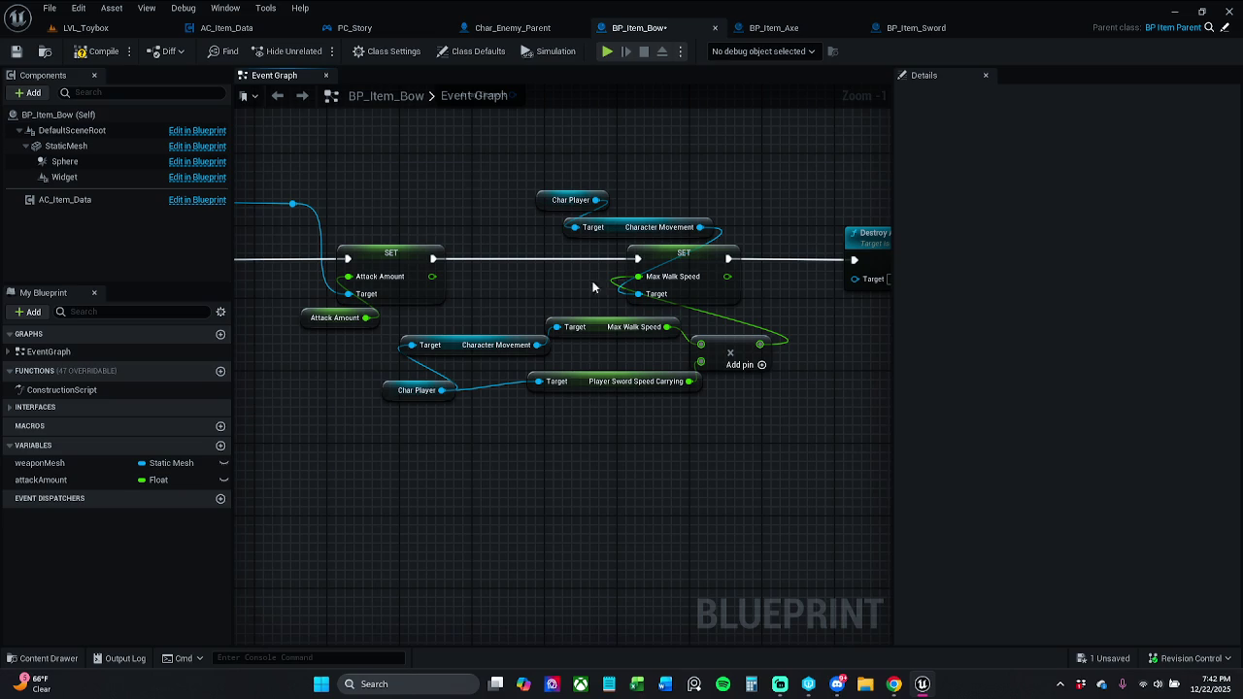
{"action": "left_click", "coordinate": [97, 50]}
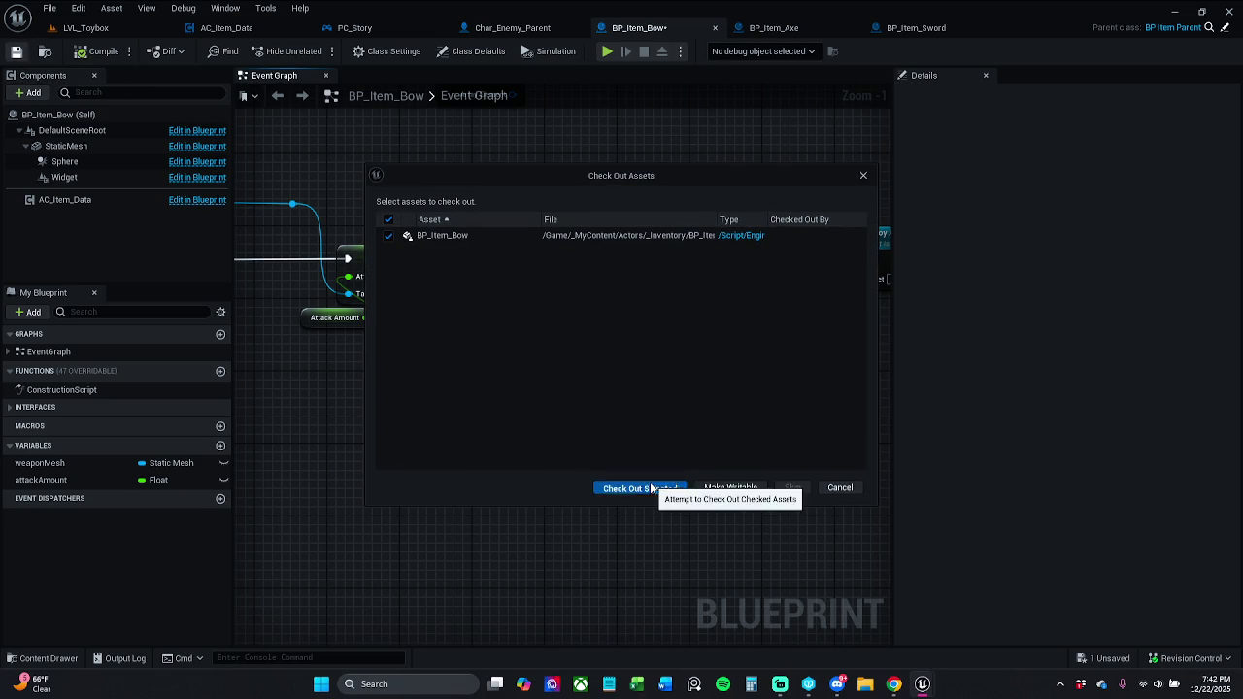
Check out BP_Item_Bow so it saves, then return to BP_Item_Axe's Event Graph.
{"action": "left_click", "coordinate": [646, 488]}
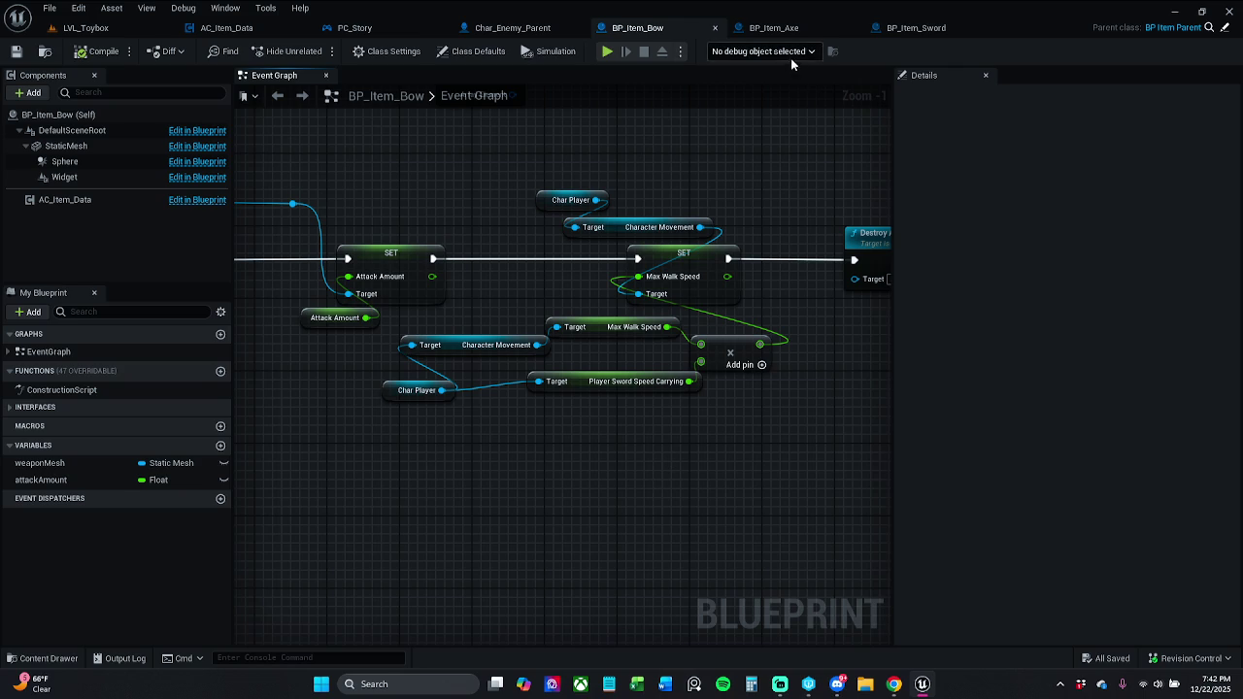
{"action": "left_click", "coordinate": [797, 33]}
{"action": "left_click", "coordinate": [701, 204]}
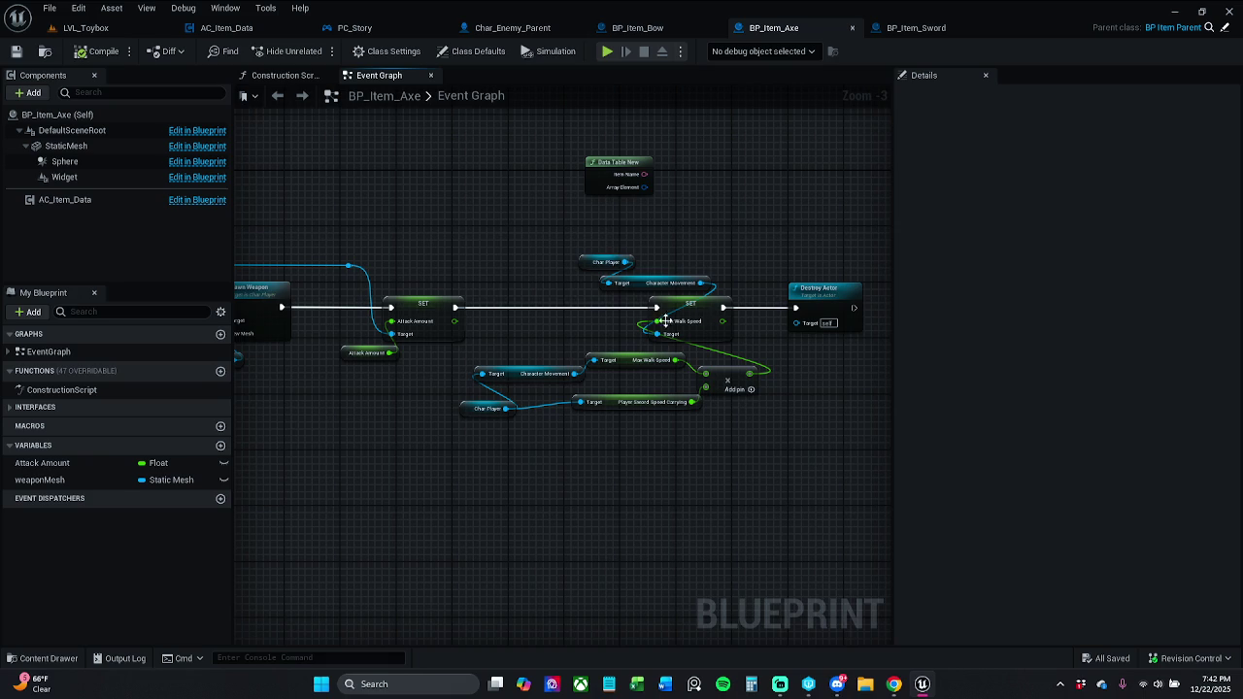
Check the Player Sword Speed Carrying variable, then start playing LVL_Toybox in the editor.
{"action": "left_click", "coordinate": [656, 398]}
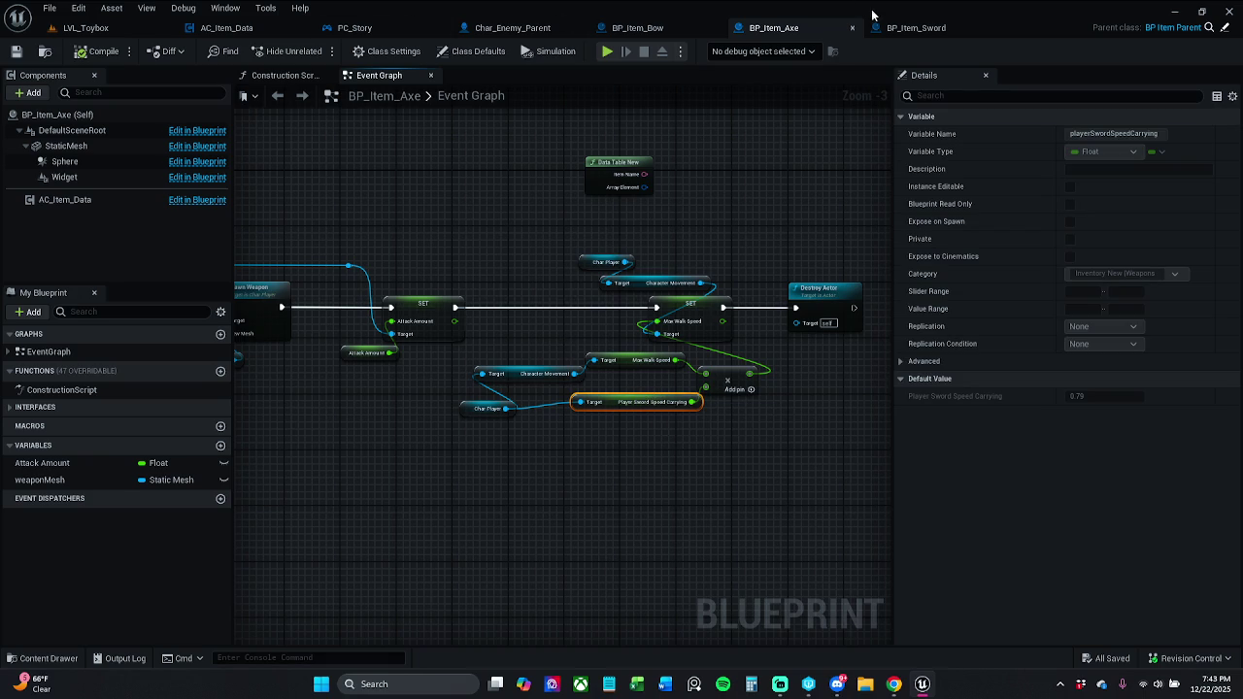
{"action": "left_click", "coordinate": [86, 27]}
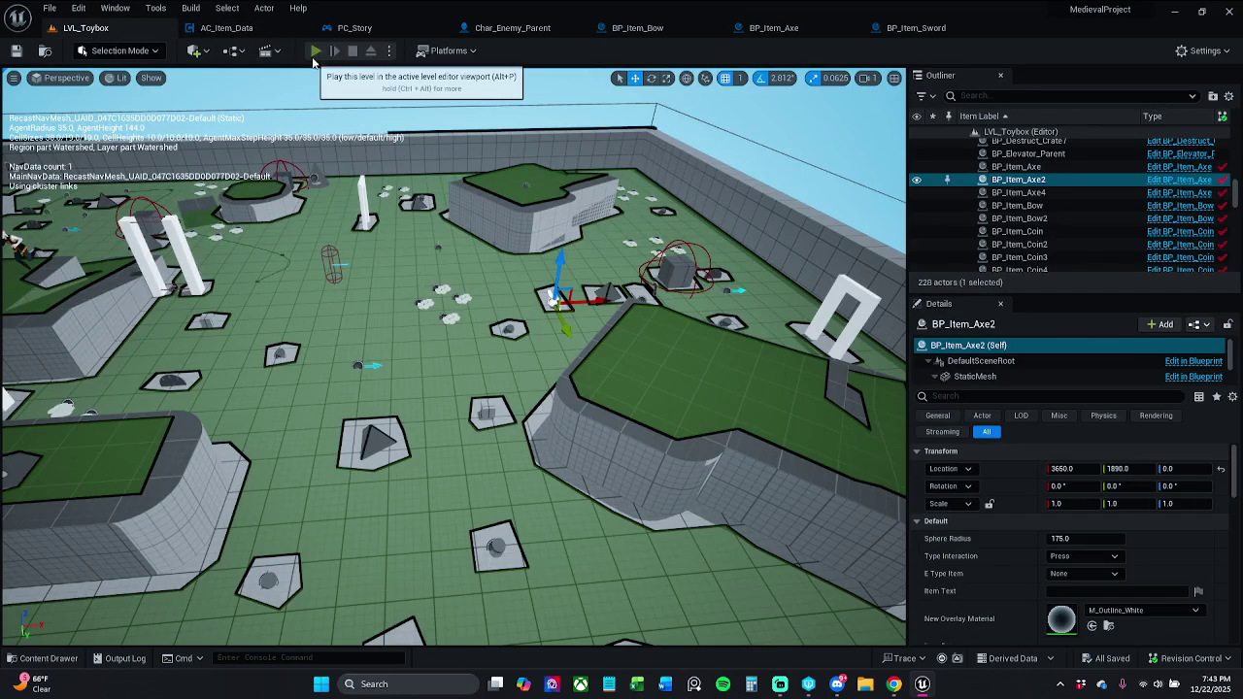
{"action": "left_click", "coordinate": [316, 51]}
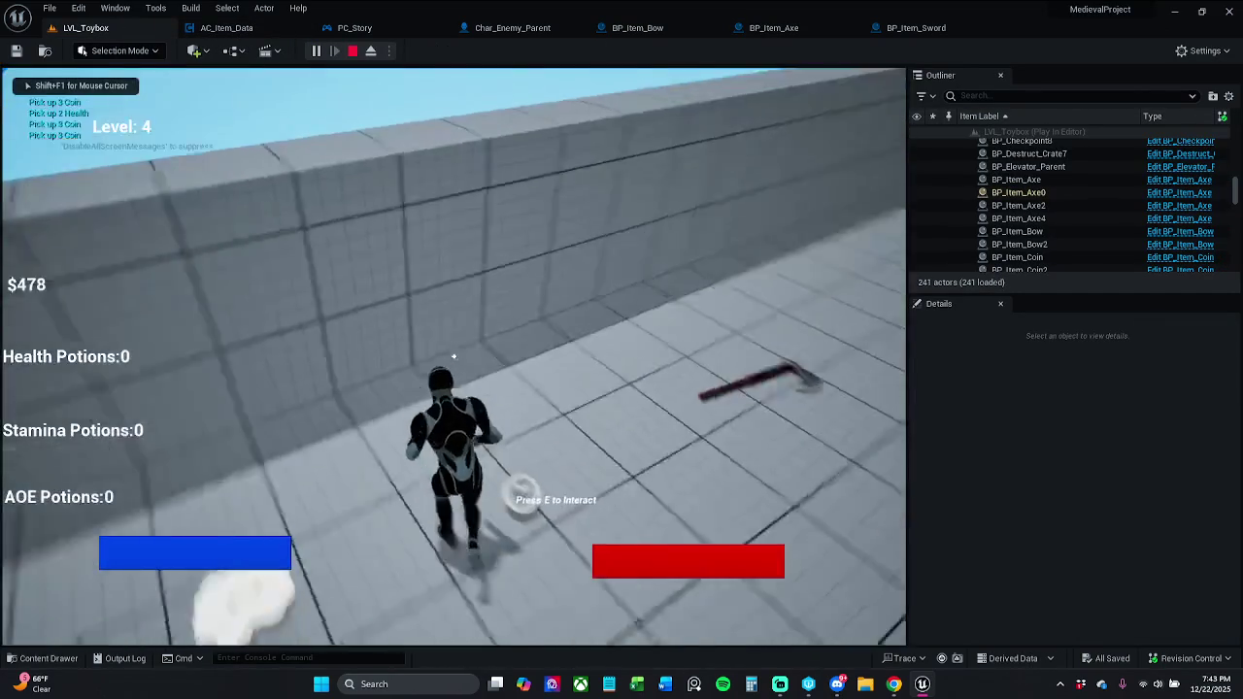
Pick up the axe and run and jump through the white gate to feel the walk speed.
{"action": "key", "text": "w"}
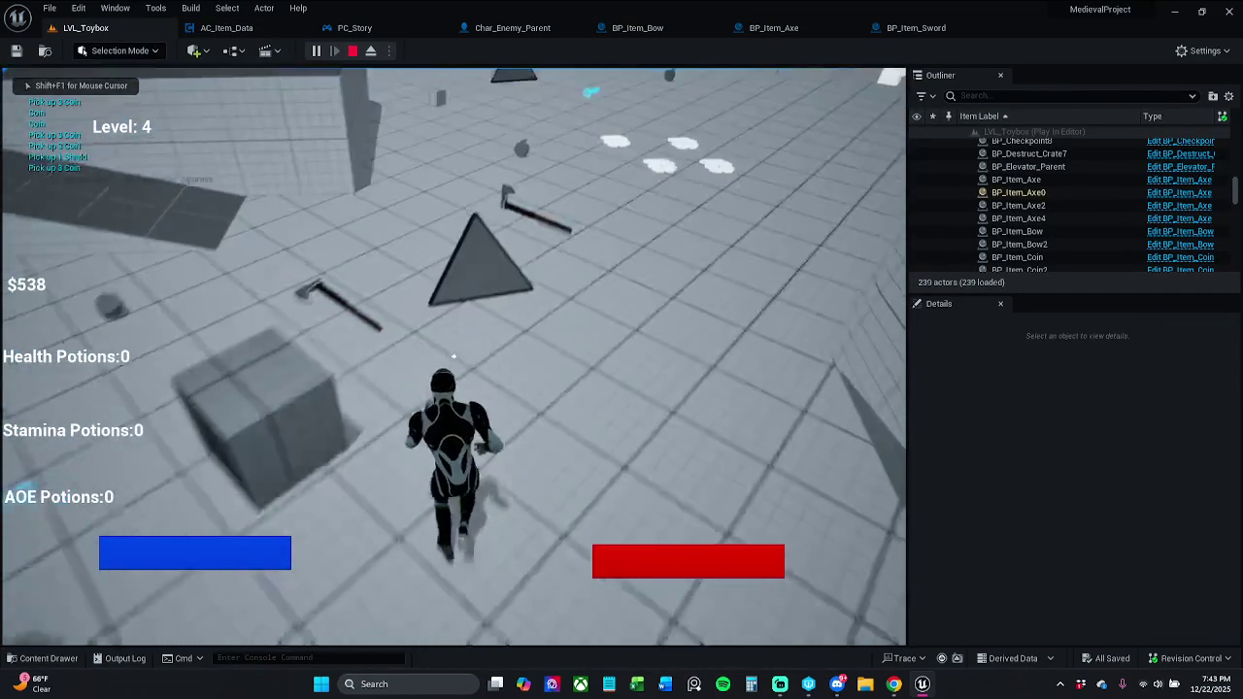
{"action": "key", "text": "e"}
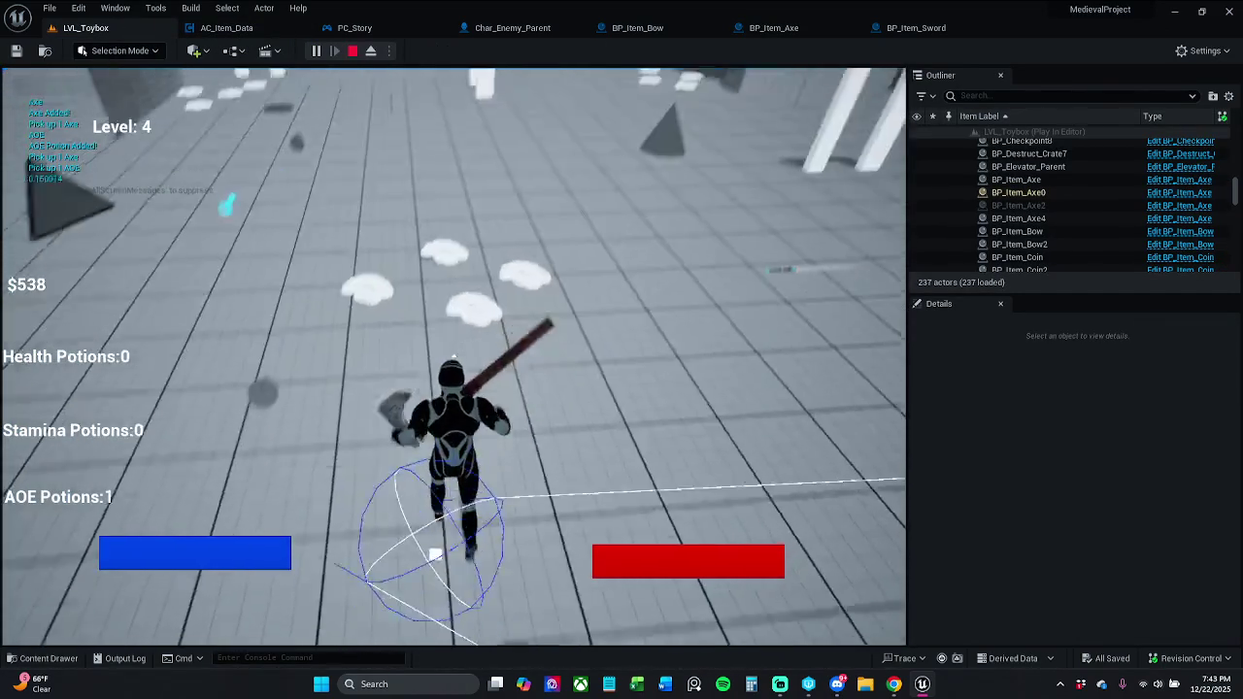
{"action": "key", "text": "w"}
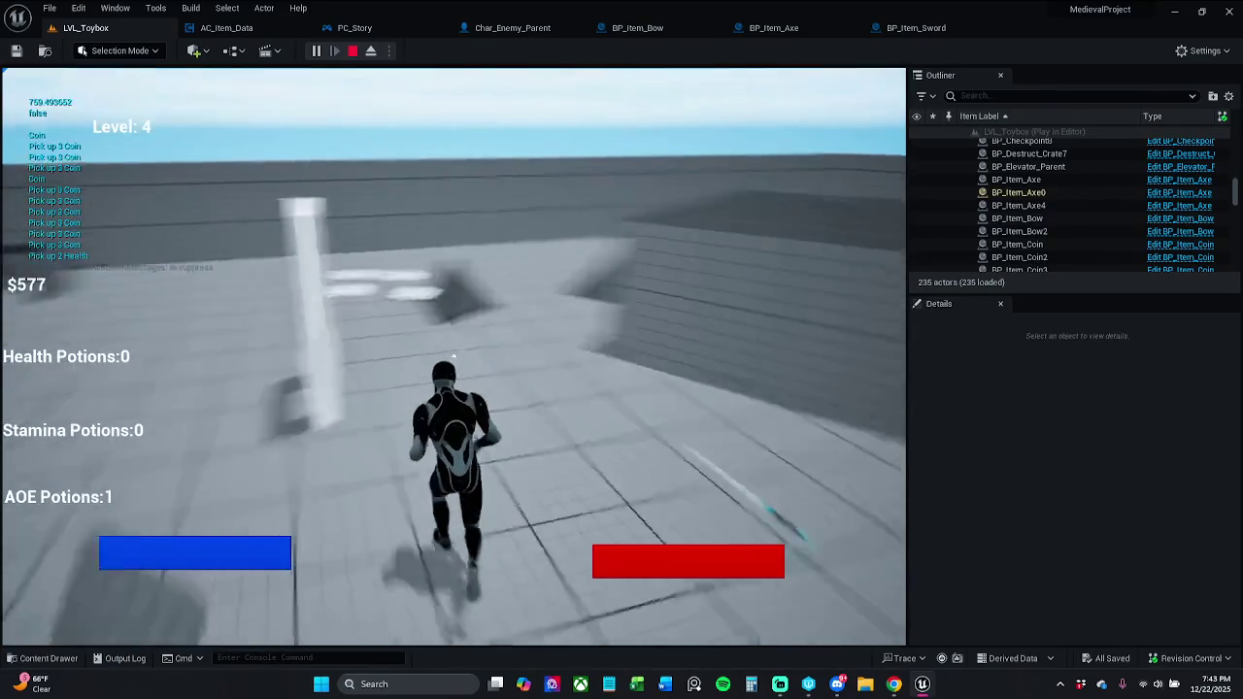
{"action": "key", "text": "w"}
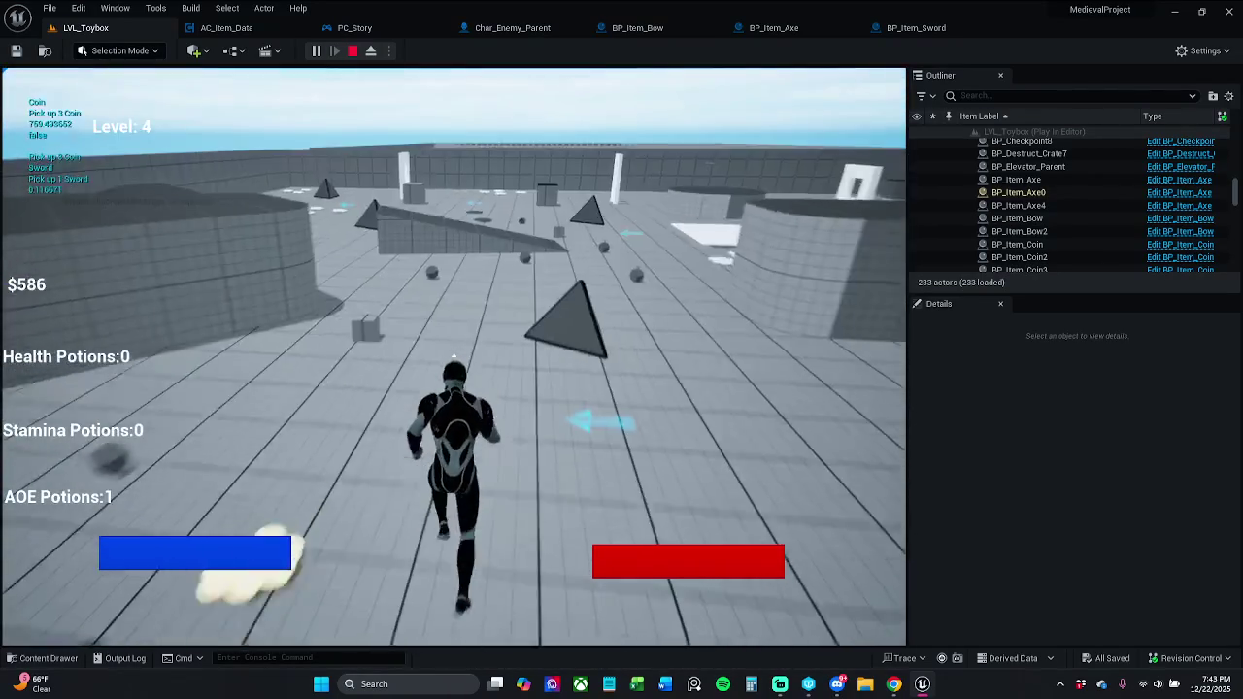
{"action": "key", "text": "w"}
{"action": "key", "text": "space"}
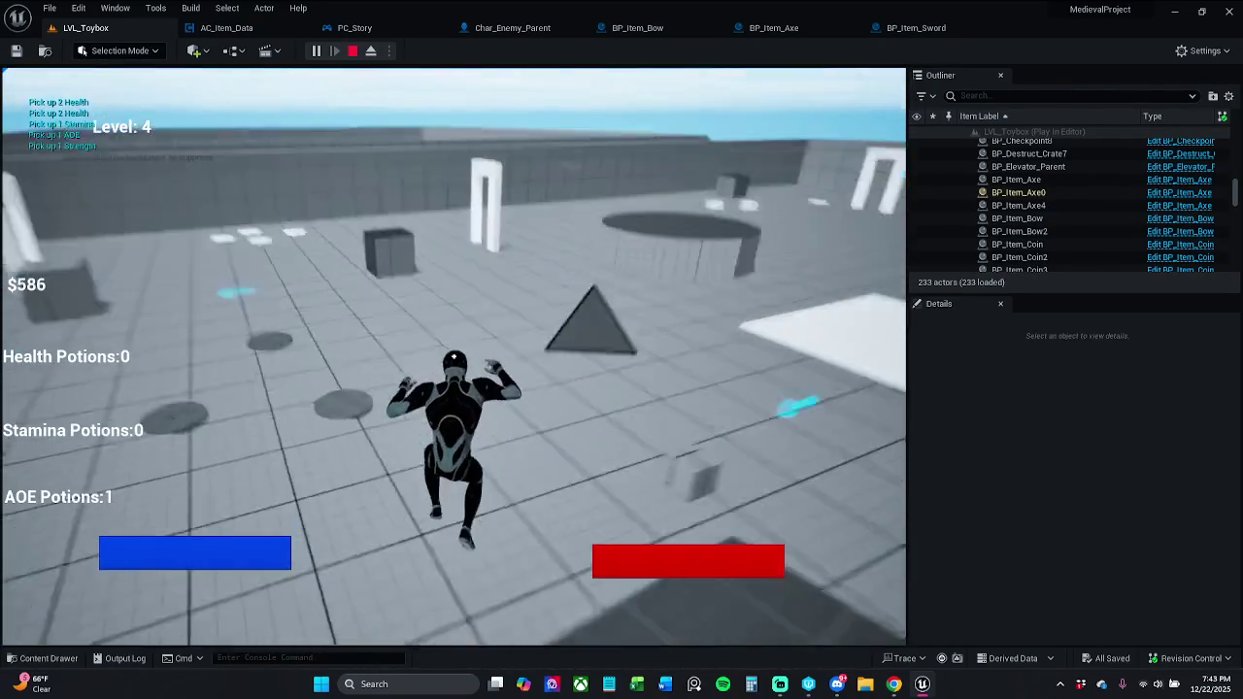
{"action": "key", "text": "w"}
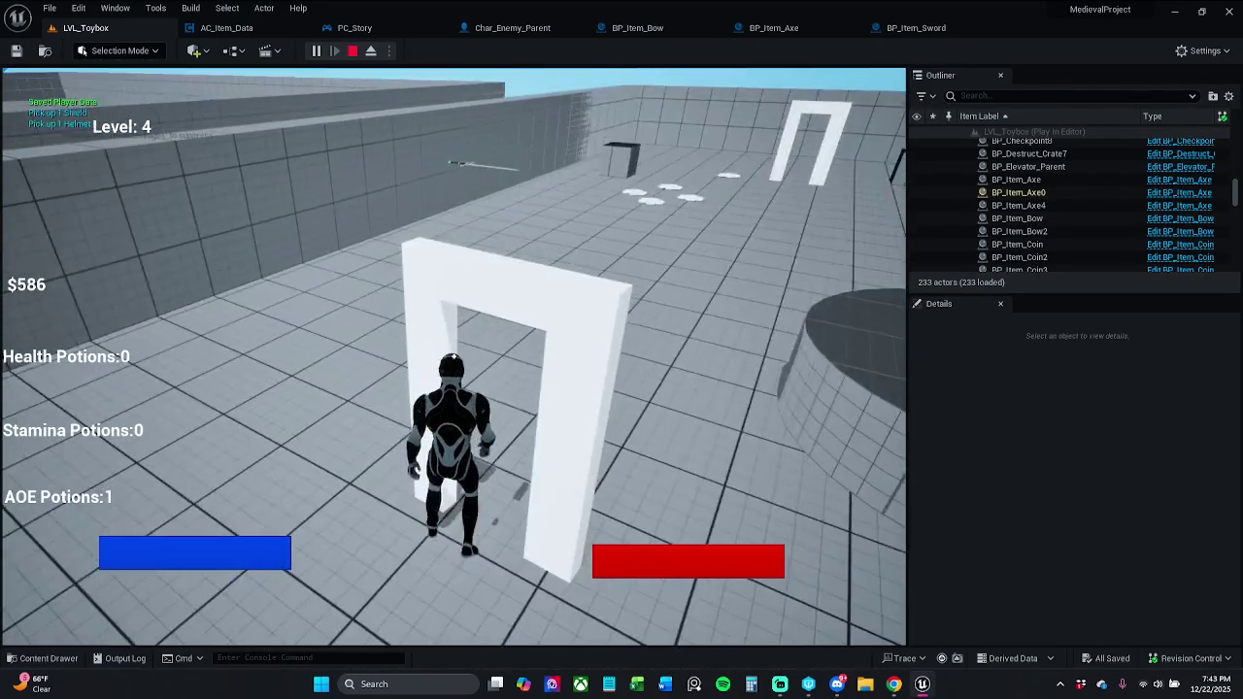
Collect the sword, coins, shield and helmet pickups, then stop the play session.
{"action": "key", "text": "w"}
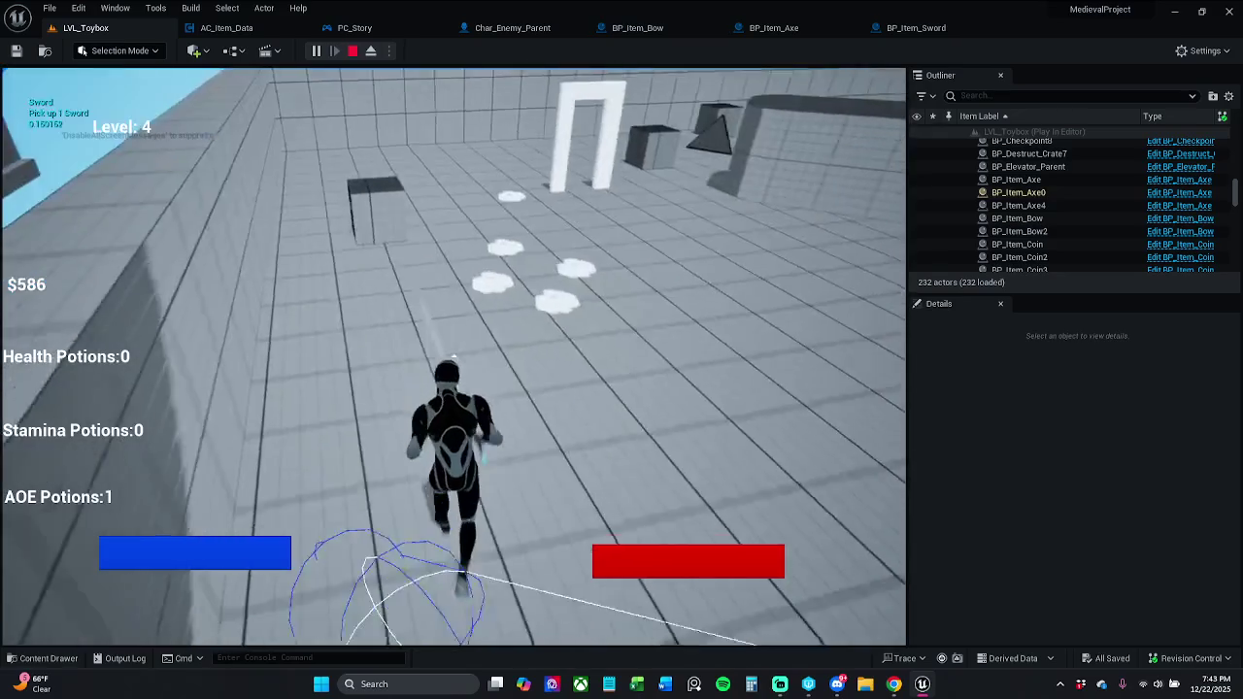
{"action": "key", "text": "w"}
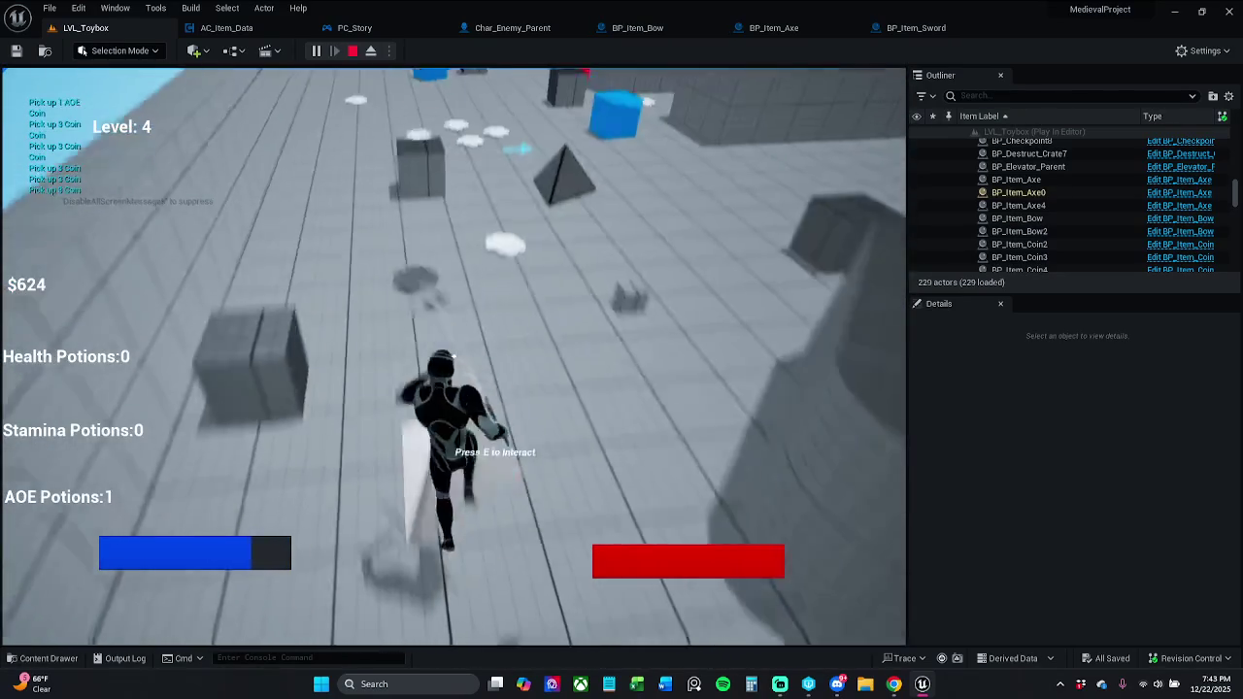
{"action": "key", "text": "w"}
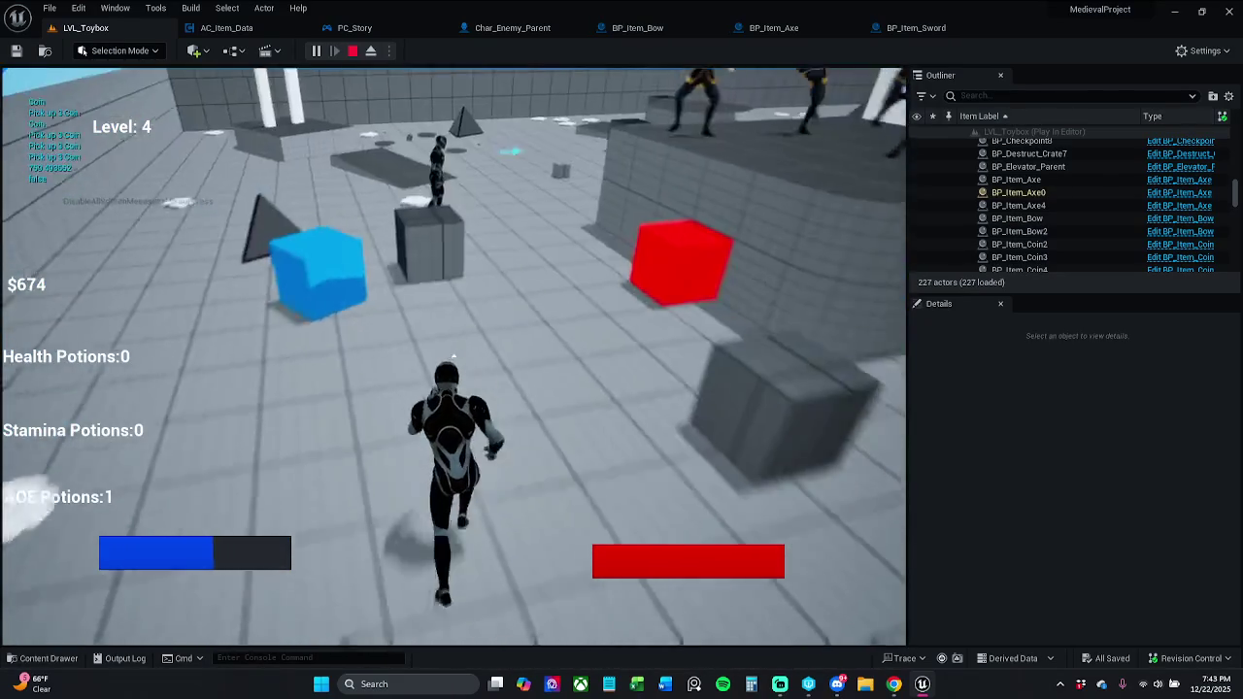
{"action": "key", "text": "w"}
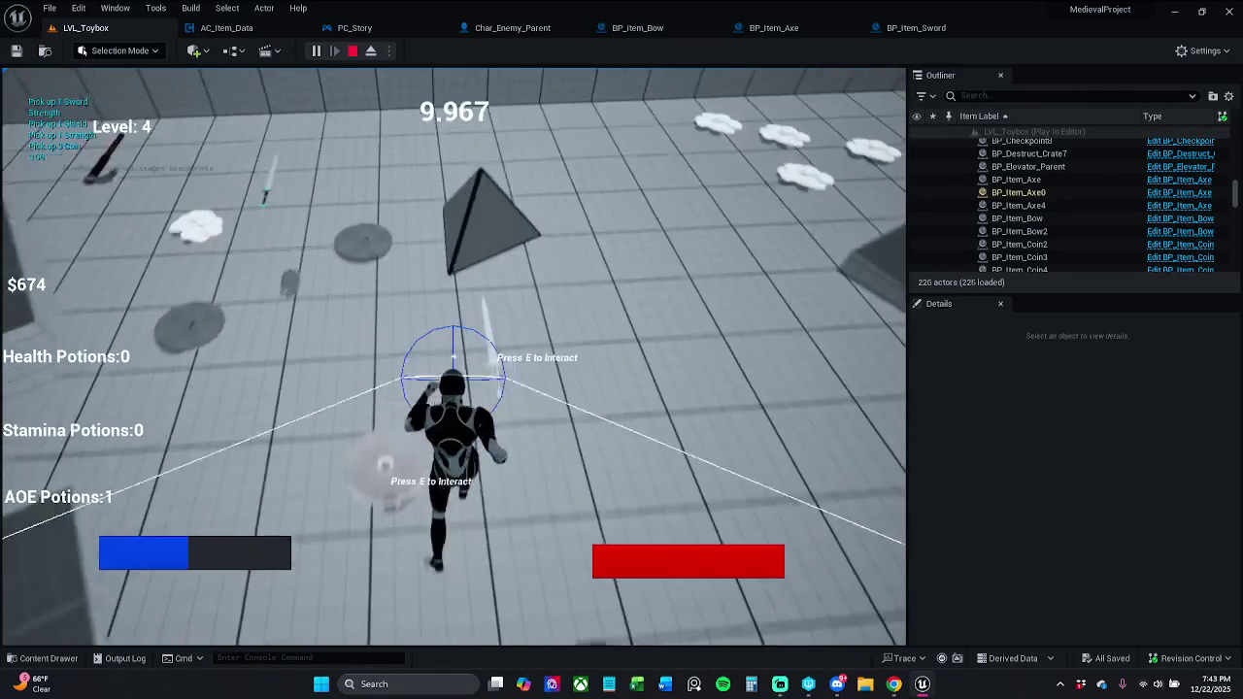
{"action": "key", "text": "e"}
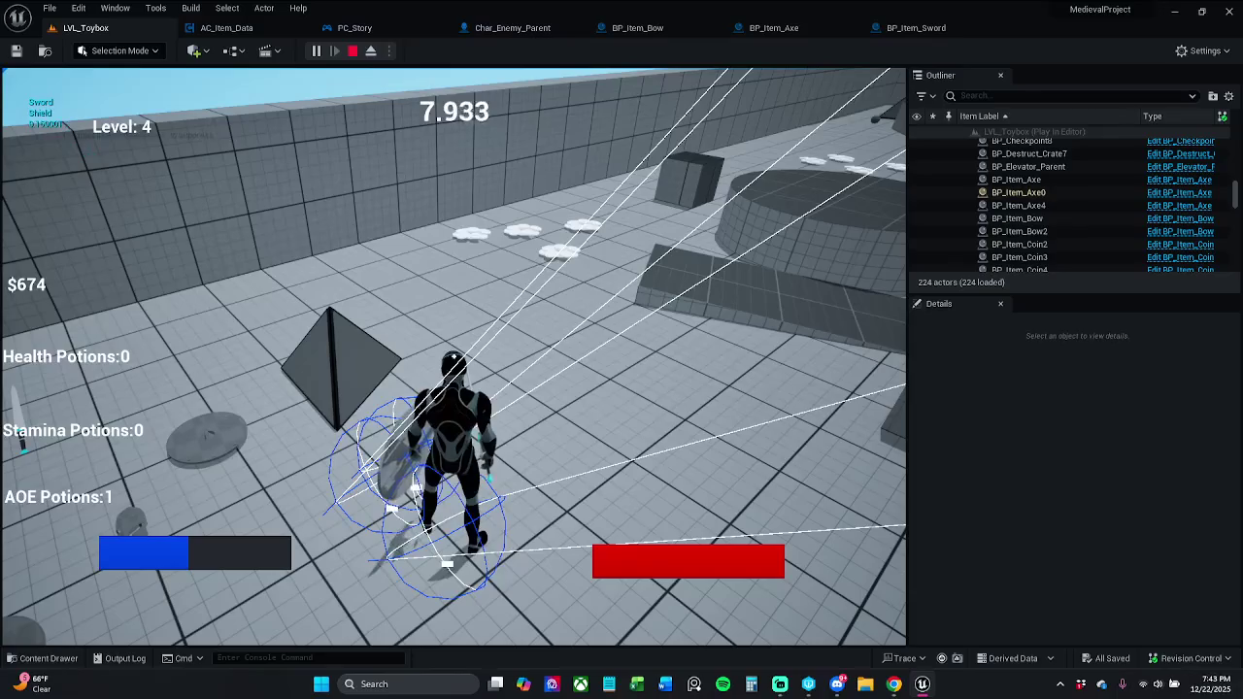
{"action": "key", "text": "w"}
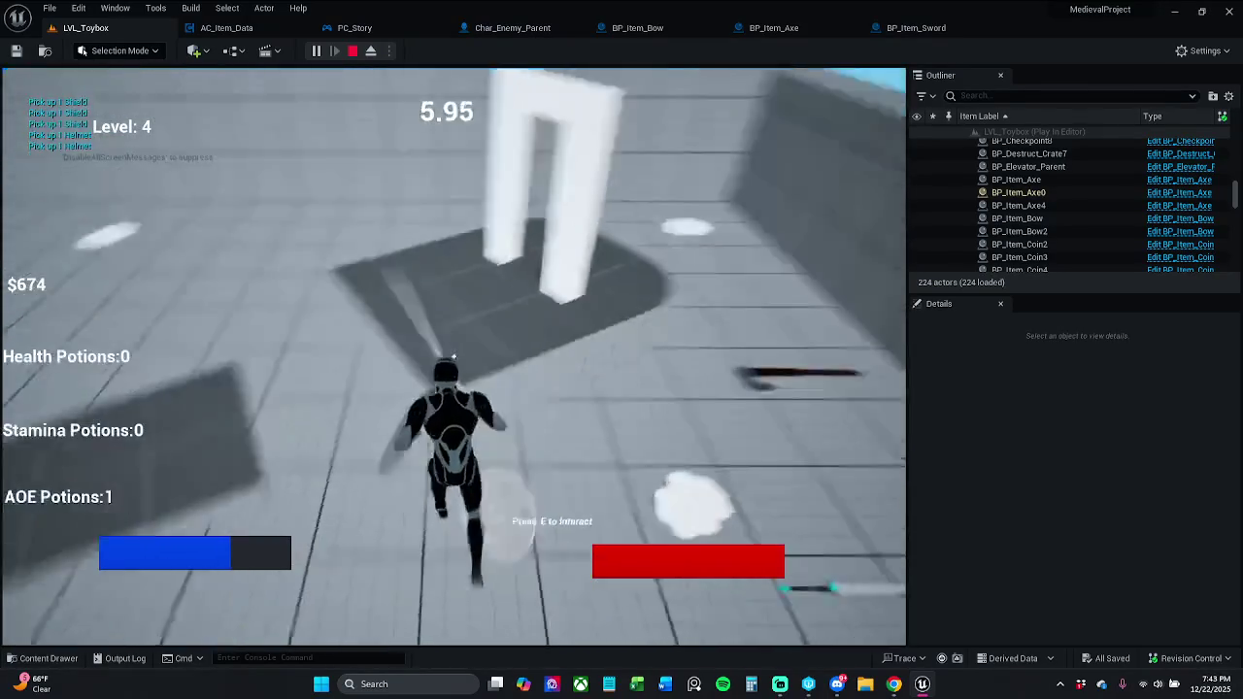
{"action": "key", "text": "Escape"}
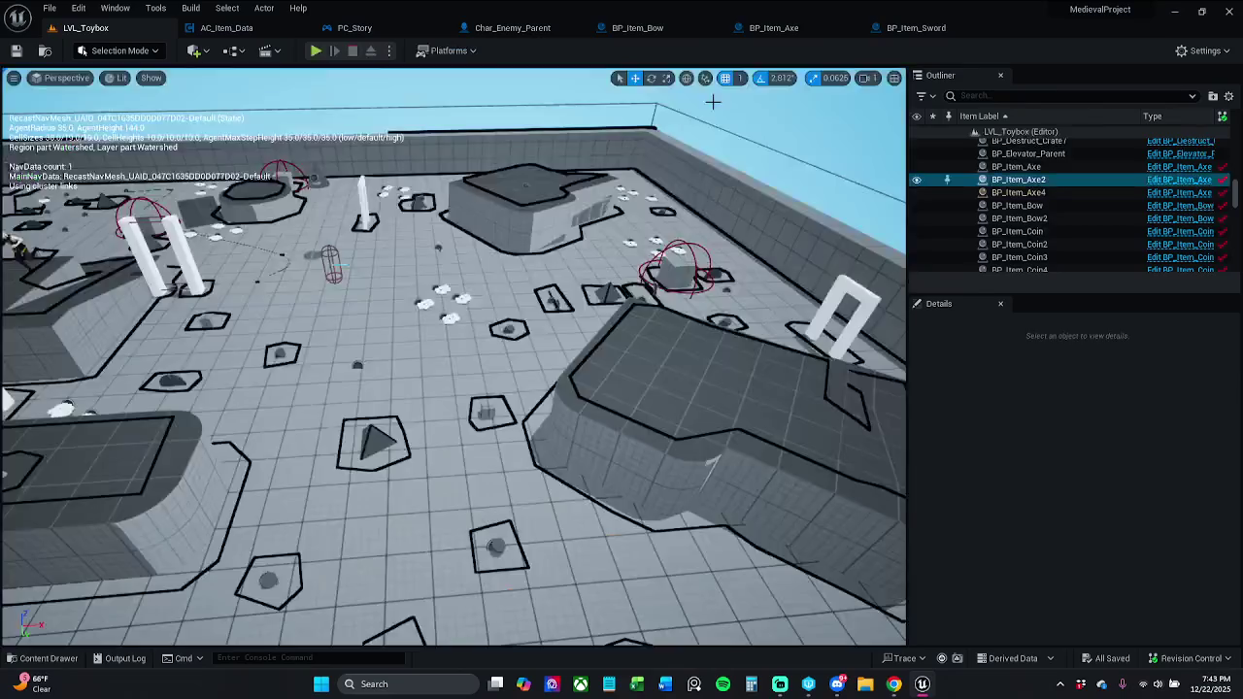
In BP_Item_Sword, move the walk-speed node group into place, shift the attack amount nodes left, and save.
{"action": "left_click", "coordinate": [888, 29]}
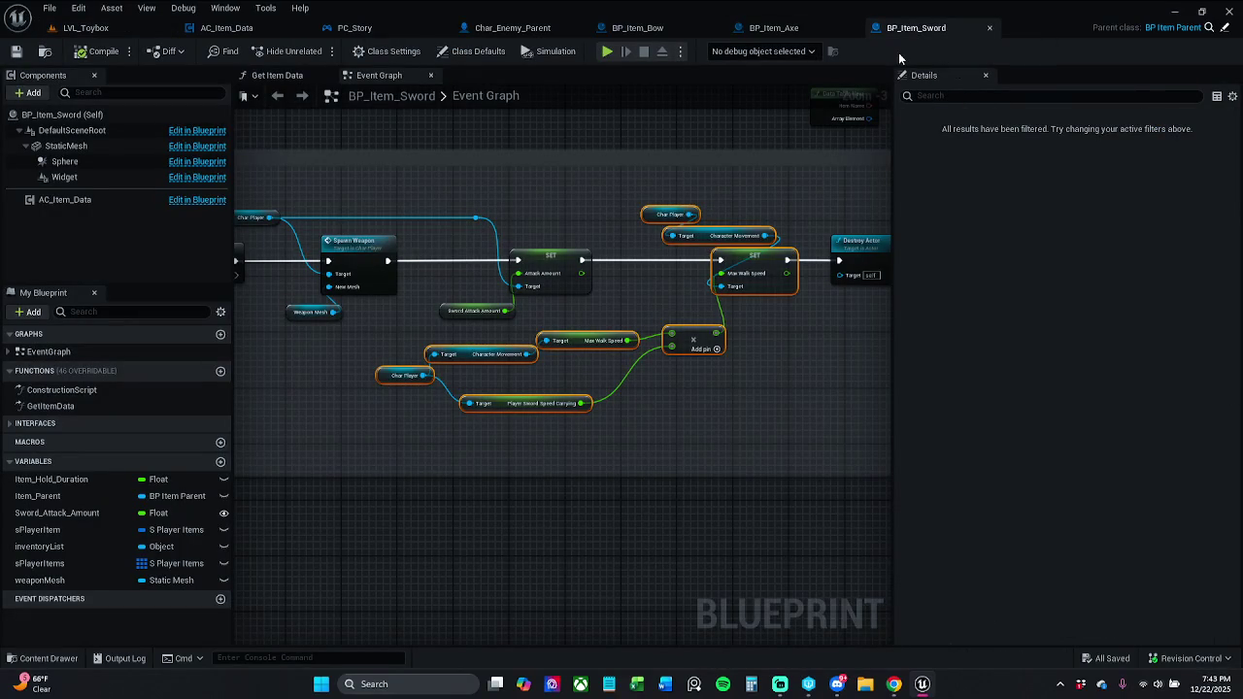
{"action": "left_click", "coordinate": [641, 248]}
{"action": "left_click", "coordinate": [17, 51]}
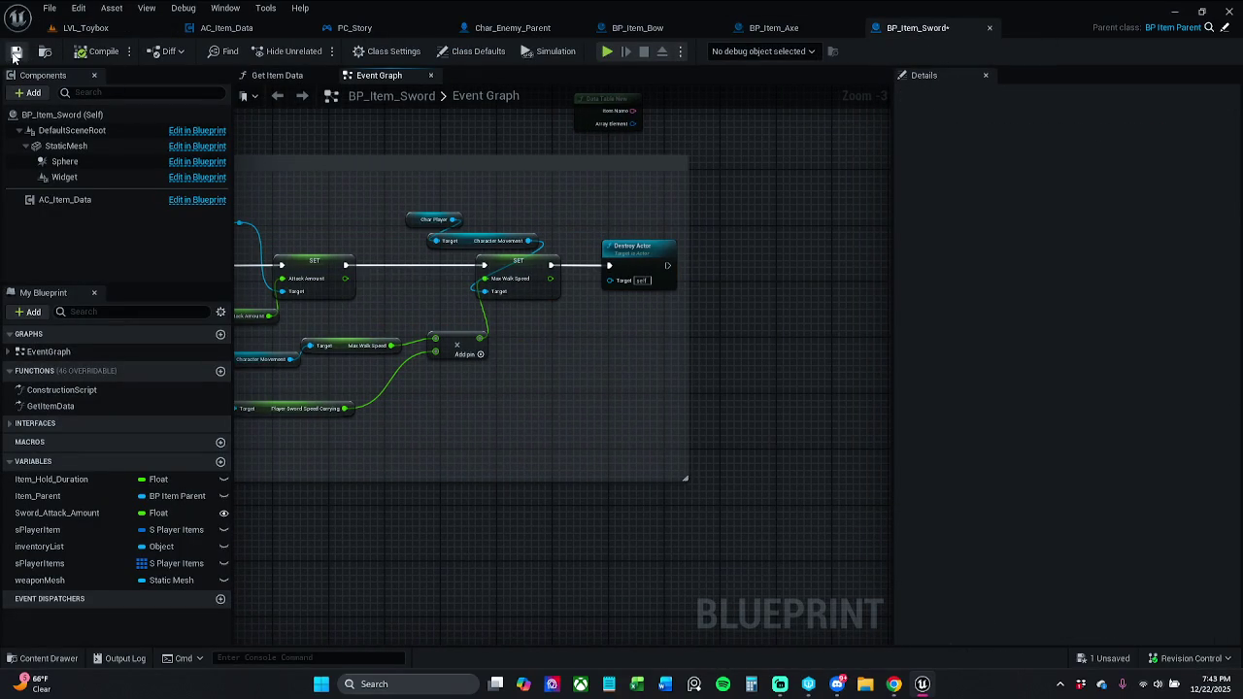
{"action": "left_click_drag", "start_coordinate": [495, 311], "coordinate": [728, 296]}
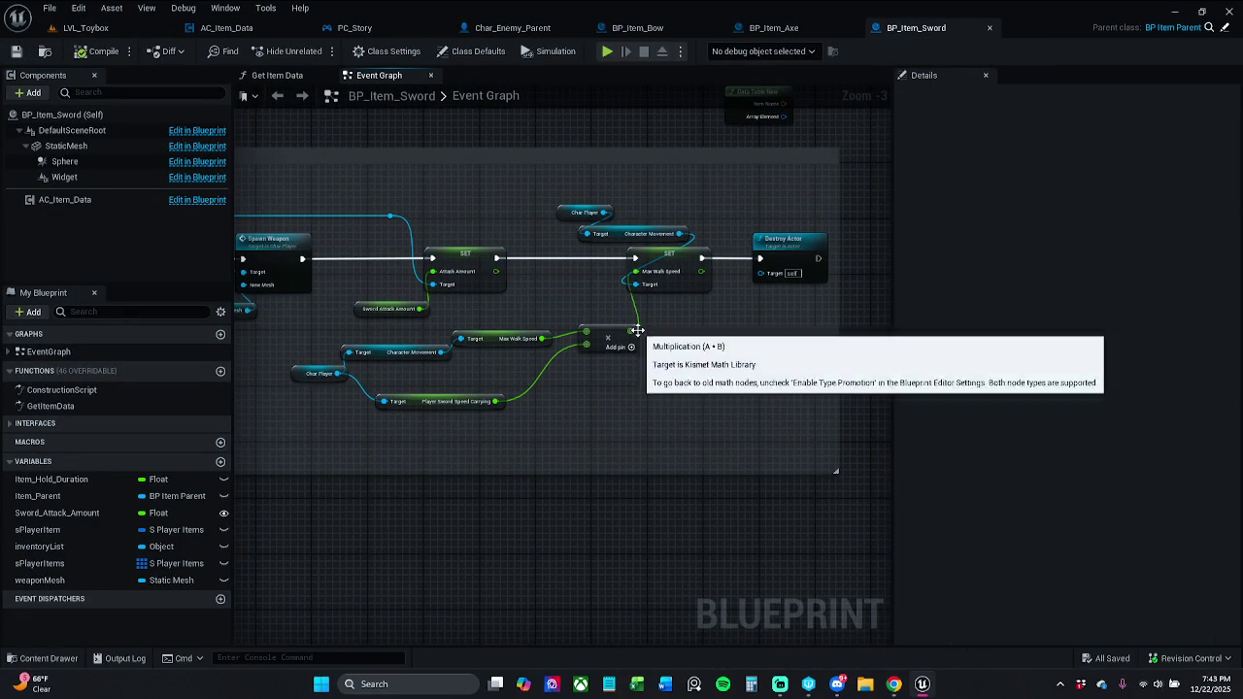
{"action": "mouse_move", "coordinate": [407, 443]}
{"action": "left_mouse_down"}
{"action": "mouse_move", "coordinate": [674, 324]}
{"action": "mouse_move", "coordinate": [764, 306]}
{"action": "mouse_move", "coordinate": [757, 313]}
{"action": "left_mouse_up"}
{"action": "left_click", "coordinate": [523, 312]}
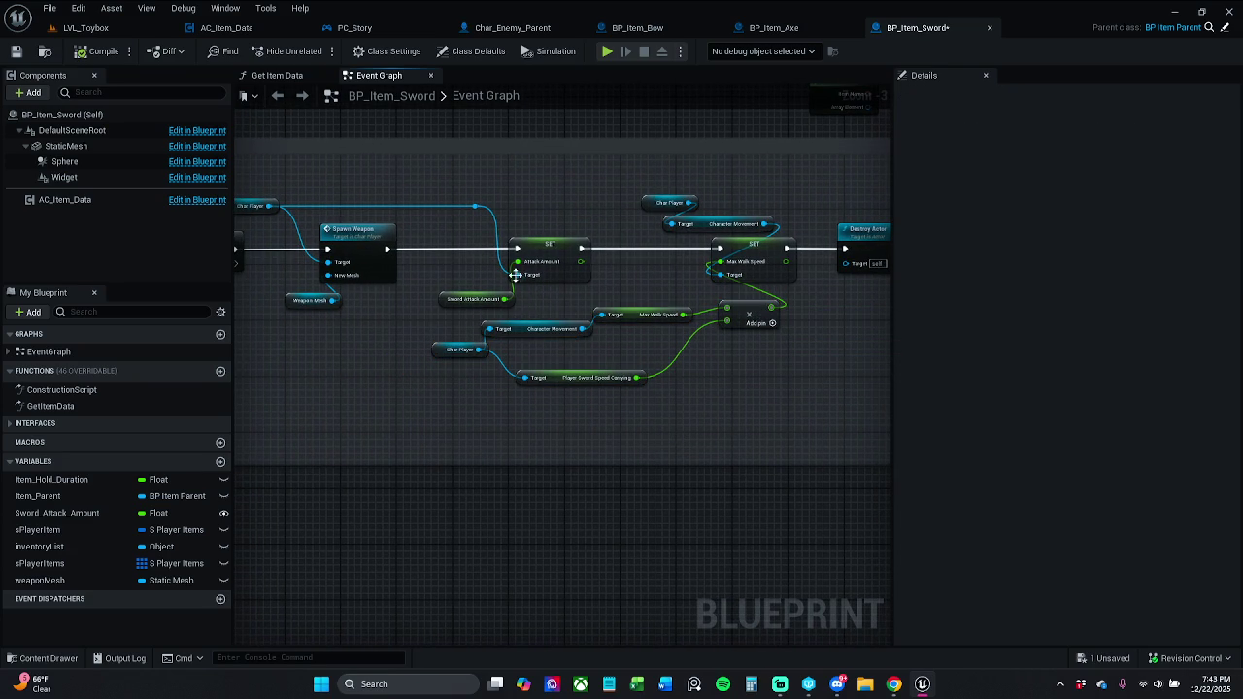
{"action": "left_click_drag", "start_coordinate": [430, 297], "coordinate": [430, 293]}
{"action": "left_click_drag", "start_coordinate": [544, 245], "coordinate": [520, 243]}
{"action": "left_click", "coordinate": [574, 225]}
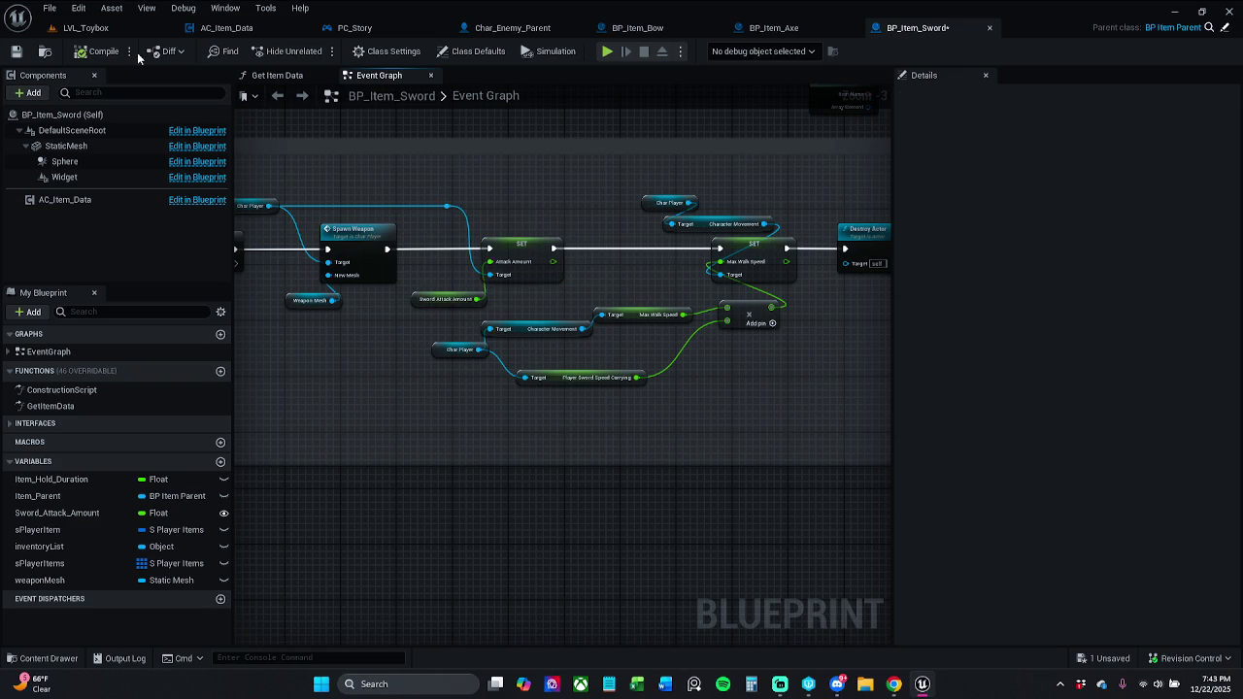
{"action": "left_click", "coordinate": [16, 52]}
Reposition the Max Walk Speed getter and Add nodes, save the sword blueprint, and switch to BP_Item_Axe.
{"action": "left_click_drag", "start_coordinate": [575, 372], "coordinate": [579, 369]}
{"action": "left_click", "coordinate": [692, 318]}
{"action": "left_click_drag", "start_coordinate": [749, 319], "coordinate": [730, 352]}
{"action": "left_click_drag", "start_coordinate": [432, 407], "coordinate": [699, 317]}
{"action": "left_click_drag", "start_coordinate": [723, 358], "coordinate": [793, 337]}
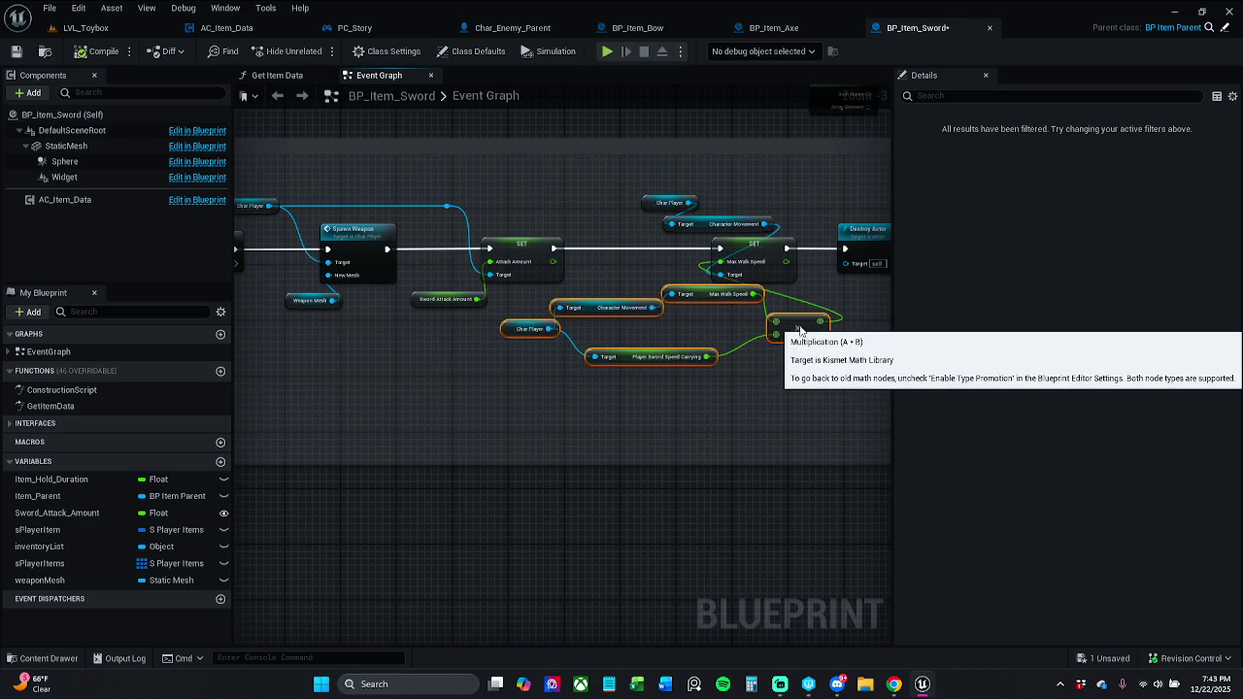
{"action": "left_click", "coordinate": [779, 372]}
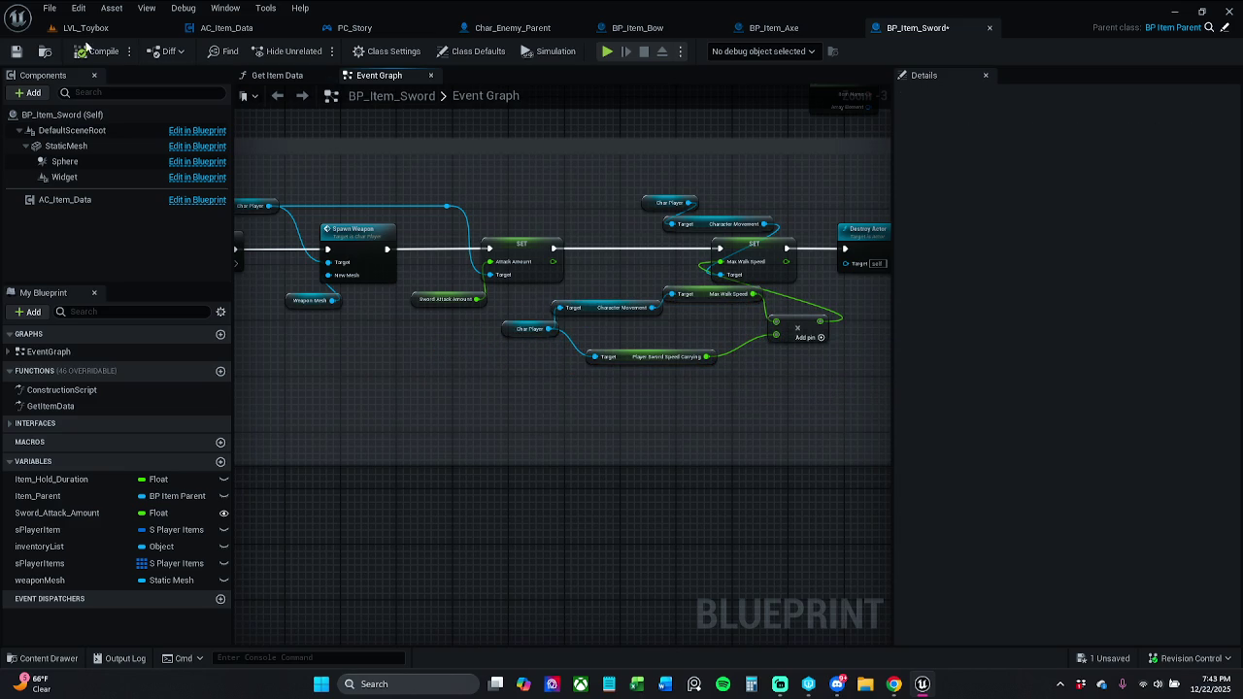
{"action": "left_click", "coordinate": [15, 52]}
{"action": "left_click_drag", "start_coordinate": [600, 208], "coordinate": [589, 207]}
{"action": "scroll", "coordinate": [505, 255], "scroll_direction": "up", "scroll_amount": 1}
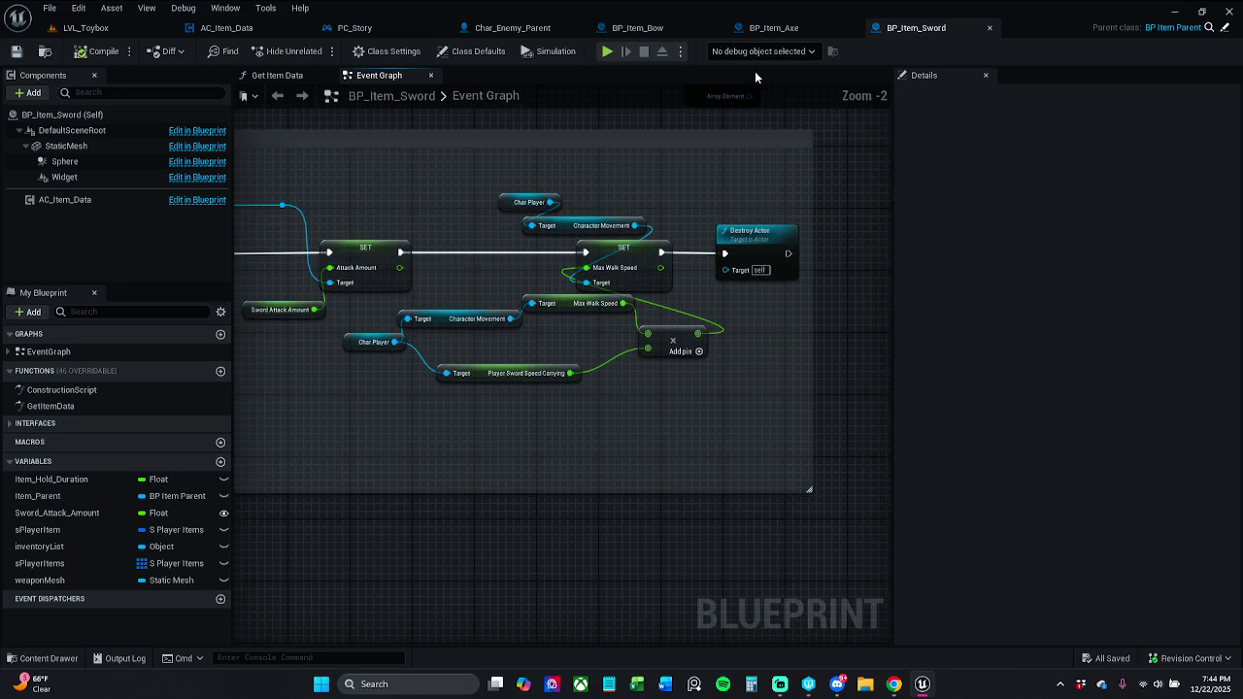
{"action": "left_click", "coordinate": [788, 33]}
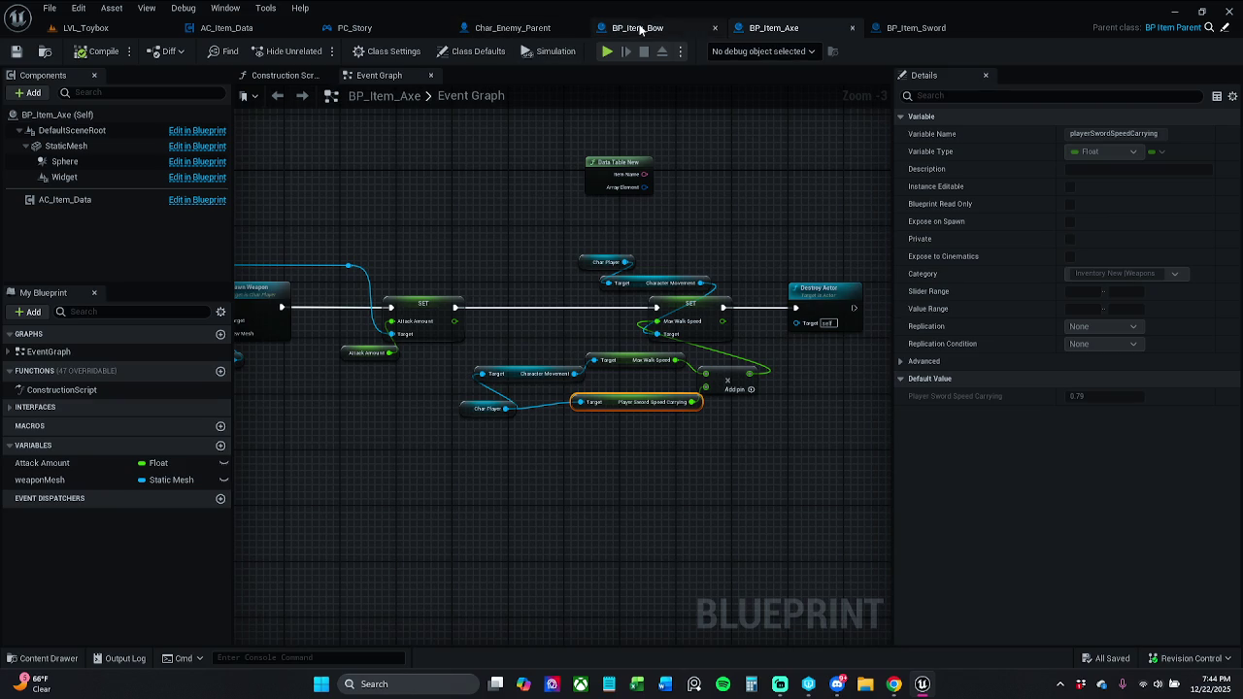
Shift BP_Item_Bow's Max Walk Speed chain and Destroy Actor node right, then save it.
{"action": "left_click", "coordinate": [639, 28]}
{"action": "left_click_drag", "start_coordinate": [617, 135], "coordinate": [797, 165]}
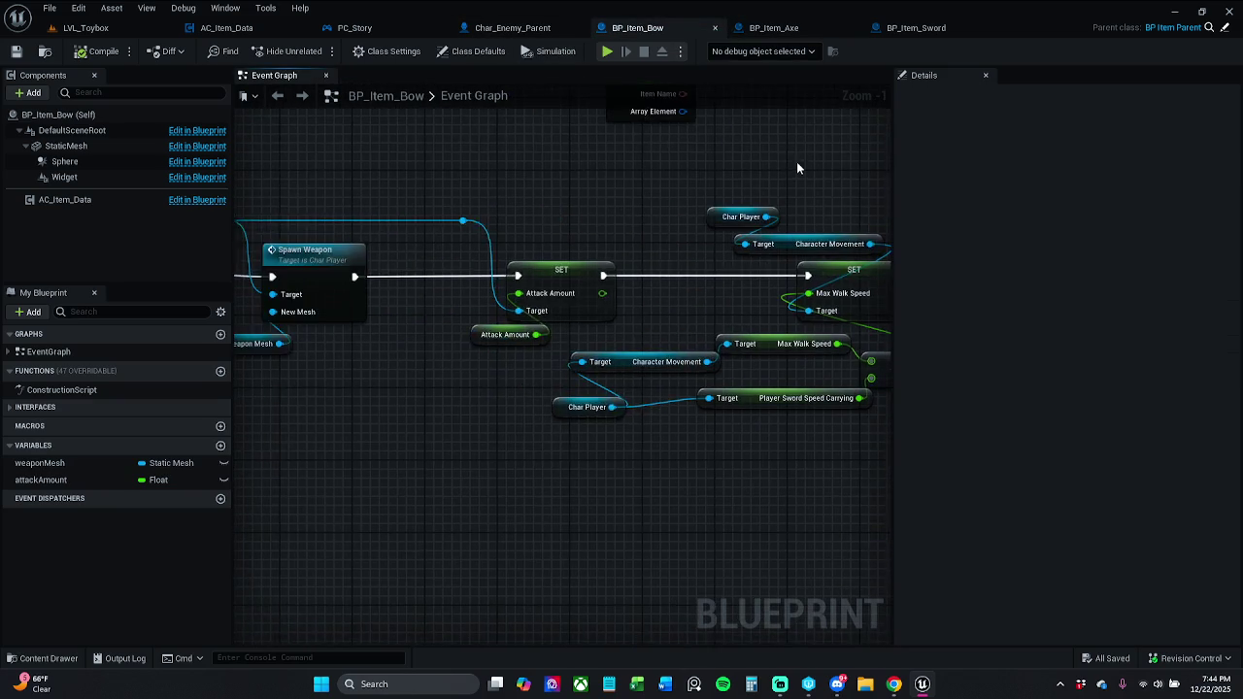
{"action": "scroll", "coordinate": [794, 167], "scroll_direction": "down", "scroll_amount": 1}
{"action": "scroll", "coordinate": [638, 211], "scroll_direction": "down", "scroll_amount": 1}
{"action": "mouse_move", "coordinate": [639, 203]}
{"action": "left_mouse_down"}
{"action": "mouse_move", "coordinate": [572, 209]}
{"action": "mouse_move", "coordinate": [752, 383]}
{"action": "mouse_move", "coordinate": [890, 444]}
{"action": "left_mouse_up"}
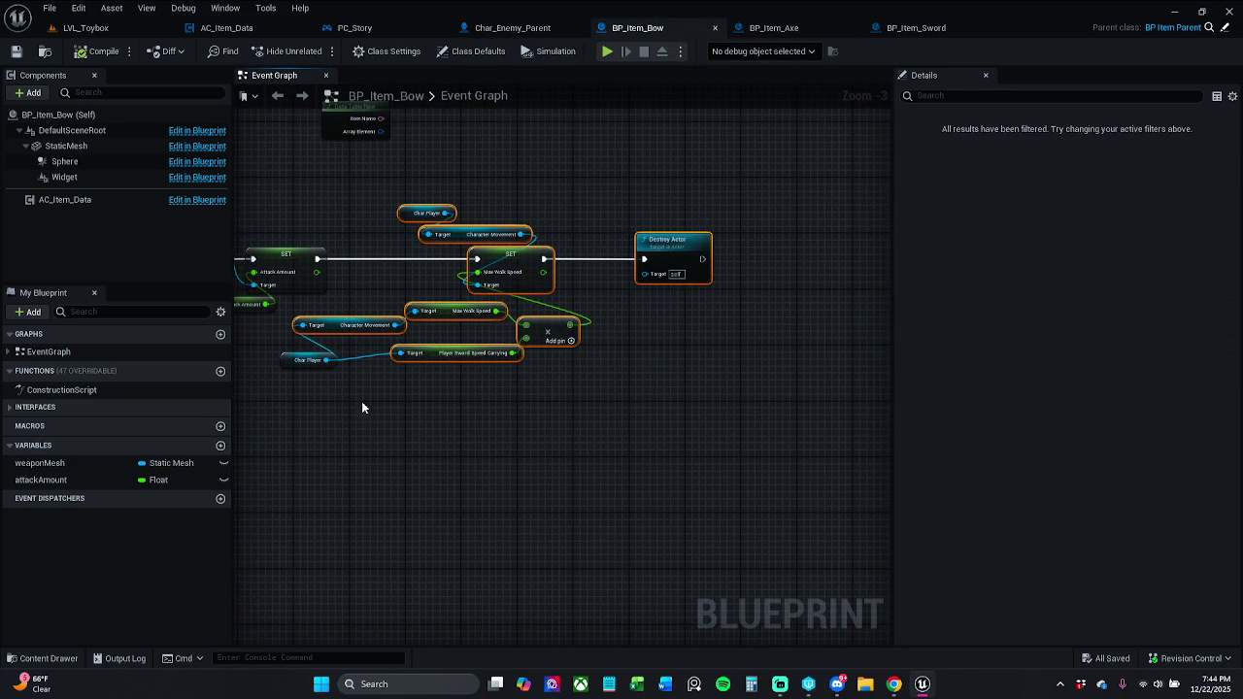
{"action": "left_click_drag", "start_coordinate": [498, 265], "coordinate": [545, 261]}
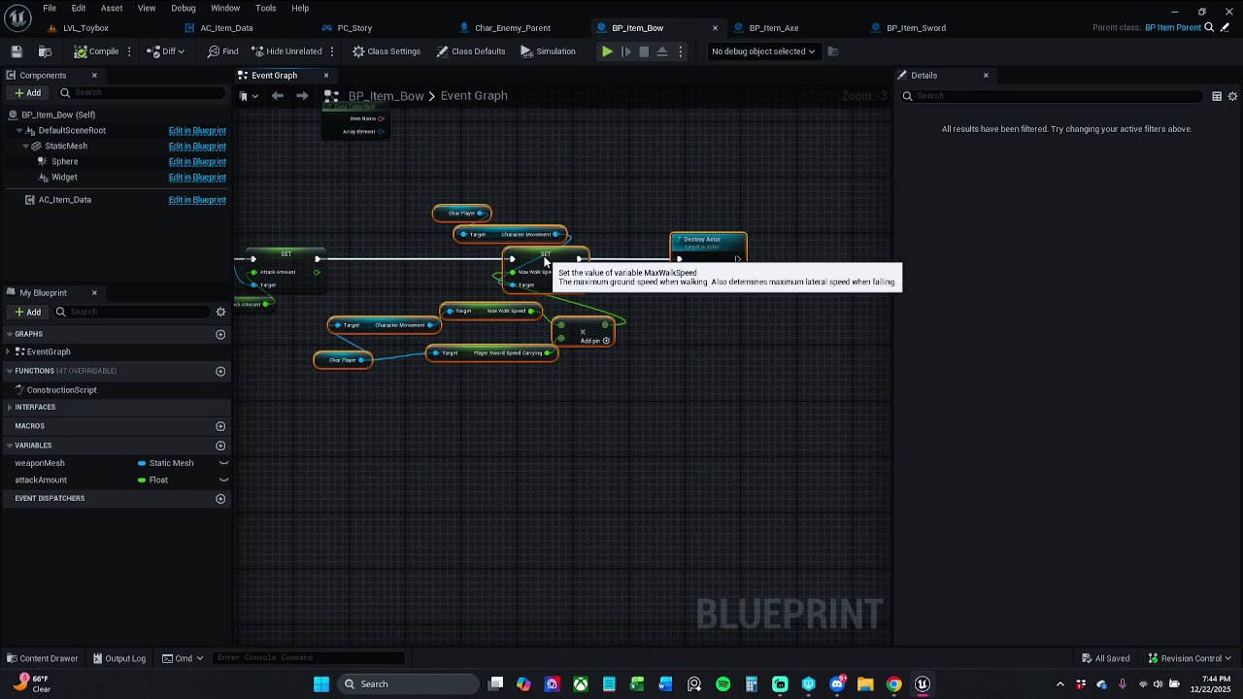
{"action": "left_click", "coordinate": [646, 193]}
{"action": "left_click", "coordinate": [15, 54]}
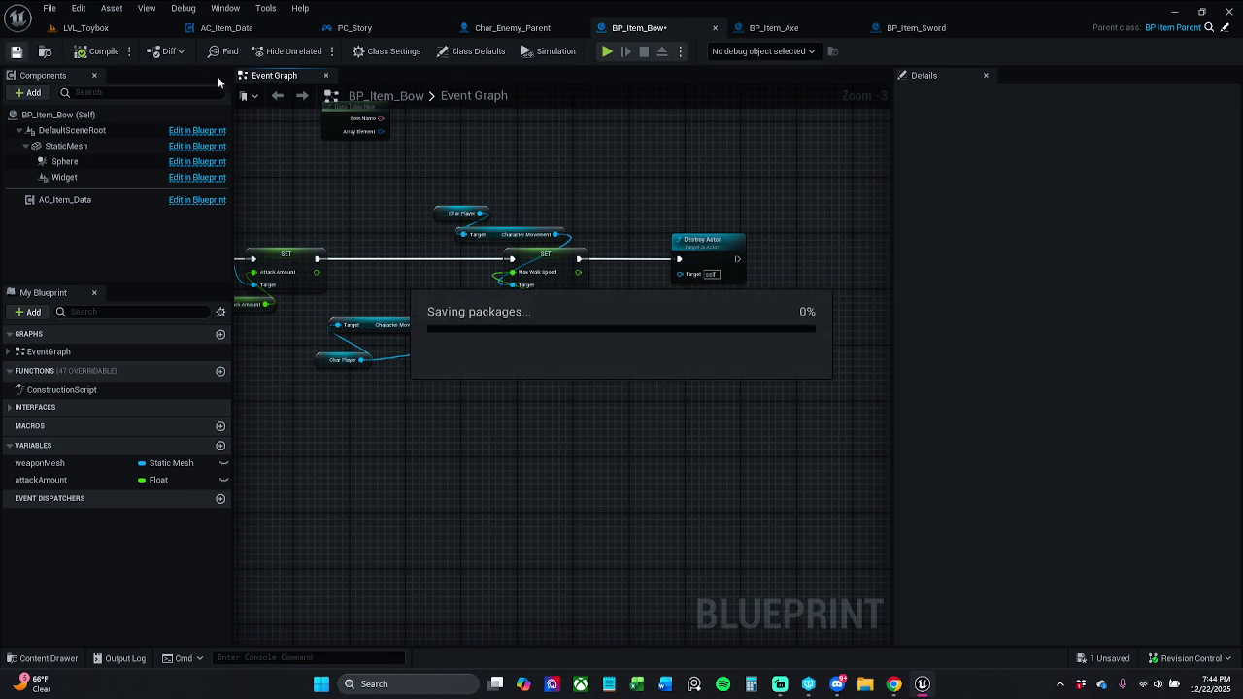
Look over Char_Enemy_Parent's Knockback section and PC_Story, ending on AC_Item_Data's Event Graph.
{"action": "left_click", "coordinate": [512, 27]}
{"action": "left_click_drag", "start_coordinate": [653, 398], "coordinate": [524, 279]}
{"action": "scroll", "coordinate": [525, 279], "scroll_direction": "down", "scroll_amount": 1}
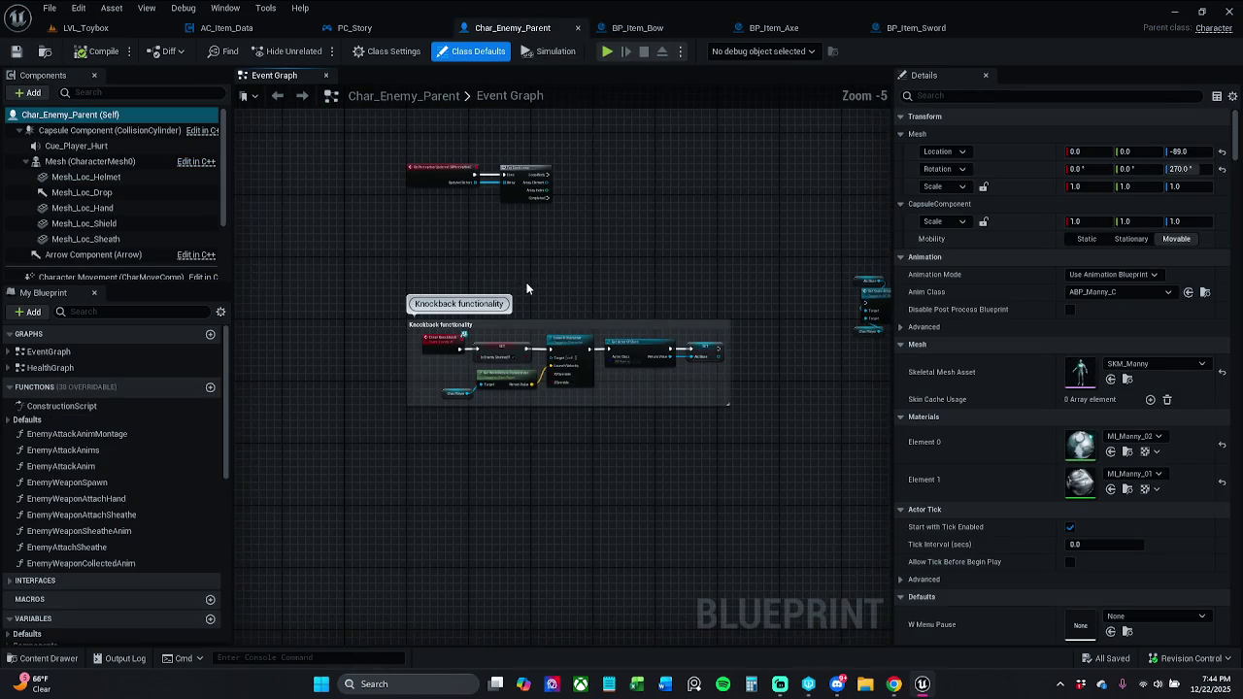
{"action": "left_click", "coordinate": [369, 27]}
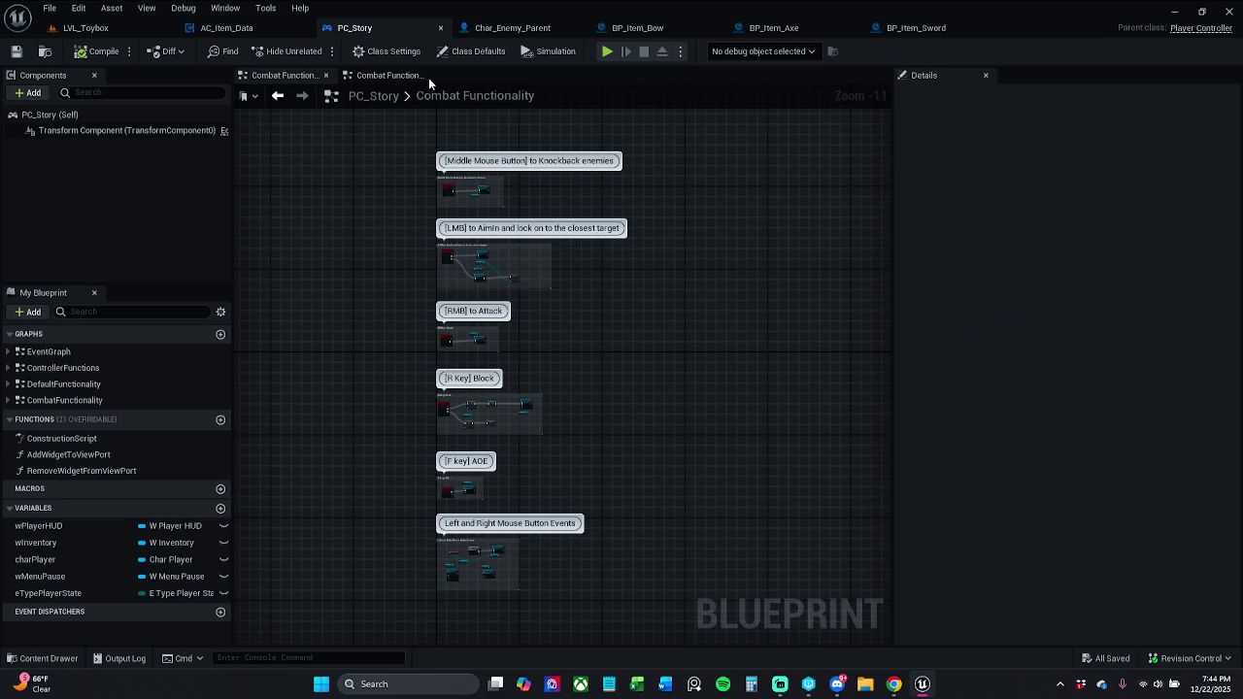
{"action": "left_click", "coordinate": [255, 29]}
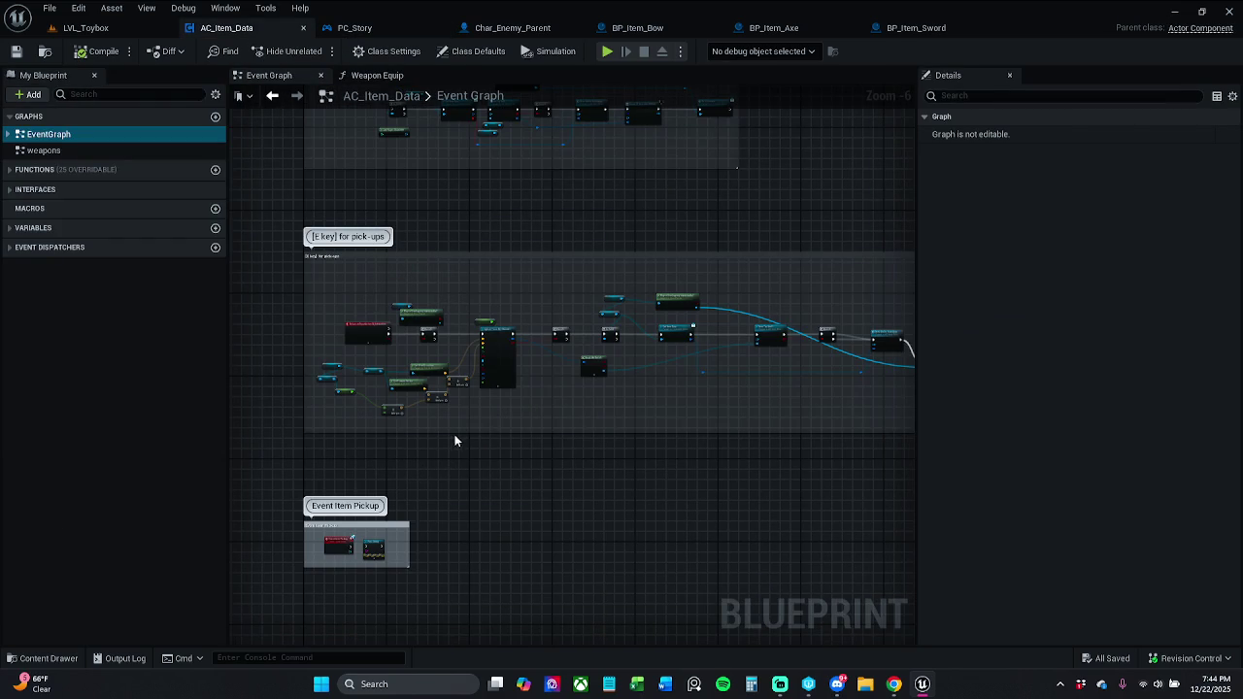
Pan past the Sphere Trace and Branch nodes, move the Add node beside Target Arm Length, and save.
{"action": "scroll", "coordinate": [408, 358], "scroll_direction": "up", "scroll_amount": 5}
{"action": "scroll", "coordinate": [551, 362], "scroll_direction": "down", "scroll_amount": 1}
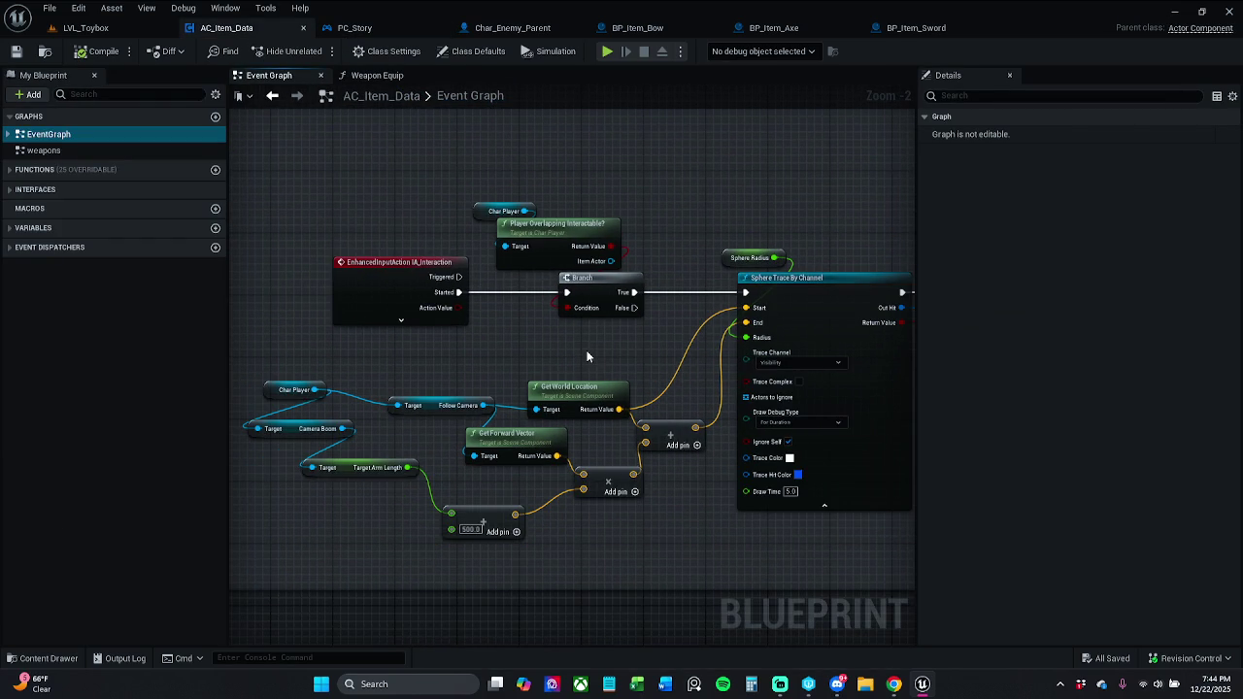
{"action": "mouse_move", "coordinate": [587, 356]}
{"action": "left_mouse_down"}
{"action": "mouse_move", "coordinate": [404, 337]}
{"action": "mouse_move", "coordinate": [503, 352]}
{"action": "mouse_move", "coordinate": [708, 471]}
{"action": "left_mouse_up"}
{"action": "mouse_move", "coordinate": [913, 583]}
{"action": "left_mouse_down"}
{"action": "mouse_move", "coordinate": [852, 508]}
{"action": "mouse_move", "coordinate": [577, 466]}
{"action": "mouse_move", "coordinate": [560, 491]}
{"action": "mouse_move", "coordinate": [782, 494]}
{"action": "mouse_move", "coordinate": [1029, 569]}
{"action": "mouse_move", "coordinate": [522, 468]}
{"action": "left_mouse_up"}
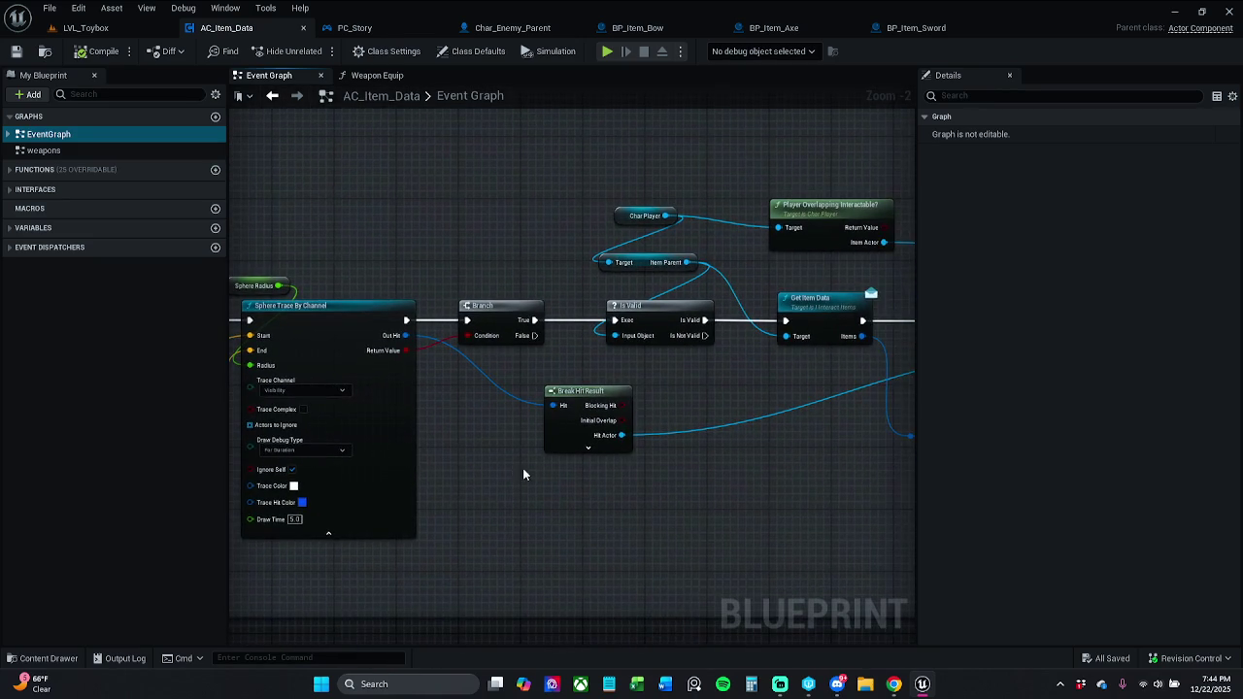
{"action": "left_click_drag", "start_coordinate": [680, 521], "coordinate": [962, 552]}
{"action": "mouse_move", "coordinate": [544, 467]}
{"action": "left_mouse_down"}
{"action": "mouse_move", "coordinate": [740, 393]}
{"action": "mouse_move", "coordinate": [856, 394]}
{"action": "left_mouse_up"}
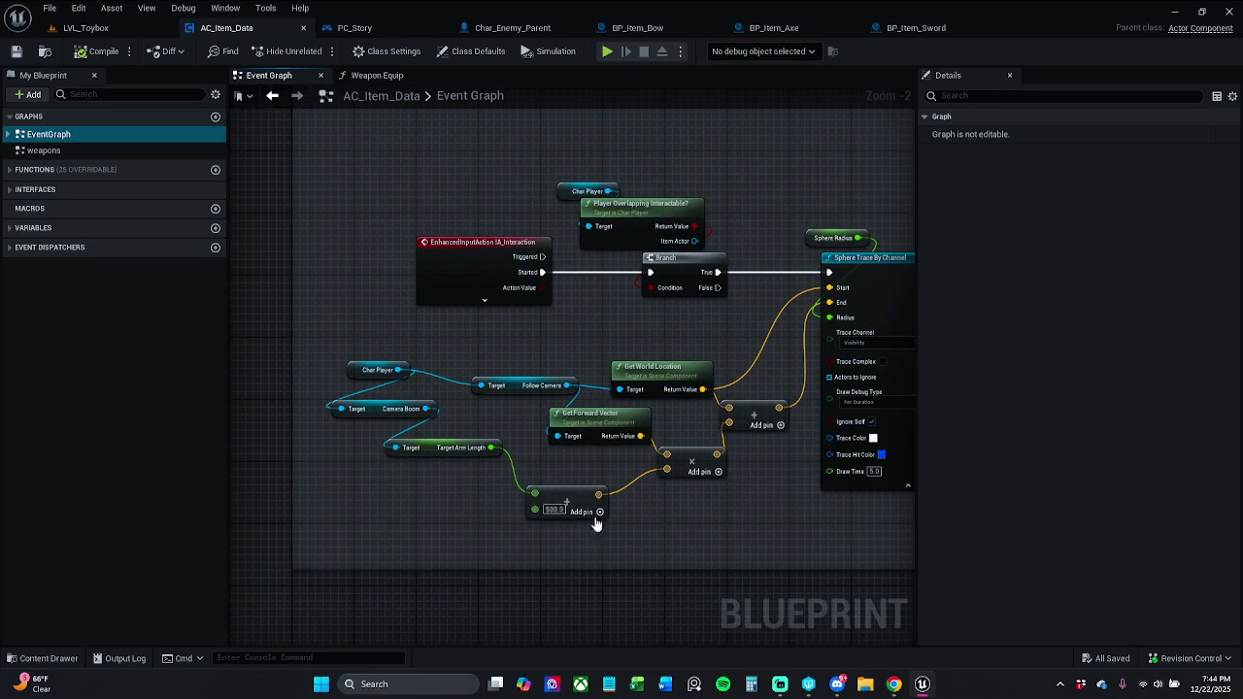
{"action": "left_click_drag", "start_coordinate": [597, 522], "coordinate": [579, 506]}
{"action": "left_click", "coordinate": [733, 514]}
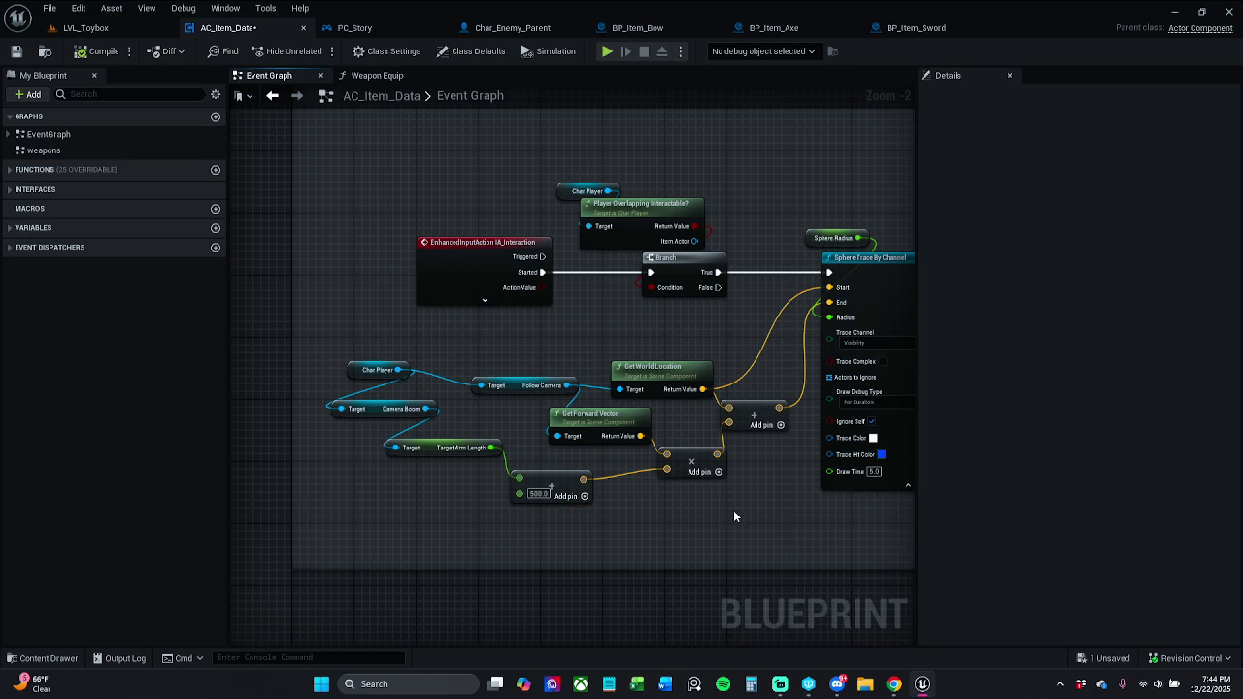
{"action": "left_click", "coordinate": [17, 50]}
Follow the pick-up chain from Is Valid and Get Item Data to Item Add to Inventory.
{"action": "mouse_move", "coordinate": [814, 507]}
{"action": "left_mouse_down"}
{"action": "mouse_move", "coordinate": [541, 508]}
{"action": "mouse_move", "coordinate": [566, 486]}
{"action": "mouse_move", "coordinate": [622, 485]}
{"action": "mouse_move", "coordinate": [537, 486]}
{"action": "left_mouse_up"}
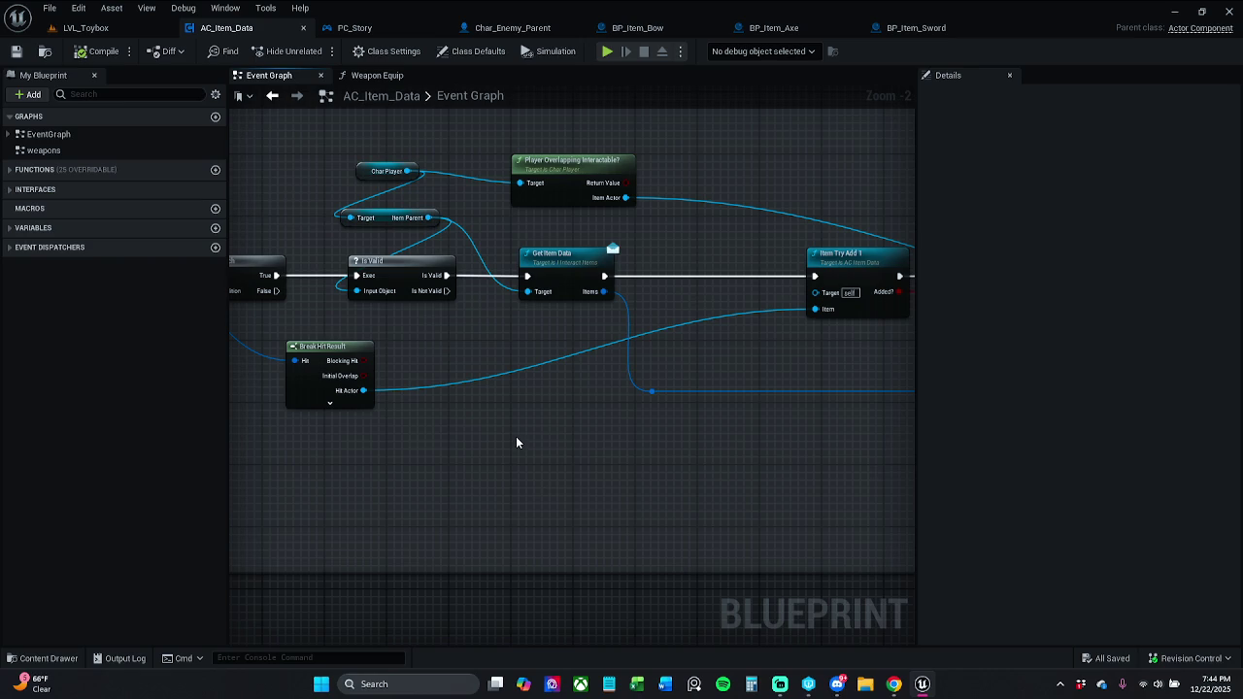
{"action": "left_click_drag", "start_coordinate": [517, 438], "coordinate": [442, 436]}
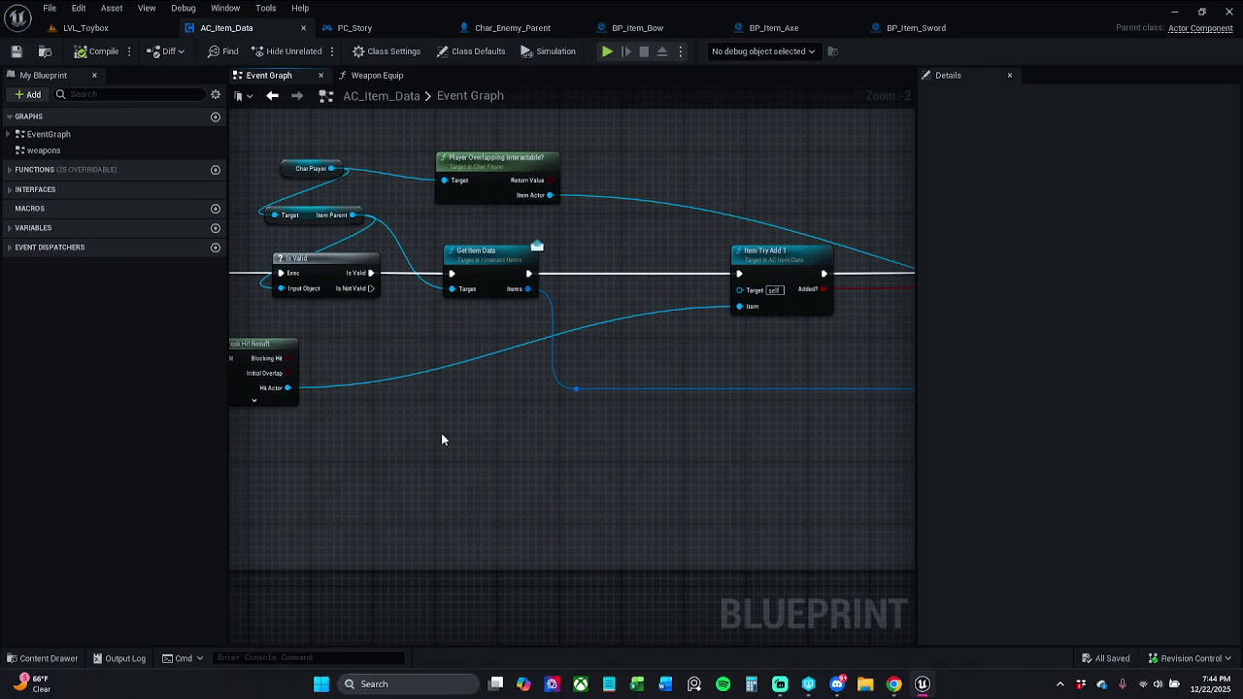
{"action": "left_click_drag", "start_coordinate": [442, 440], "coordinate": [236, 448]}
{"action": "mouse_move", "coordinate": [542, 464]}
{"action": "left_mouse_down"}
{"action": "mouse_move", "coordinate": [375, 437]}
{"action": "mouse_move", "coordinate": [420, 431]}
{"action": "mouse_move", "coordinate": [261, 430]}
{"action": "mouse_move", "coordinate": [677, 436]}
{"action": "mouse_move", "coordinate": [517, 438]}
{"action": "left_mouse_up"}
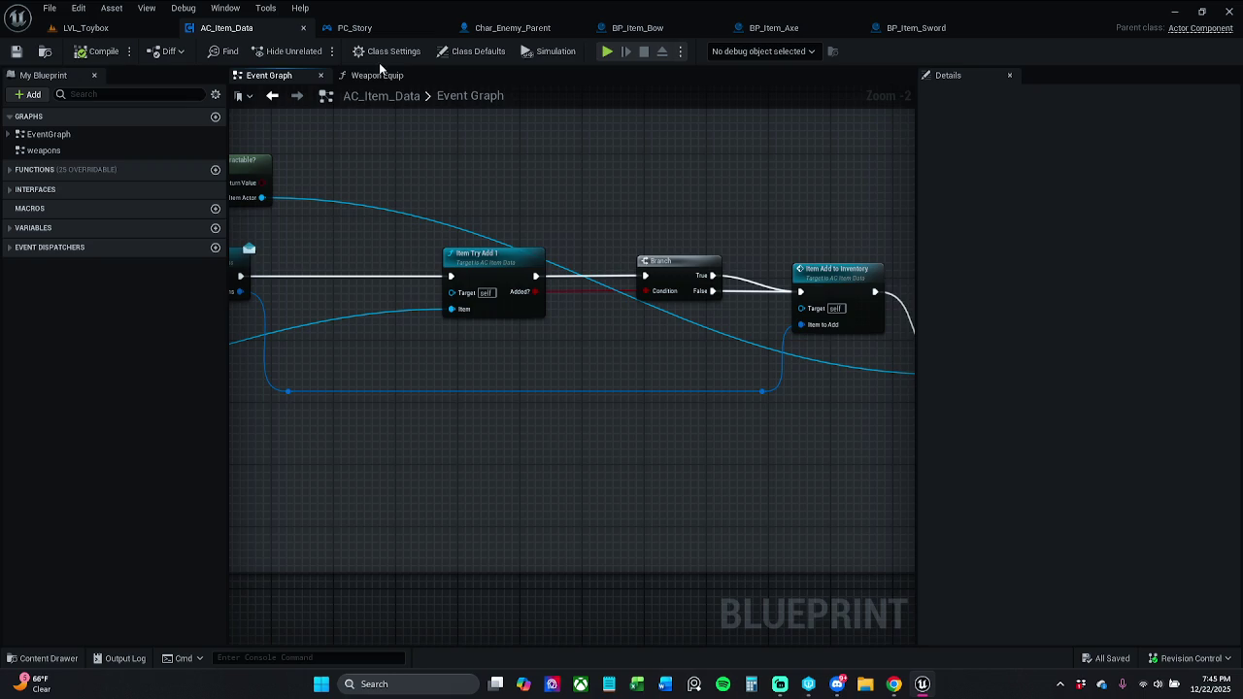
{"action": "scroll", "coordinate": [553, 204], "scroll_direction": "down", "scroll_amount": 10}
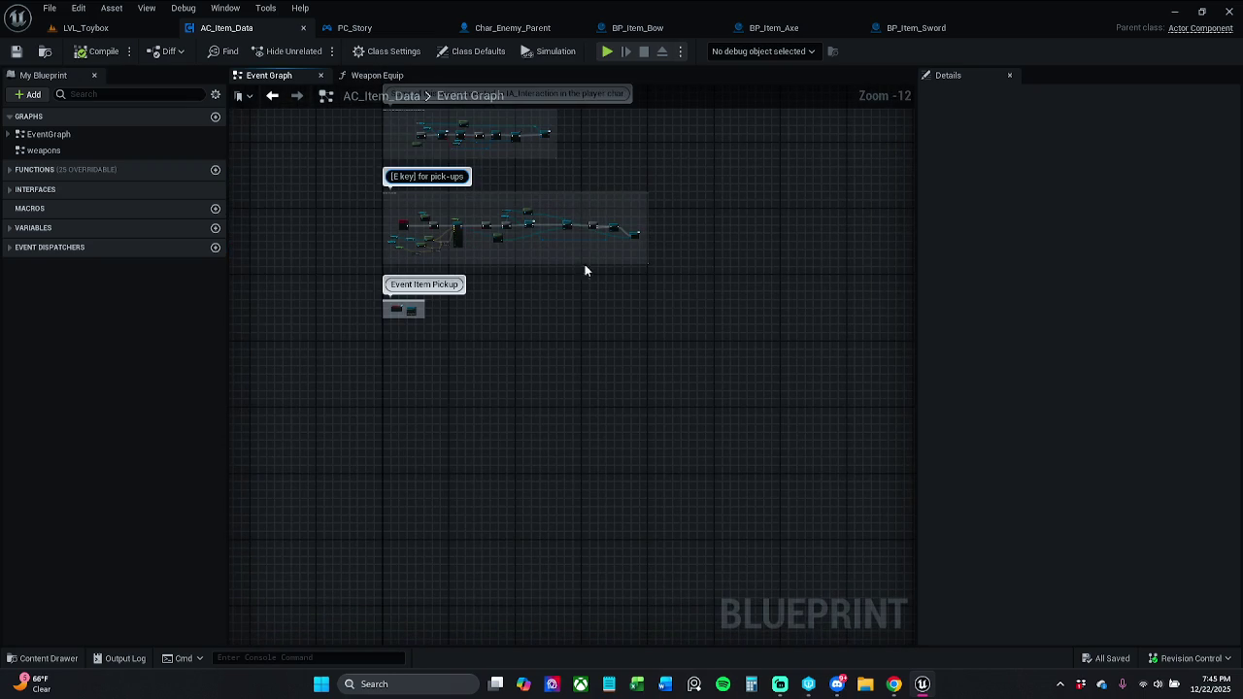
Glance at the BeginPlay and Remove item comments, then pan PC_Story's Combat Functionality graph.
{"action": "mouse_move", "coordinate": [630, 309]}
{"action": "left_mouse_down"}
{"action": "mouse_move", "coordinate": [566, 277]}
{"action": "mouse_move", "coordinate": [544, 363]}
{"action": "mouse_move", "coordinate": [548, 410]}
{"action": "mouse_move", "coordinate": [548, 348]}
{"action": "left_mouse_up"}
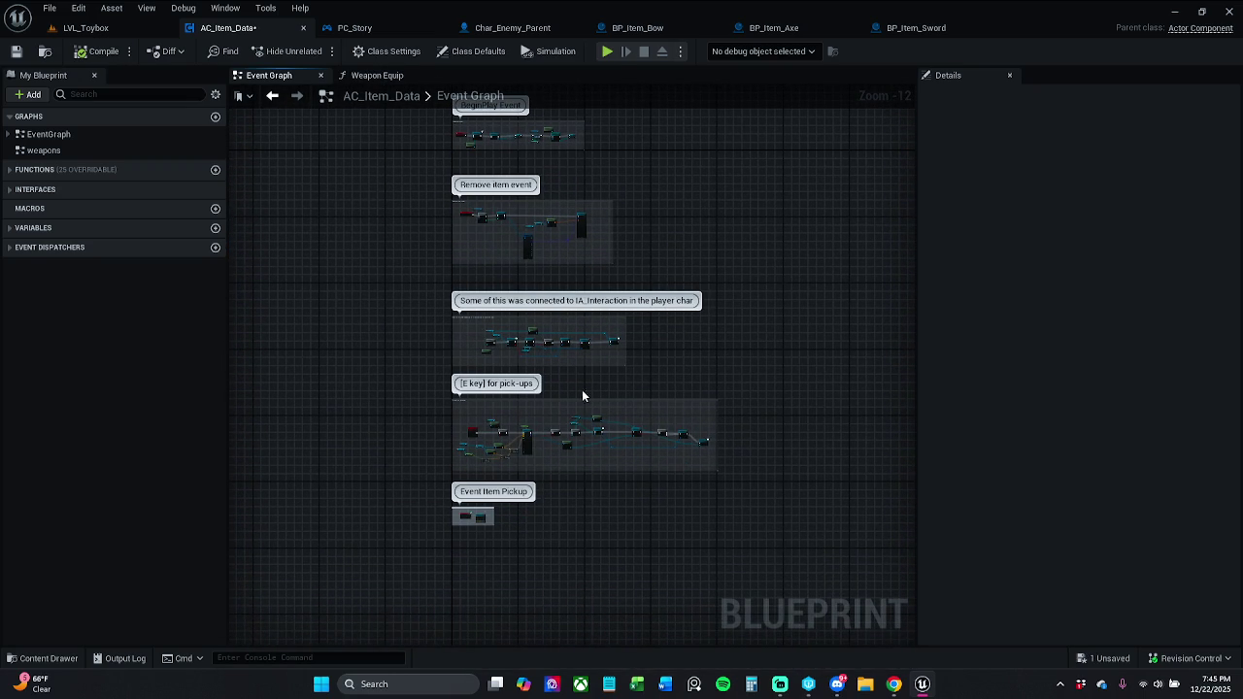
{"action": "scroll", "coordinate": [497, 415], "scroll_direction": "up", "scroll_amount": 5}
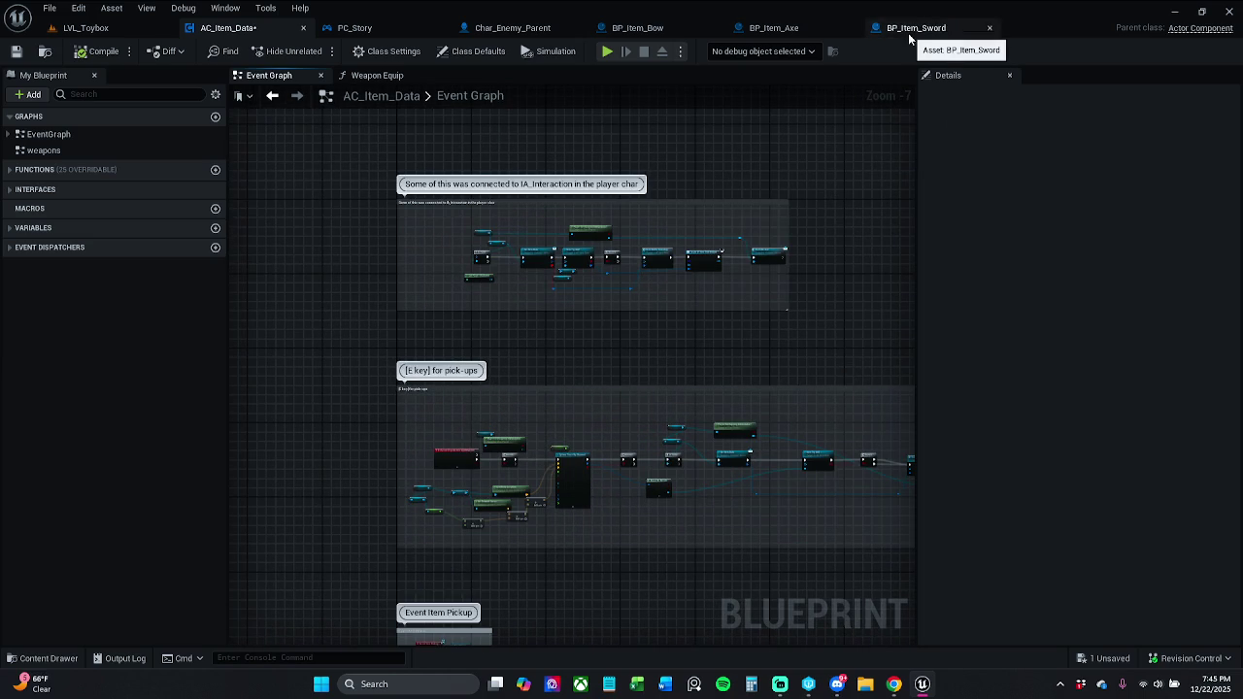
{"action": "left_click", "coordinate": [358, 29]}
{"action": "mouse_move", "coordinate": [526, 326]}
{"action": "left_mouse_down"}
{"action": "mouse_move", "coordinate": [522, 360]}
{"action": "mouse_move", "coordinate": [555, 276]}
{"action": "left_mouse_up"}
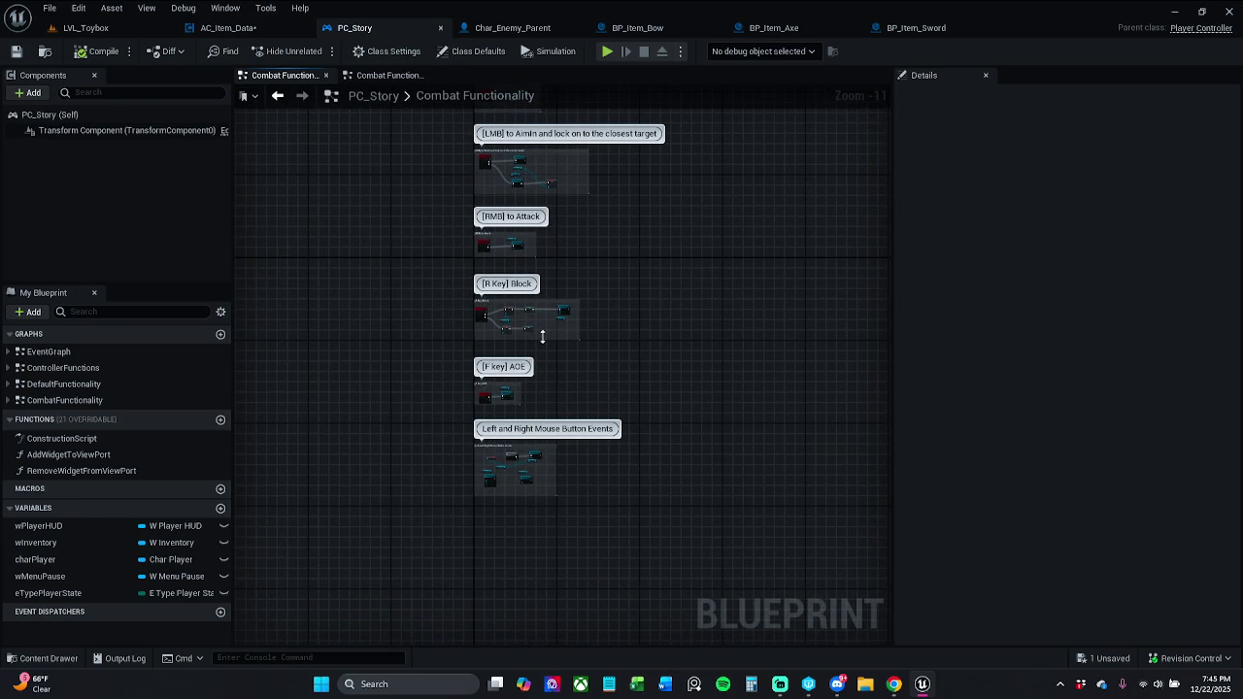
Select the [RMB] to Attack comment and search the blueprint's members for 'inter'.
{"action": "left_click", "coordinate": [529, 250]}
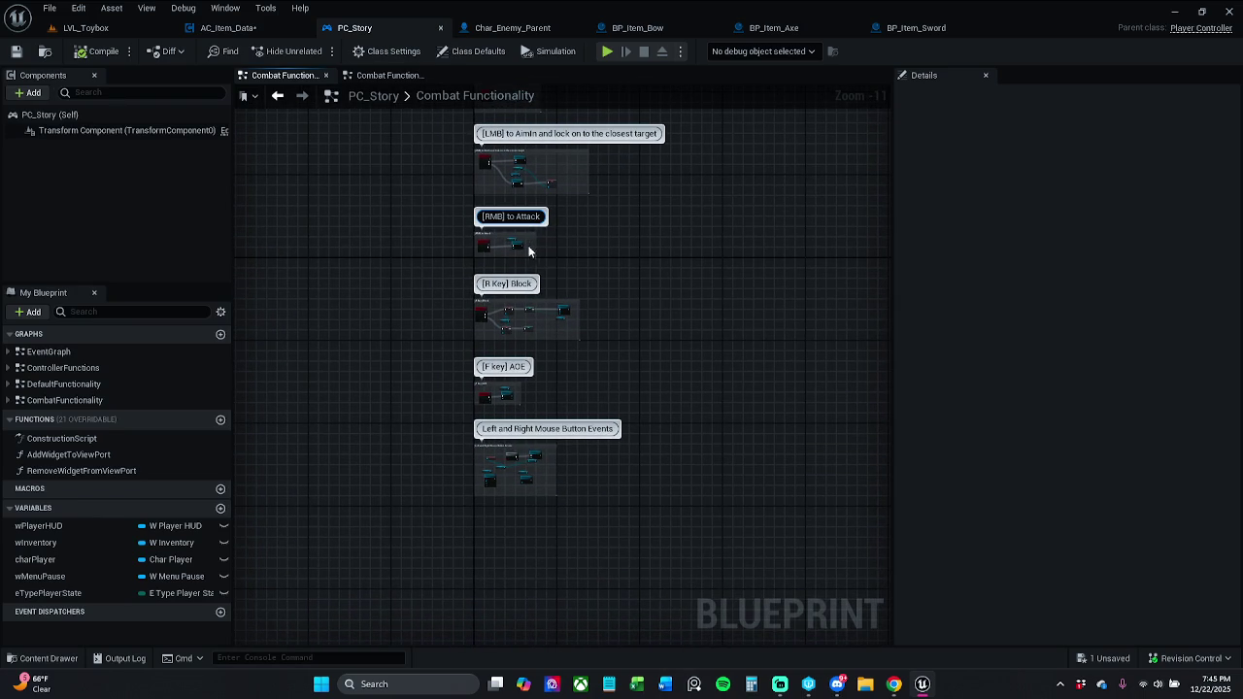
{"action": "key", "text": "ctrl+z"}
{"action": "left_click", "coordinate": [145, 313]}
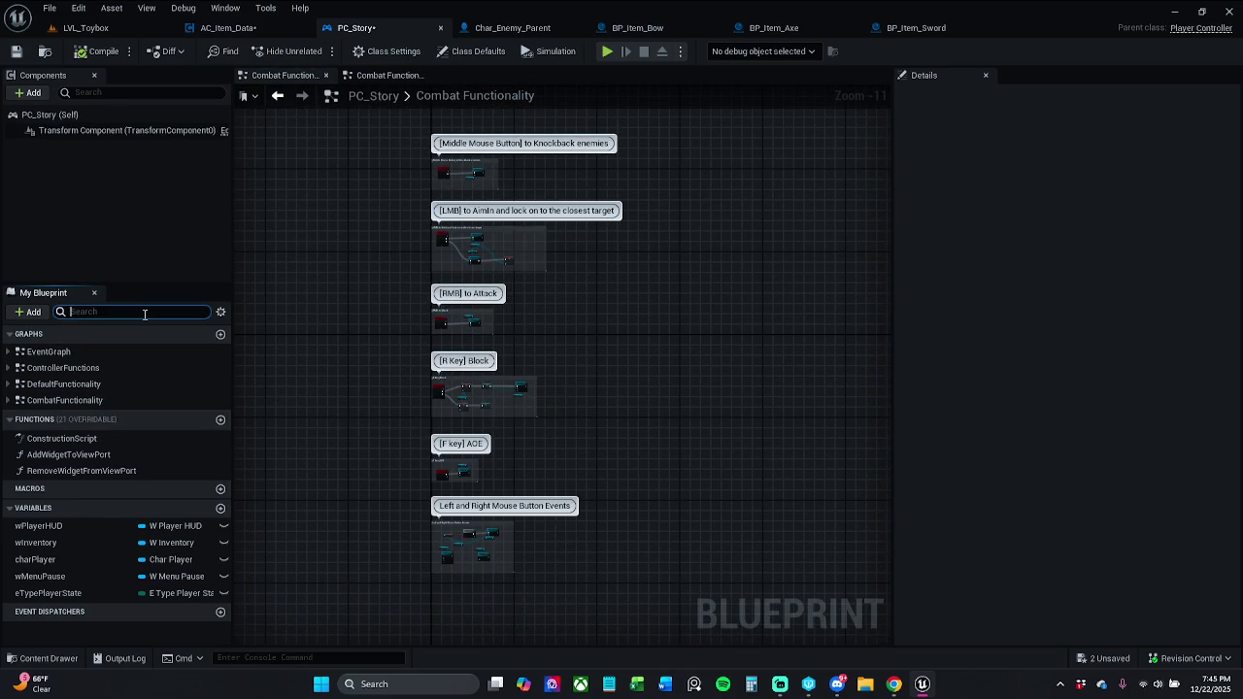
{"action": "type", "text": "inter"}
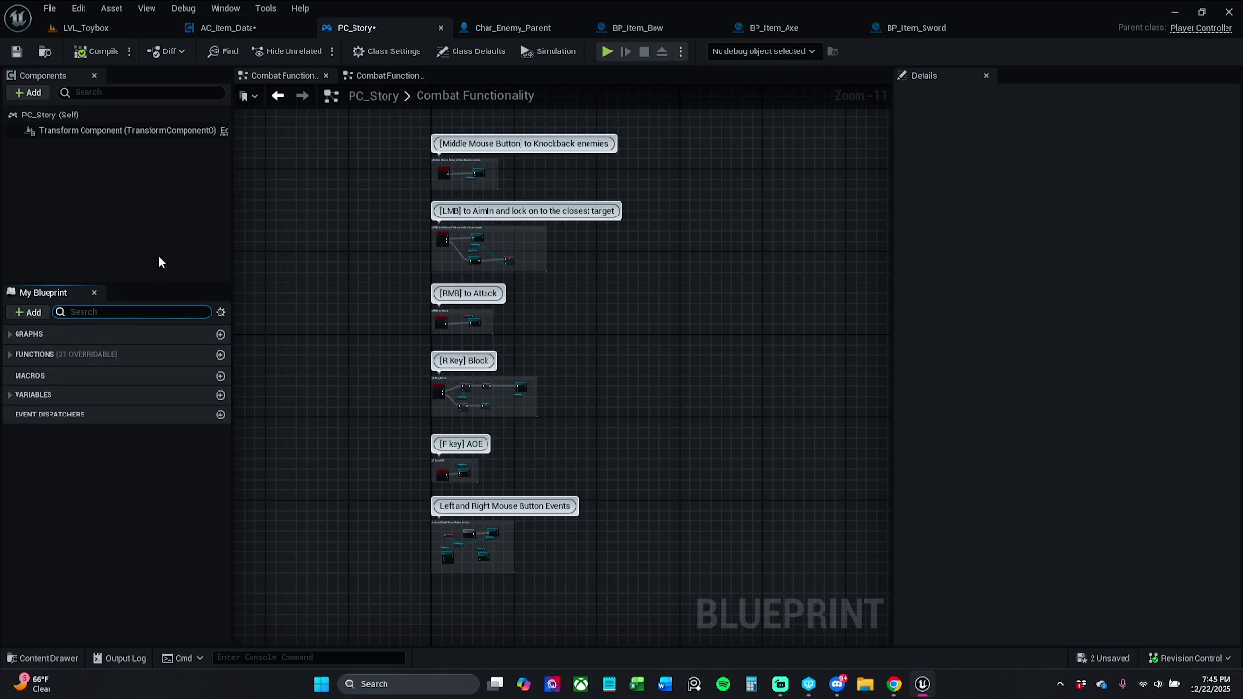
Compare the two Combat Functionality views and save PC_Story, then return to AC_Item_Data.
{"action": "left_click", "coordinate": [389, 76]}
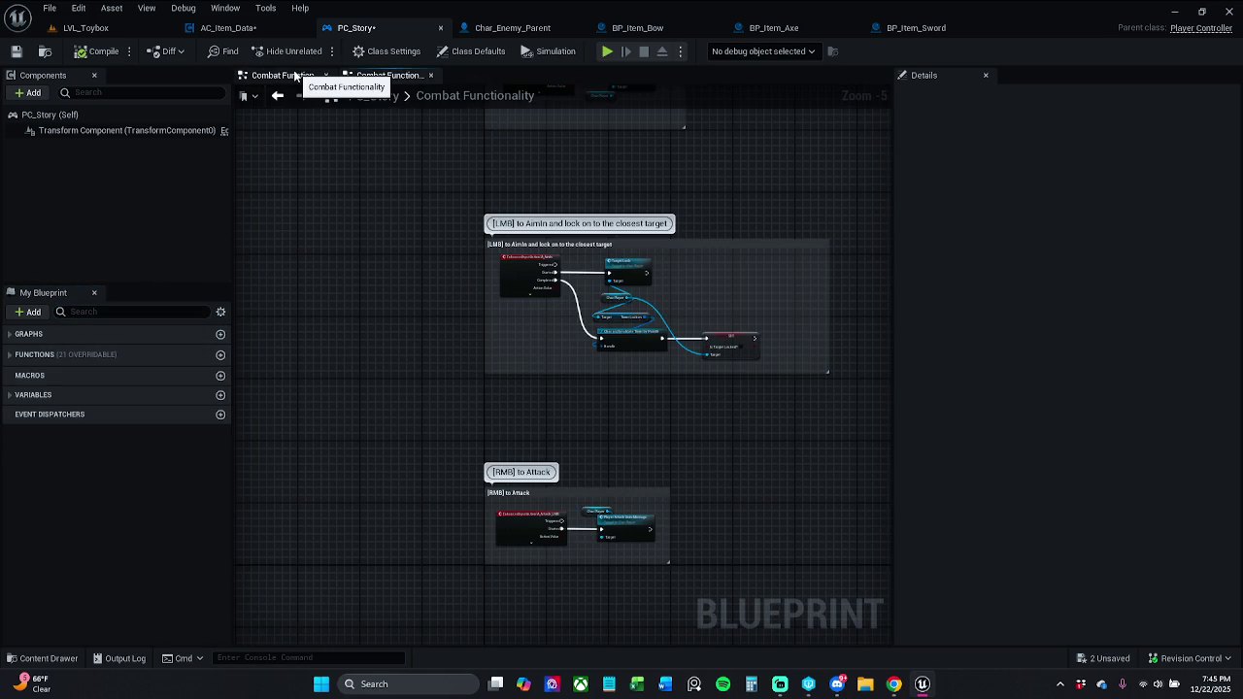
{"action": "left_click", "coordinate": [296, 76]}
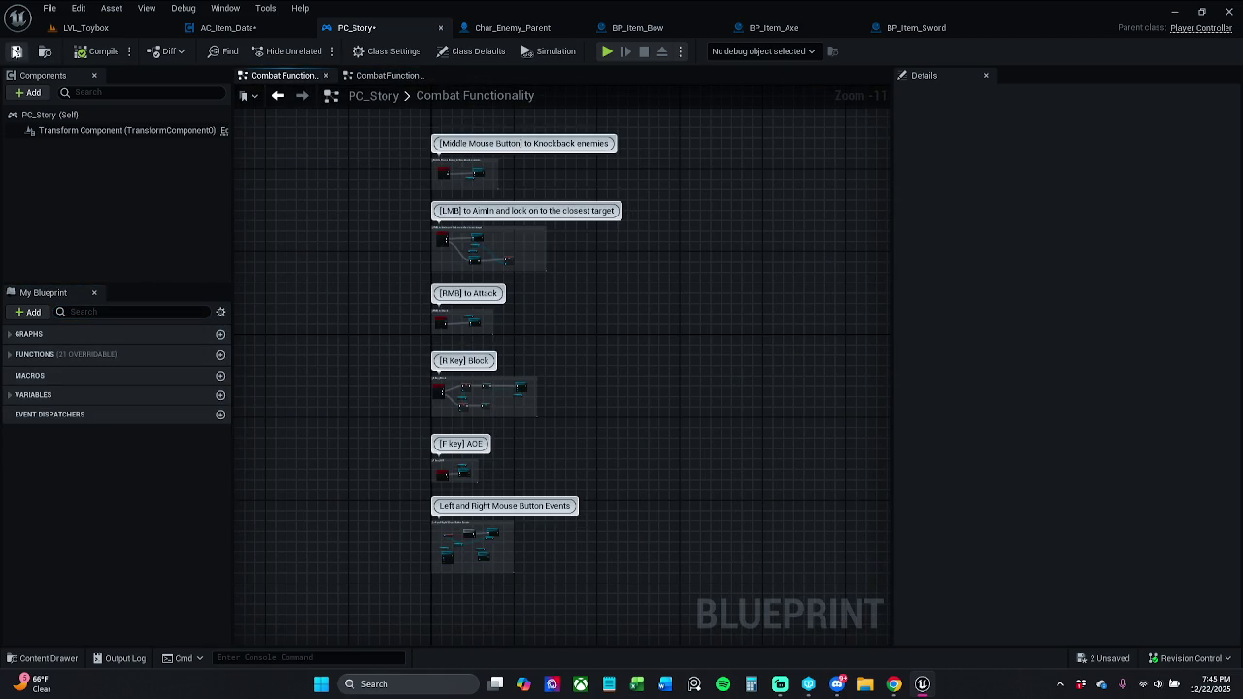
{"action": "left_click", "coordinate": [18, 52]}
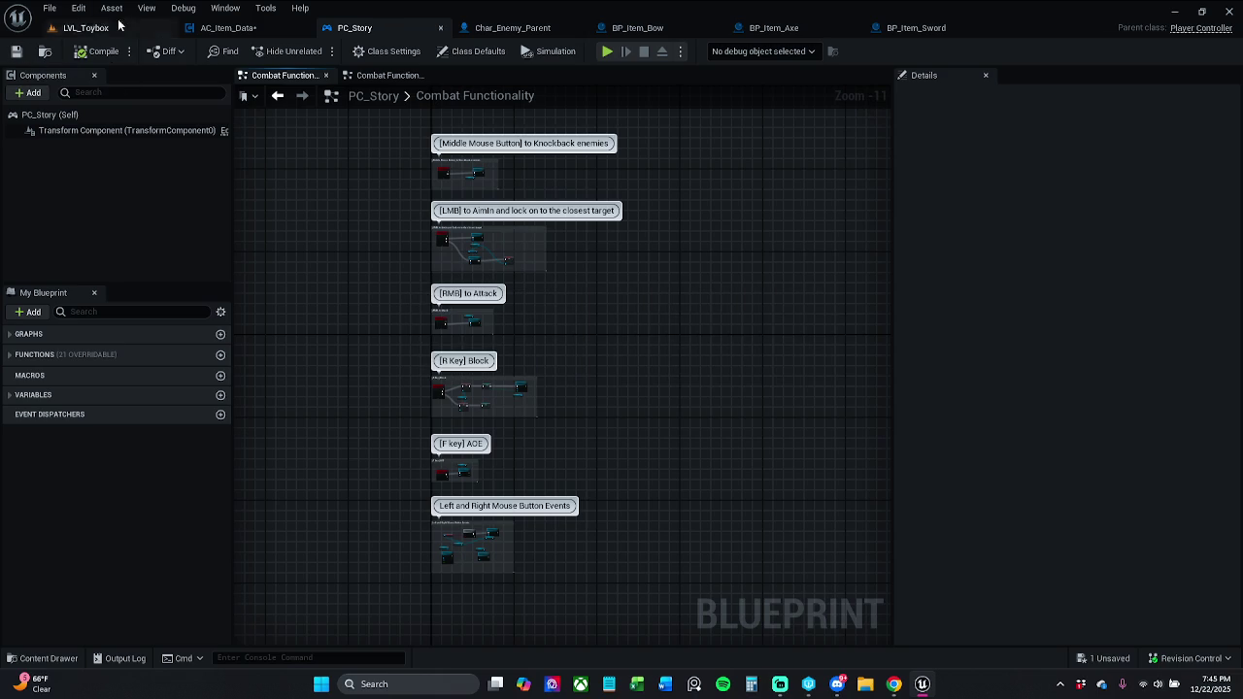
{"action": "left_click", "coordinate": [229, 27]}
Save AC_Item_Data and briefly expand the EventGraph's event list.
{"action": "left_click", "coordinate": [15, 51]}
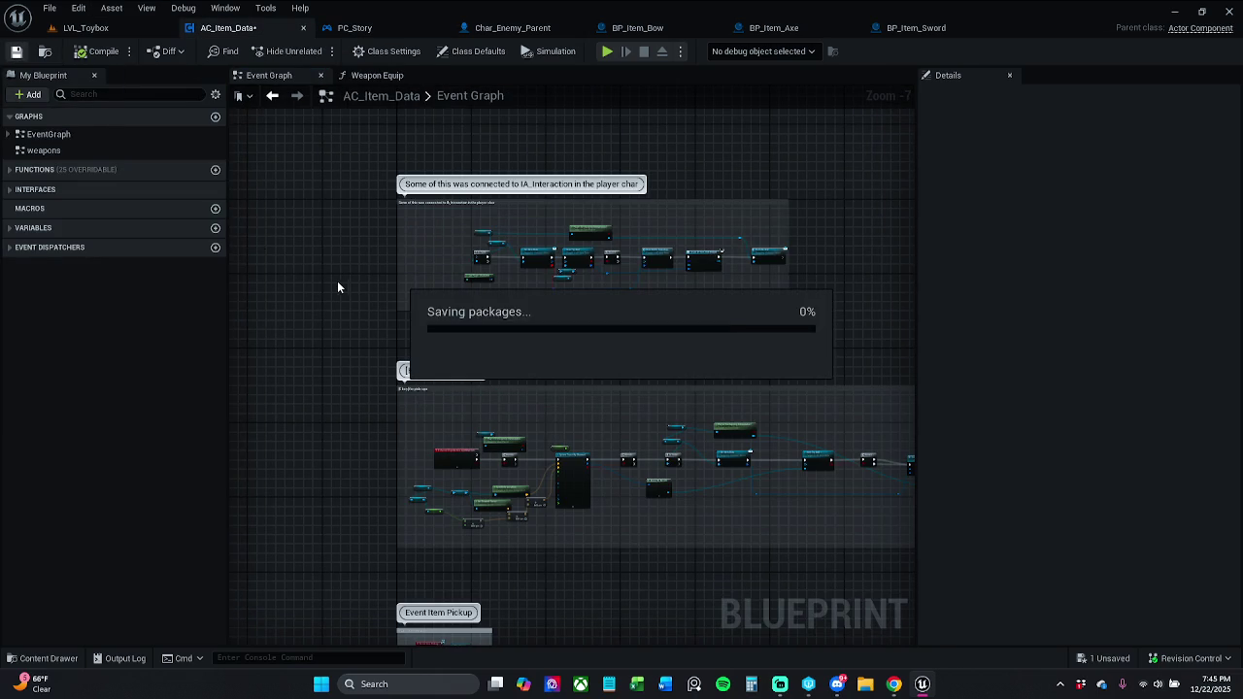
{"action": "left_click", "coordinate": [11, 135]}
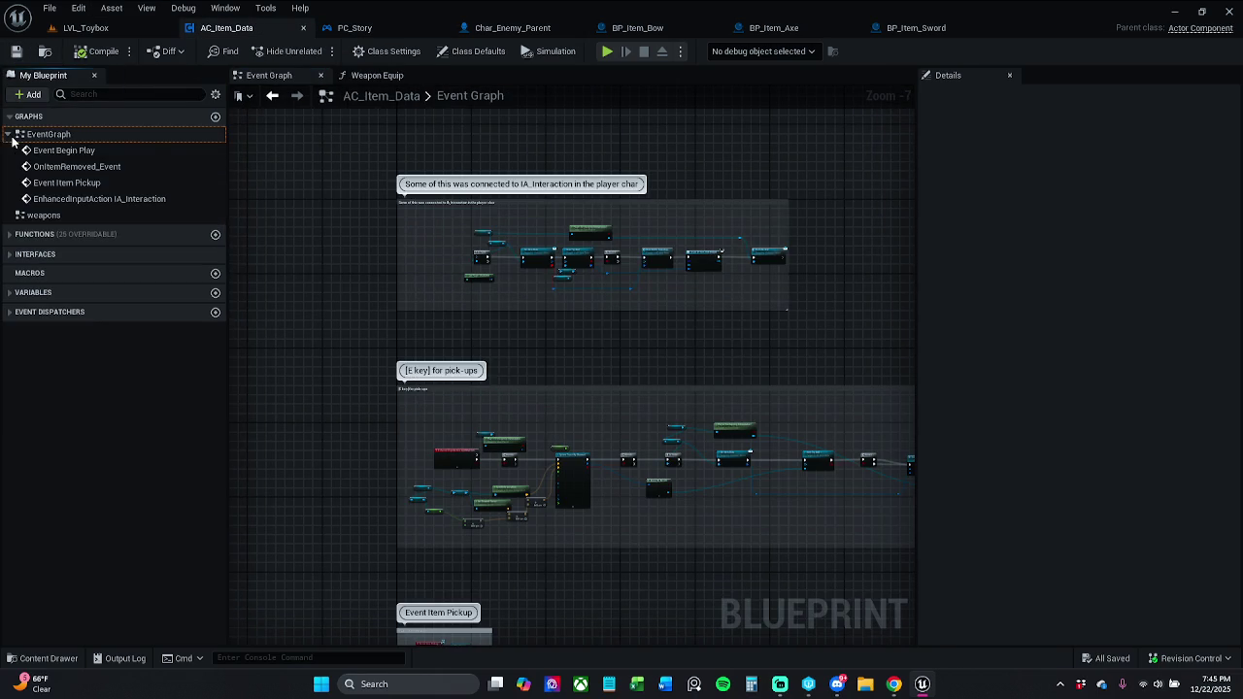
{"action": "left_click", "coordinate": [10, 135]}
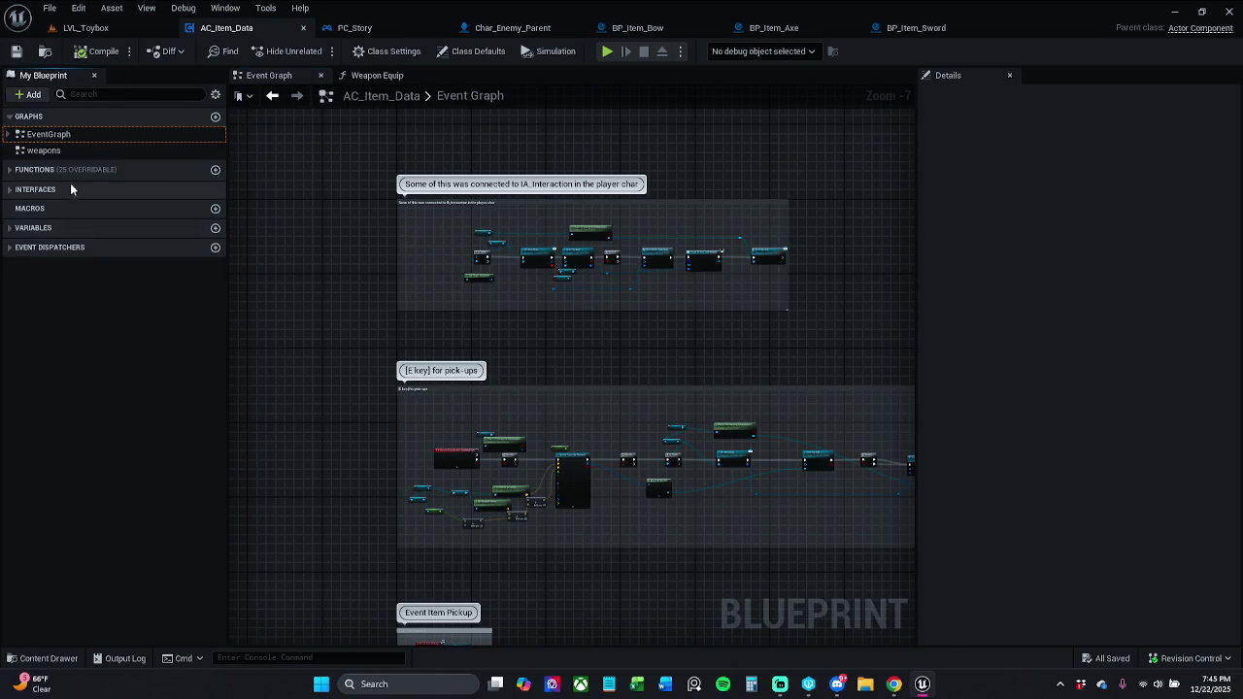
Rename the weapons graph to WeaponGraph using F2, then save the blueprint.
{"action": "left_click", "coordinate": [60, 153]}
{"action": "key", "text": "F2"}
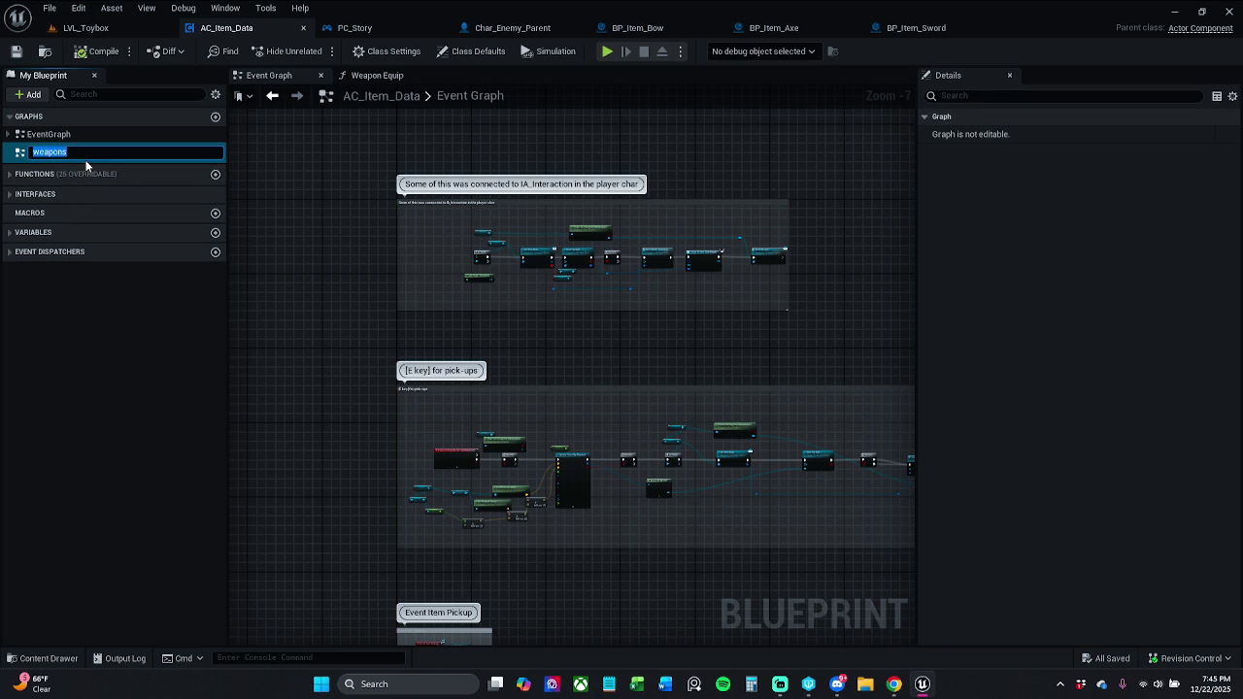
{"action": "type", "text": "W"}
{"action": "key", "text": "Return"}
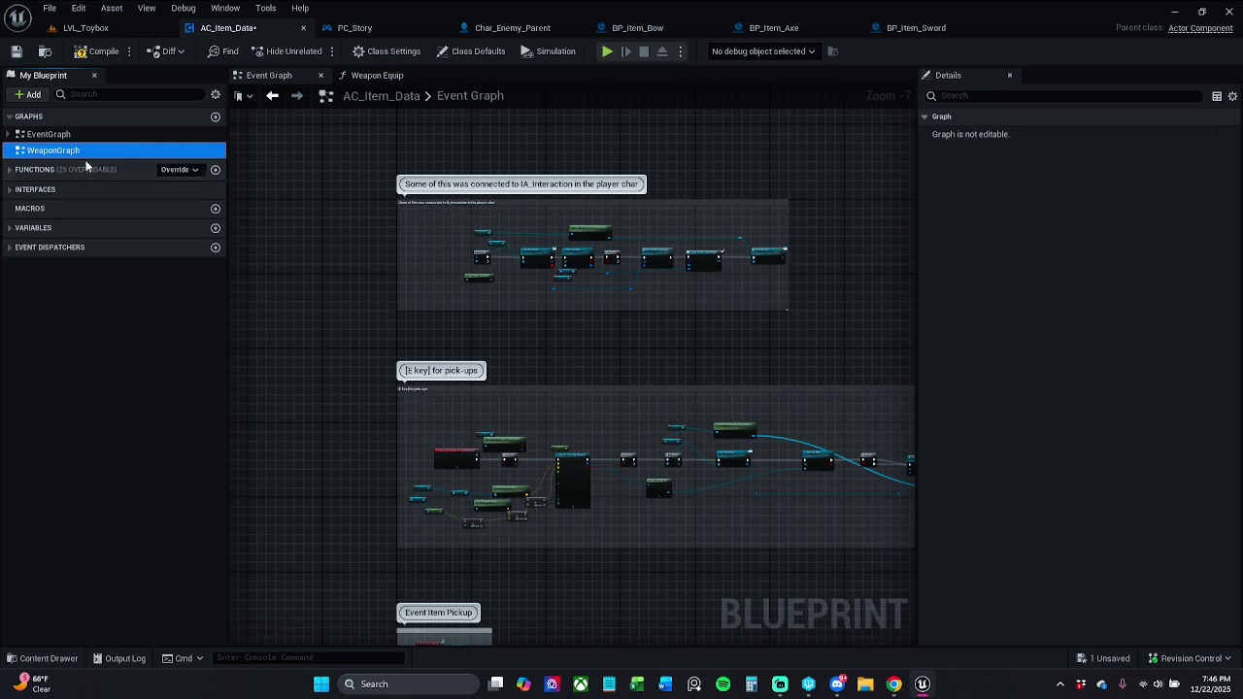
{"action": "left_click", "coordinate": [16, 53]}
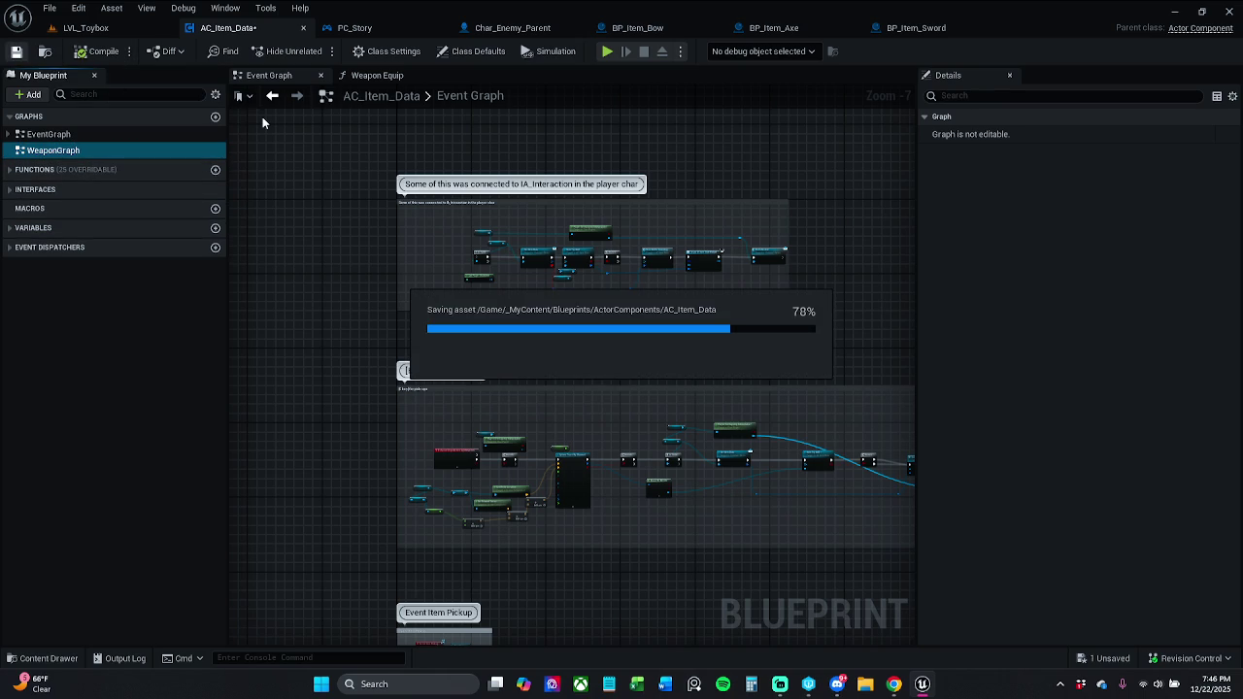
{"action": "left_click", "coordinate": [396, 75]}
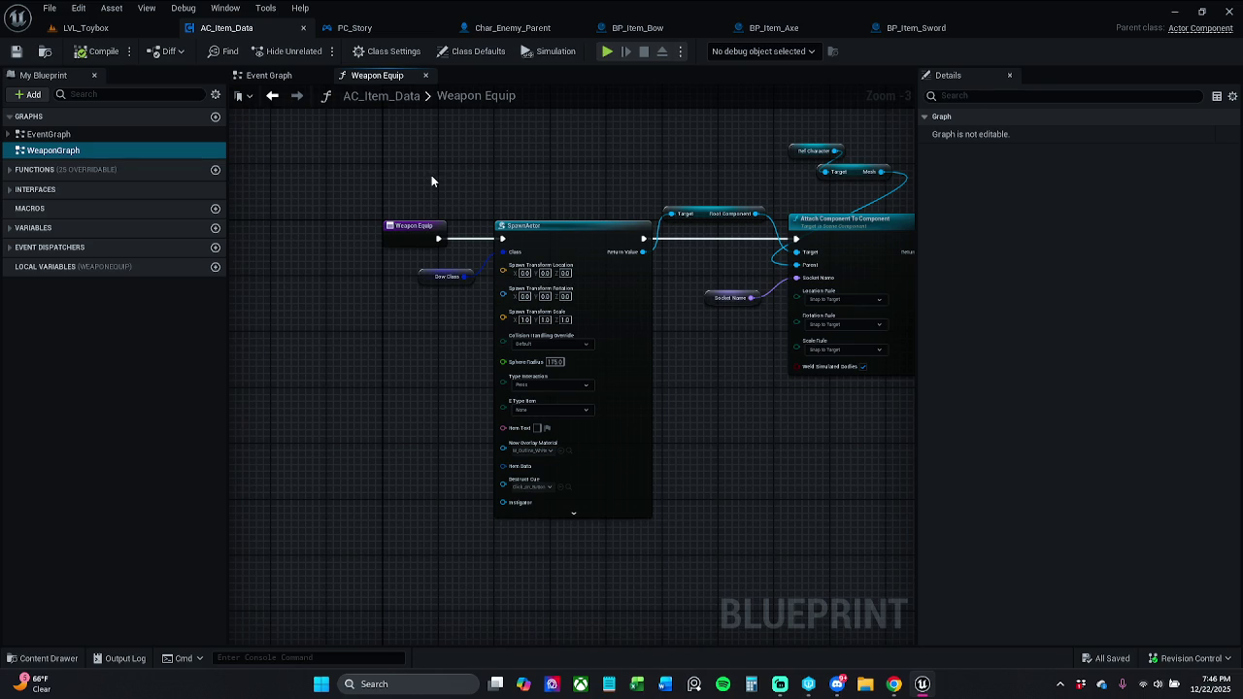
Delete every node in the Weapon Equip graph and save AC_Item_Data.
{"action": "left_click_drag", "start_coordinate": [433, 180], "coordinate": [358, 191]}
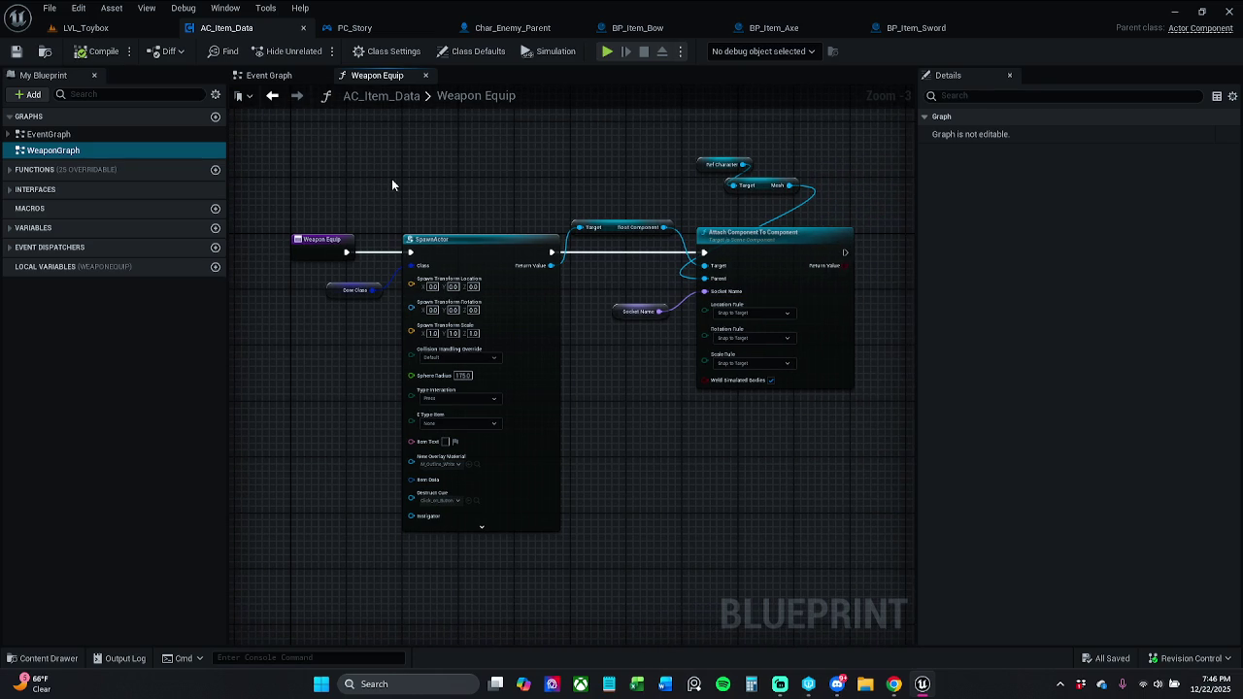
{"action": "mouse_move", "coordinate": [292, 155]}
{"action": "left_mouse_down"}
{"action": "mouse_move", "coordinate": [660, 380]}
{"action": "mouse_move", "coordinate": [851, 412]}
{"action": "left_mouse_up"}
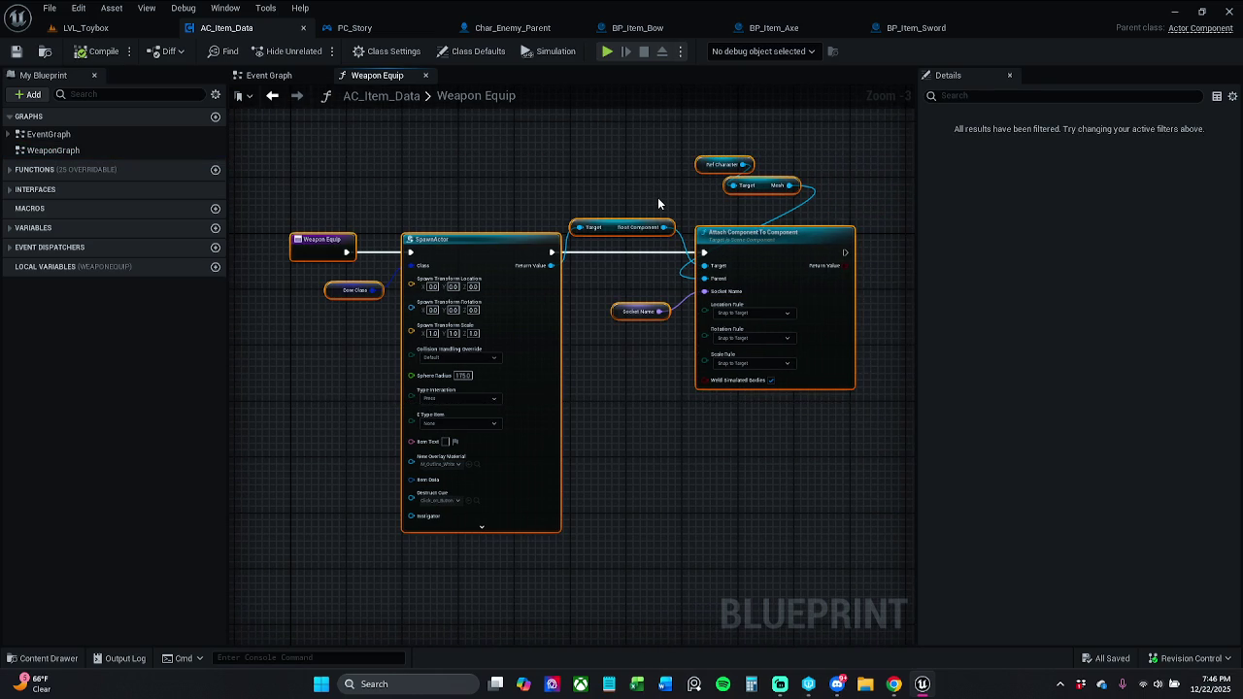
{"action": "key", "text": "Delete"}
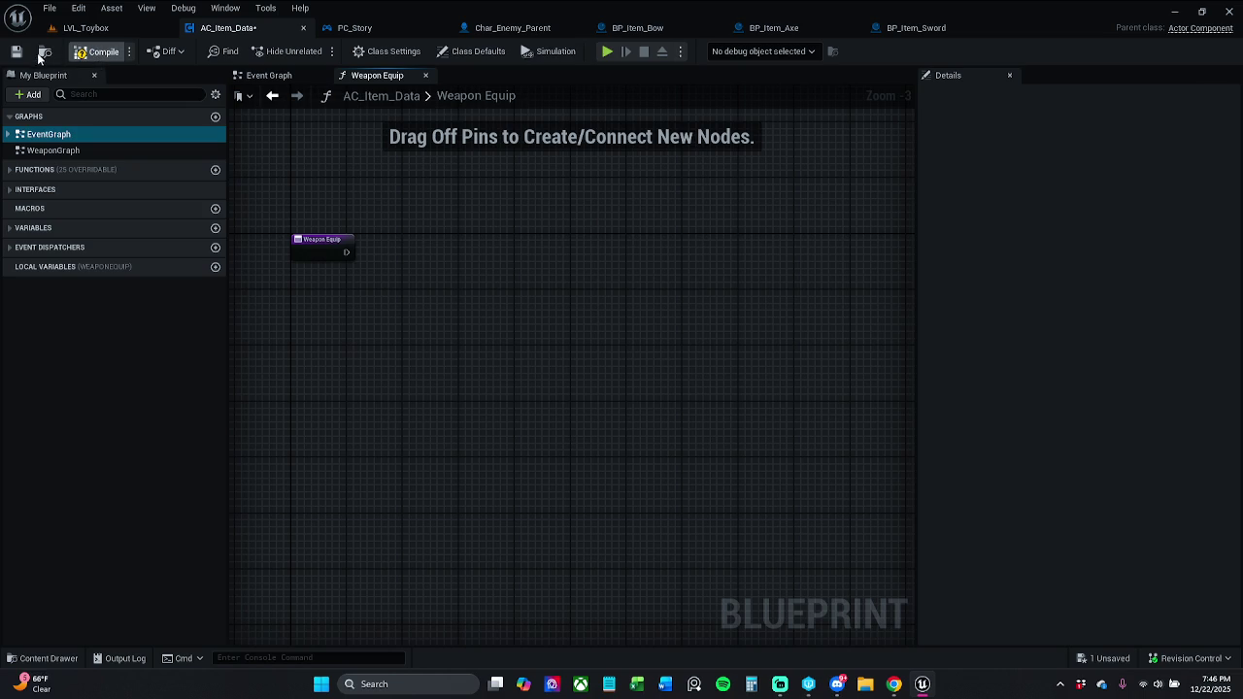
{"action": "left_click", "coordinate": [16, 52]}
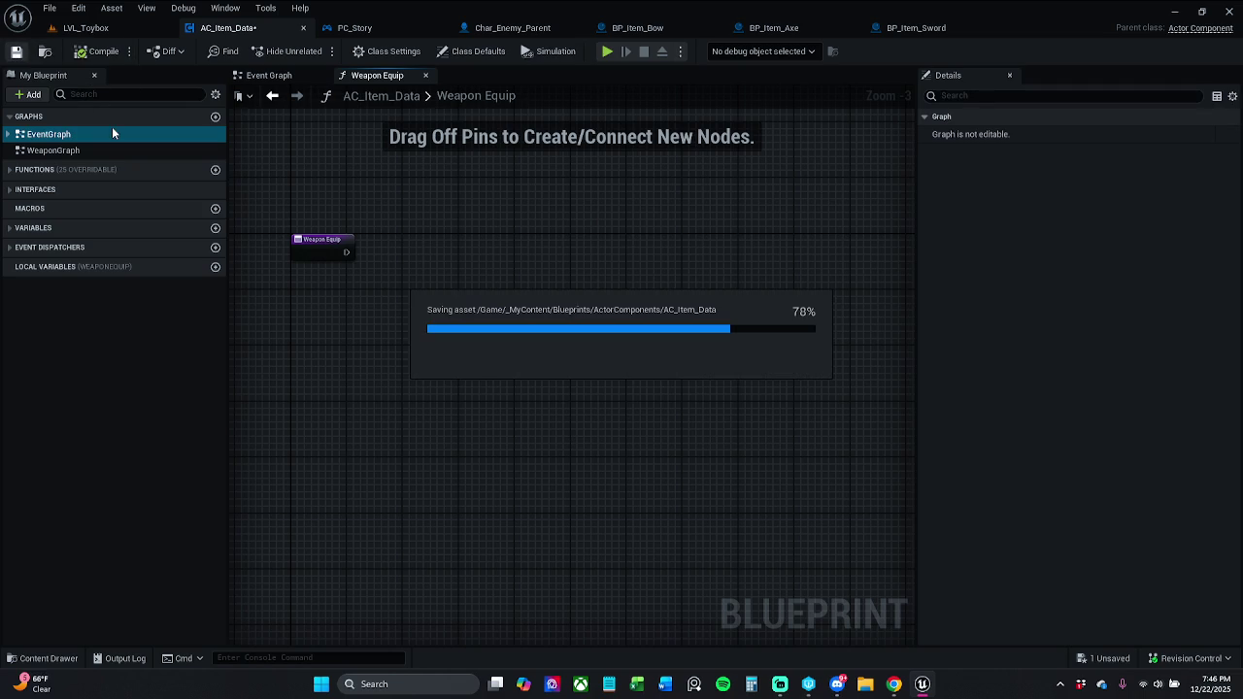
Delete the WeaponEquip function from the Functions list, save, and return to LVL_Toybox.
{"action": "left_click", "coordinate": [10, 169]}
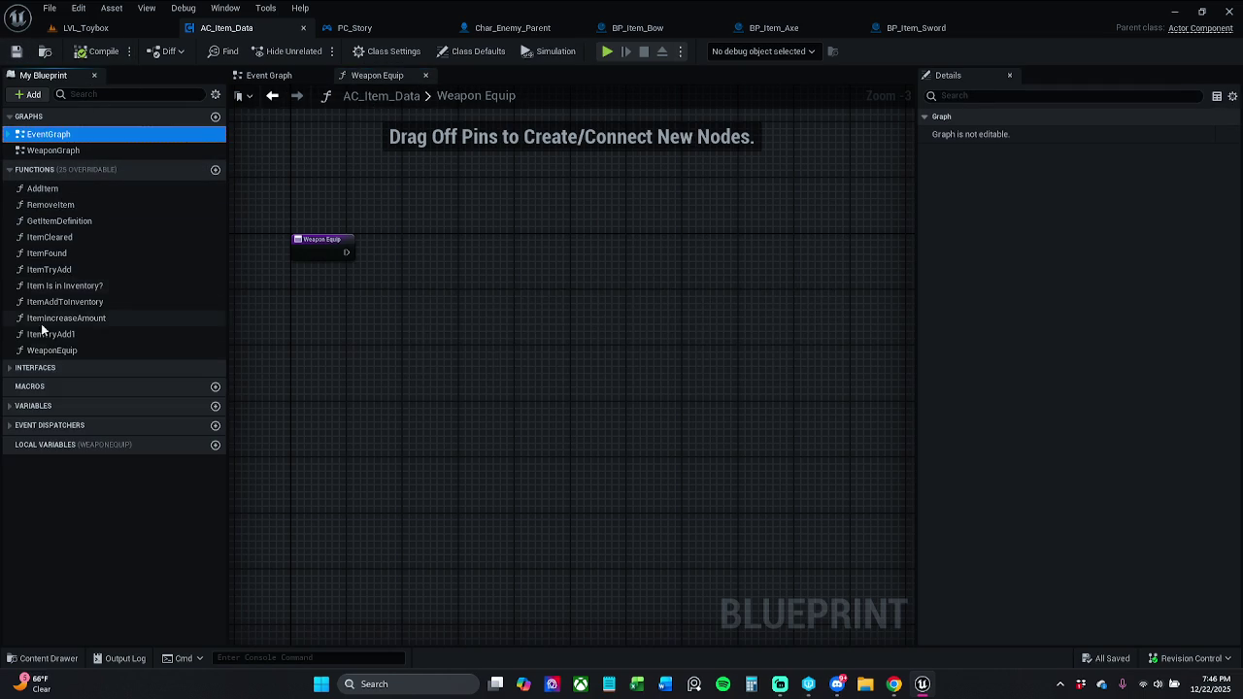
{"action": "left_click", "coordinate": [68, 351]}
{"action": "key", "text": "Delete"}
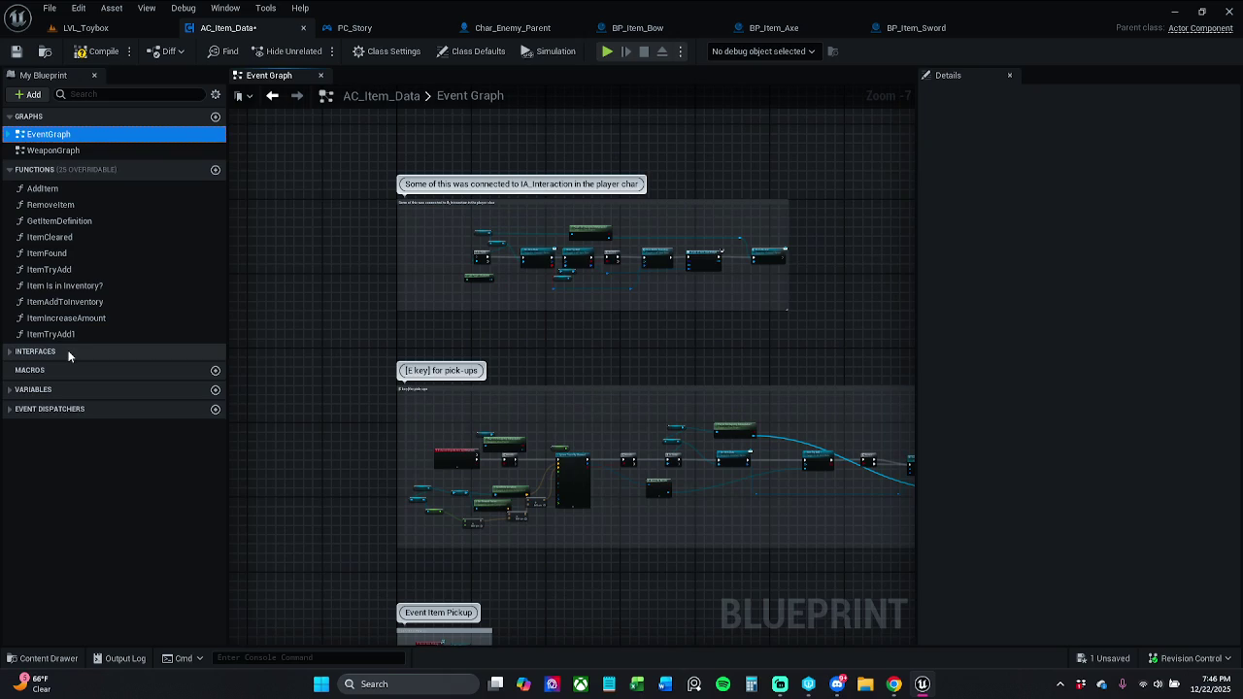
{"action": "left_click", "coordinate": [15, 51]}
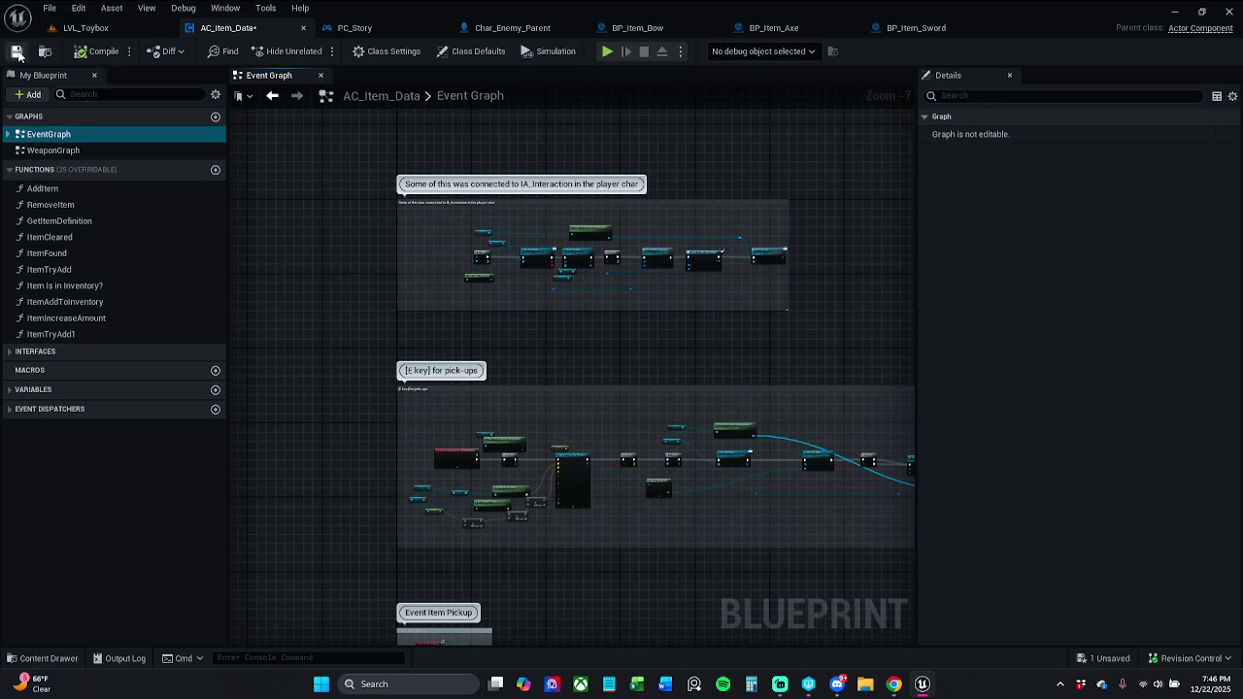
{"action": "left_click", "coordinate": [110, 31]}
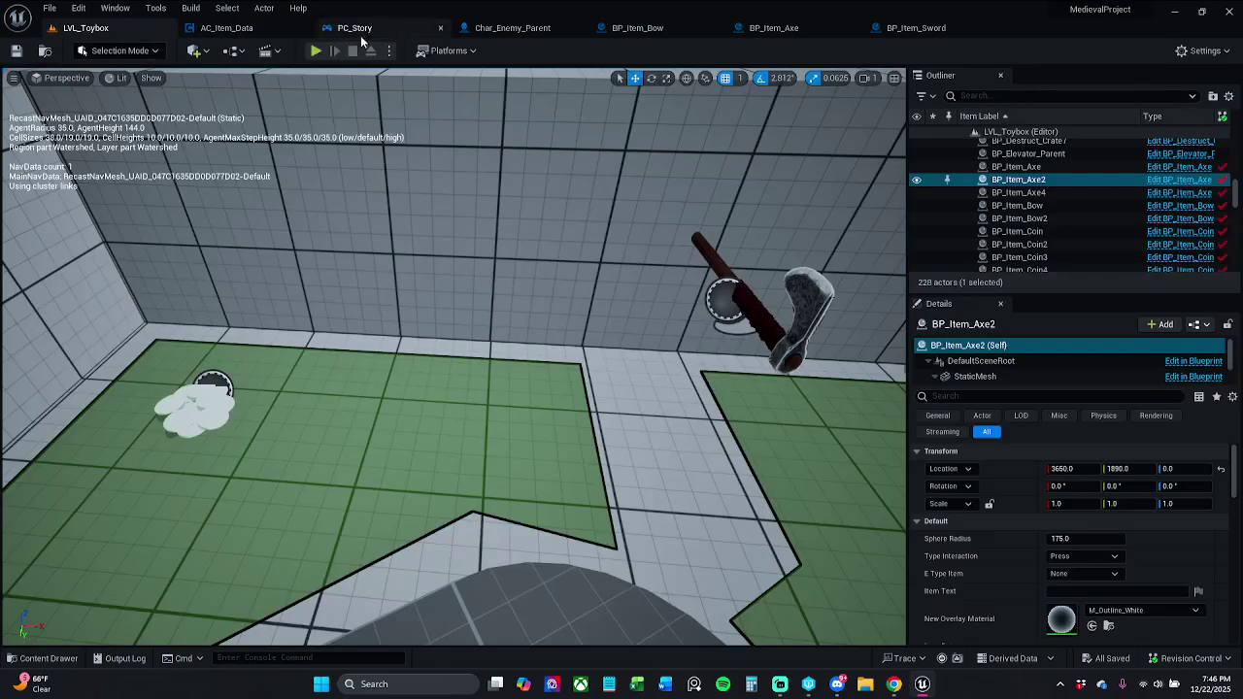
Run a short playtest grabbing the axe to check walk speed, then stop it.
{"action": "left_click", "coordinate": [316, 50]}
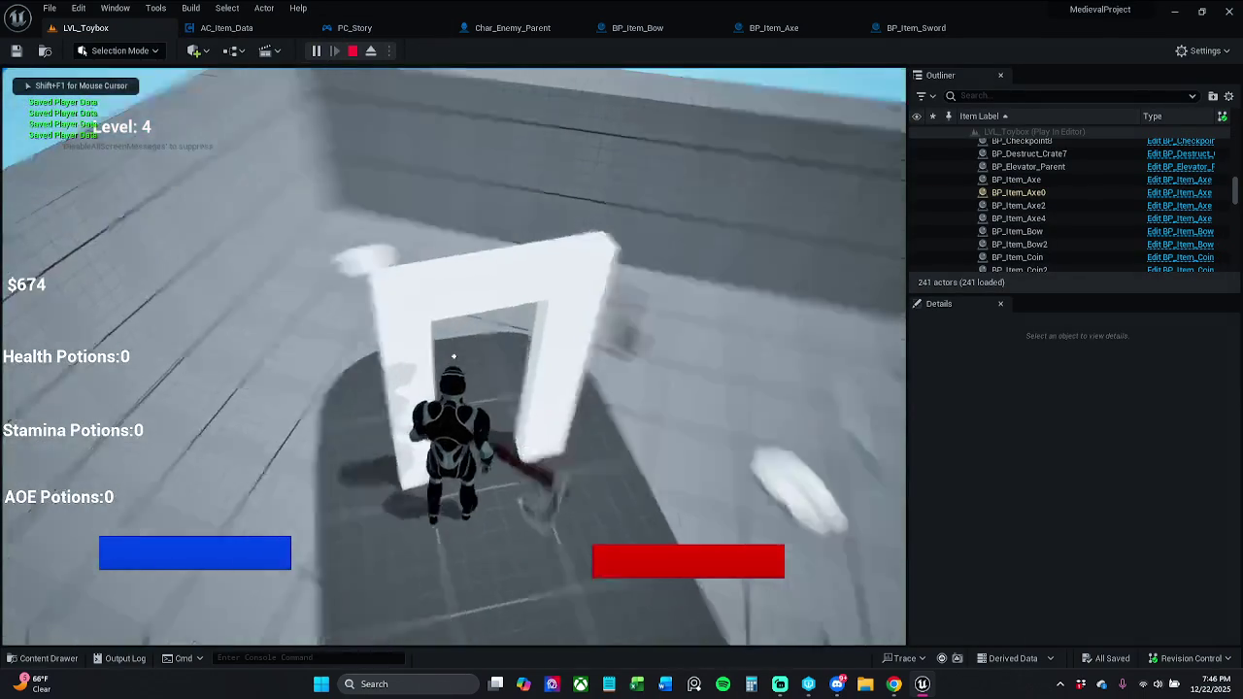
{"action": "key", "text": "w"}
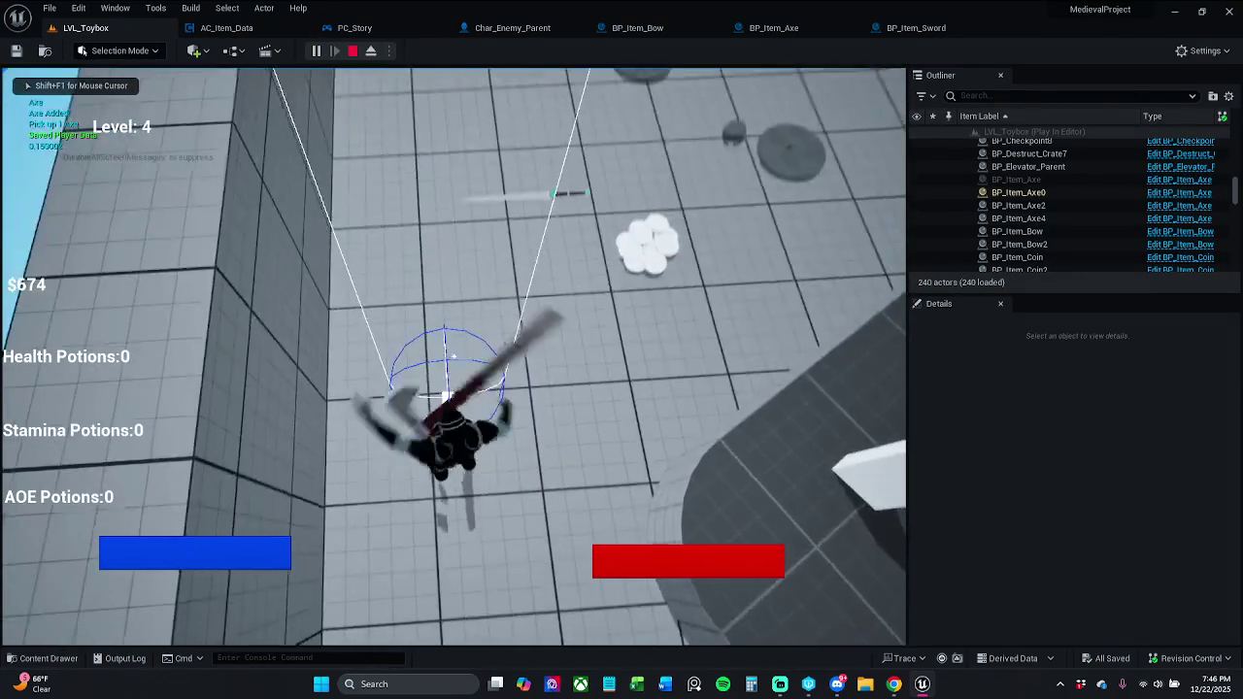
{"action": "key", "text": "w"}
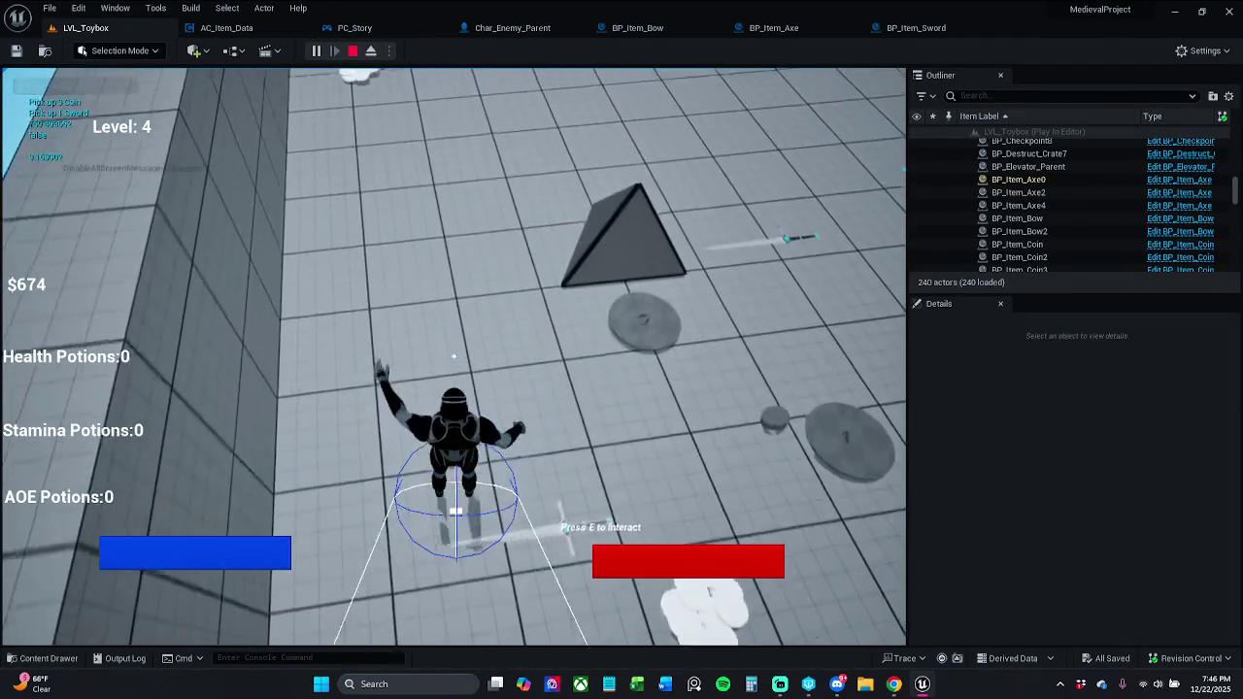
{"action": "key", "text": "w"}
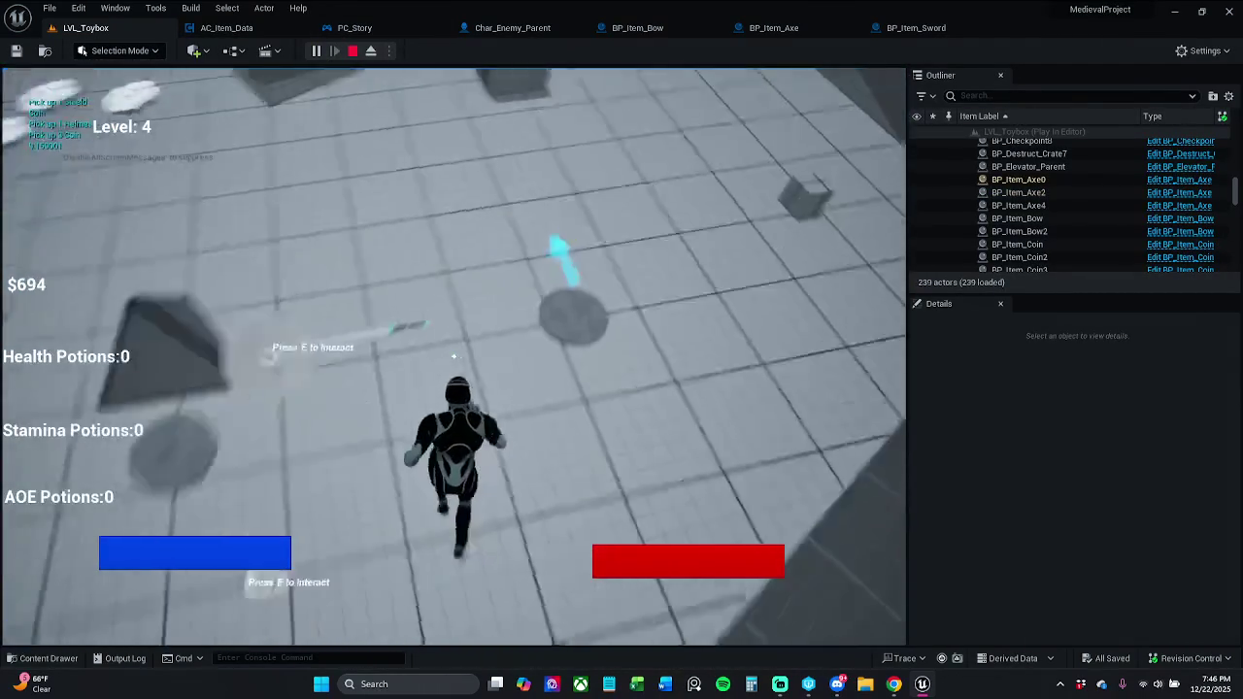
{"action": "key", "text": "w"}
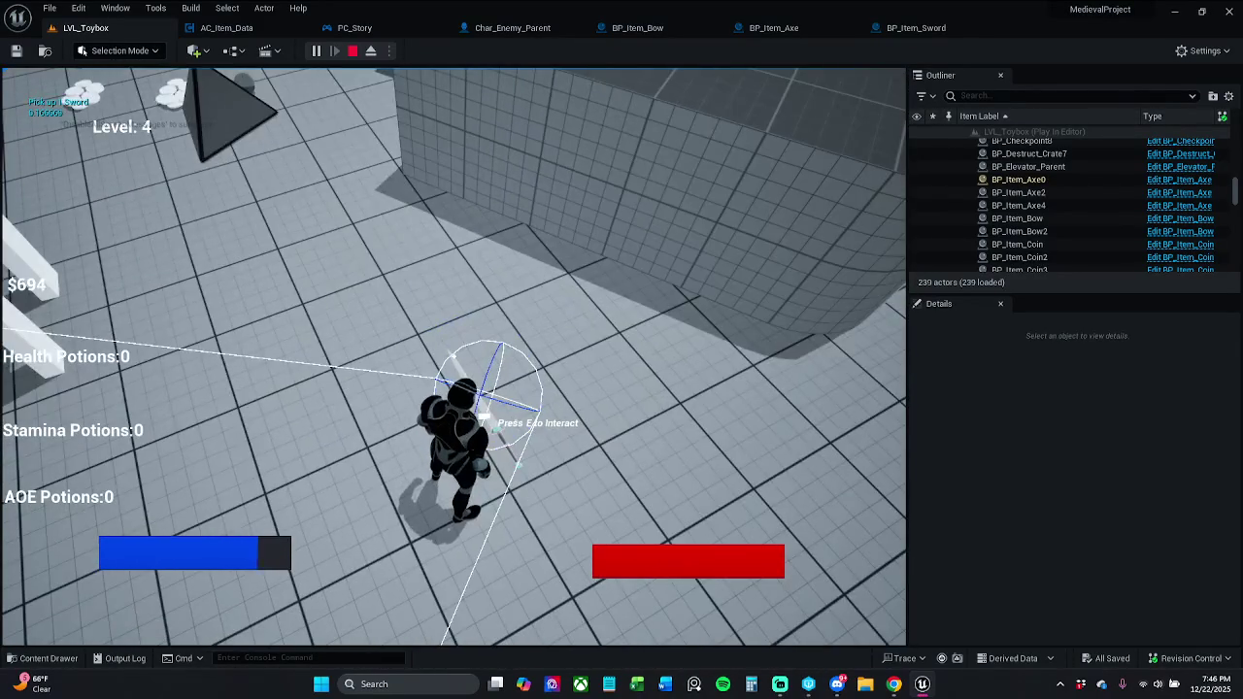
{"action": "key", "text": "Escape"}
Start another playtest, picking up the sword and an axe and jumping to the AOE potions.
{"action": "left_click", "coordinate": [317, 51]}
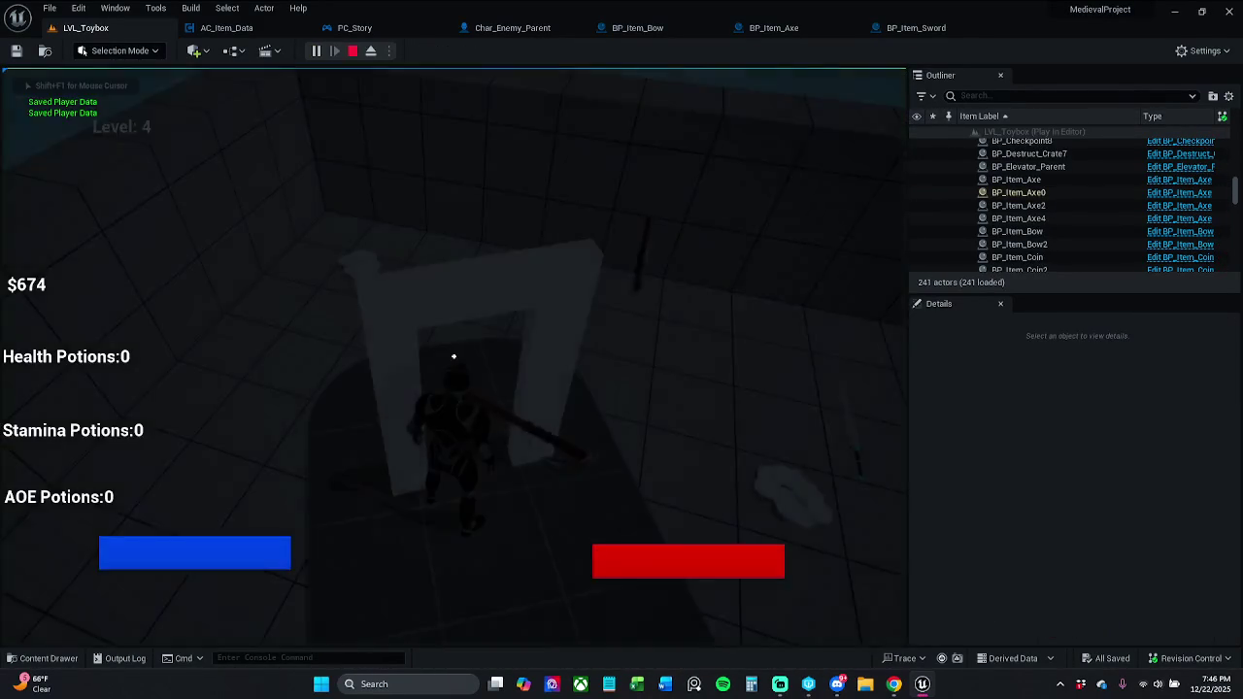
{"action": "key", "text": "w"}
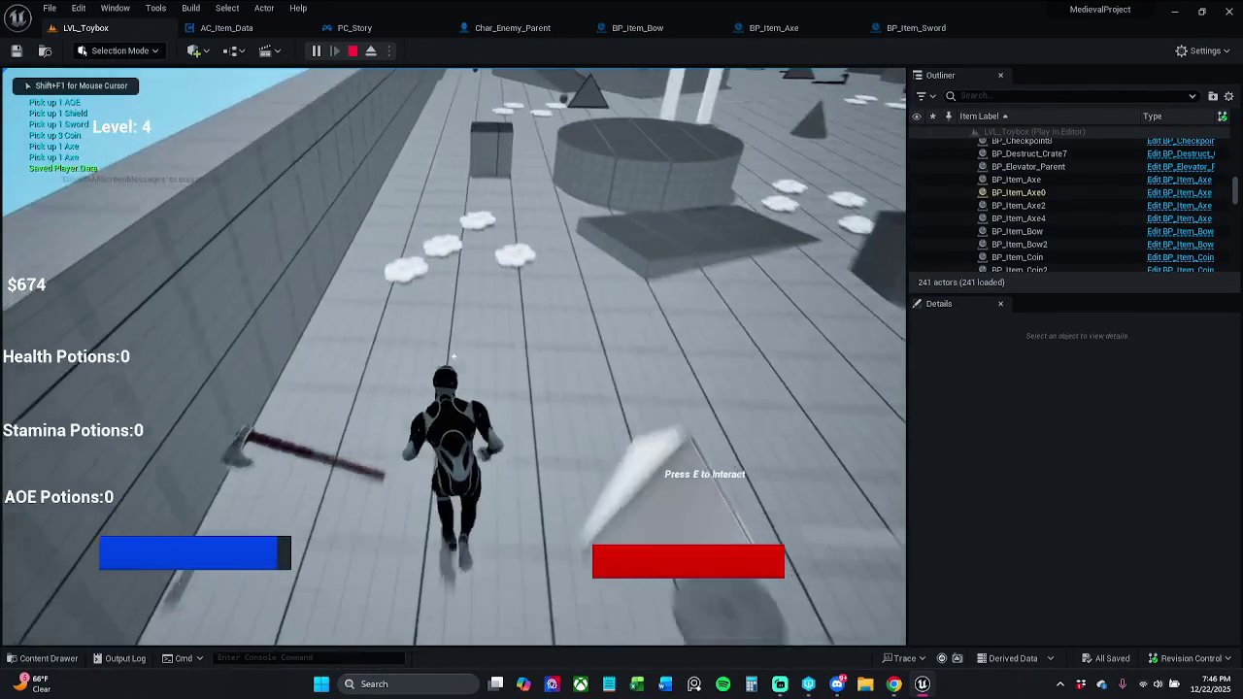
{"action": "key", "text": "w"}
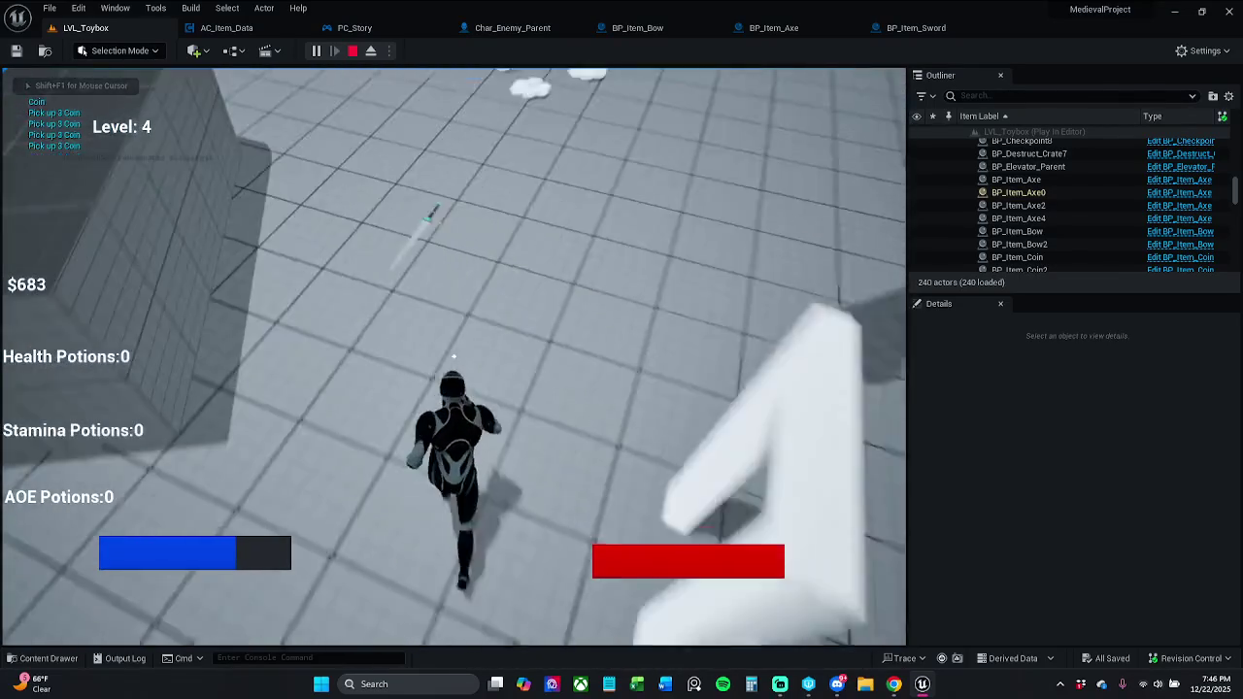
{"action": "key", "text": "w"}
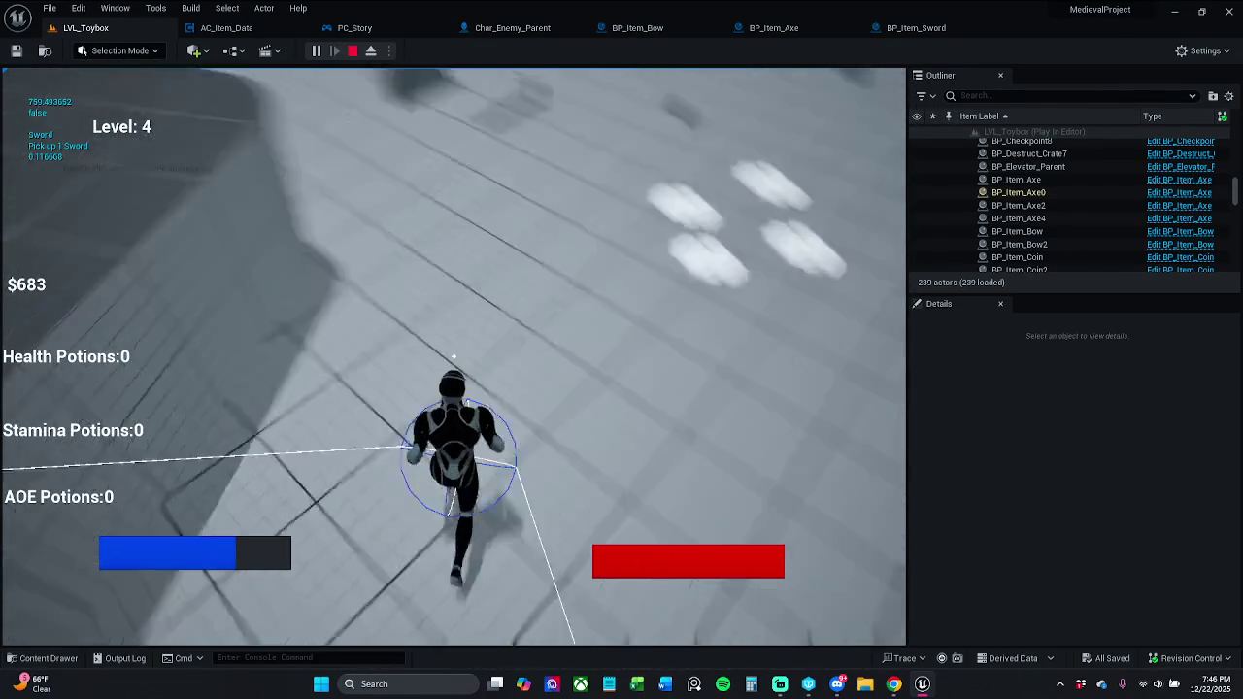
{"action": "key", "text": "w"}
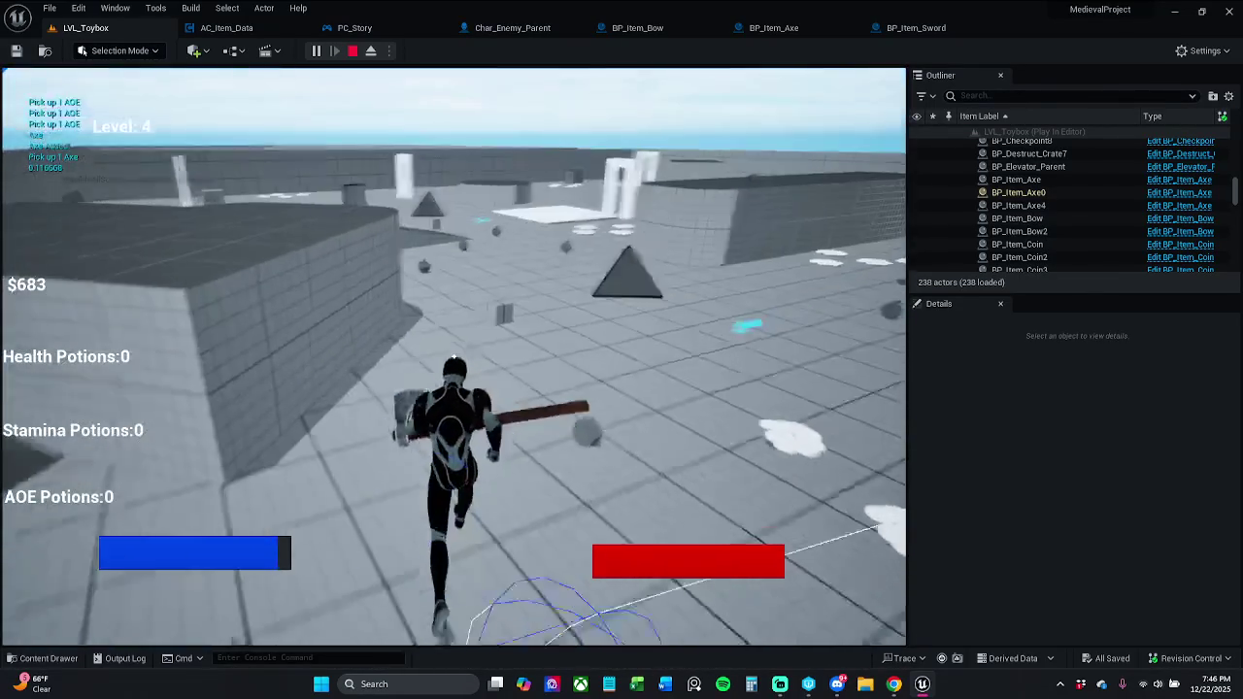
{"action": "key", "text": "space"}
{"action": "key", "text": "w"}
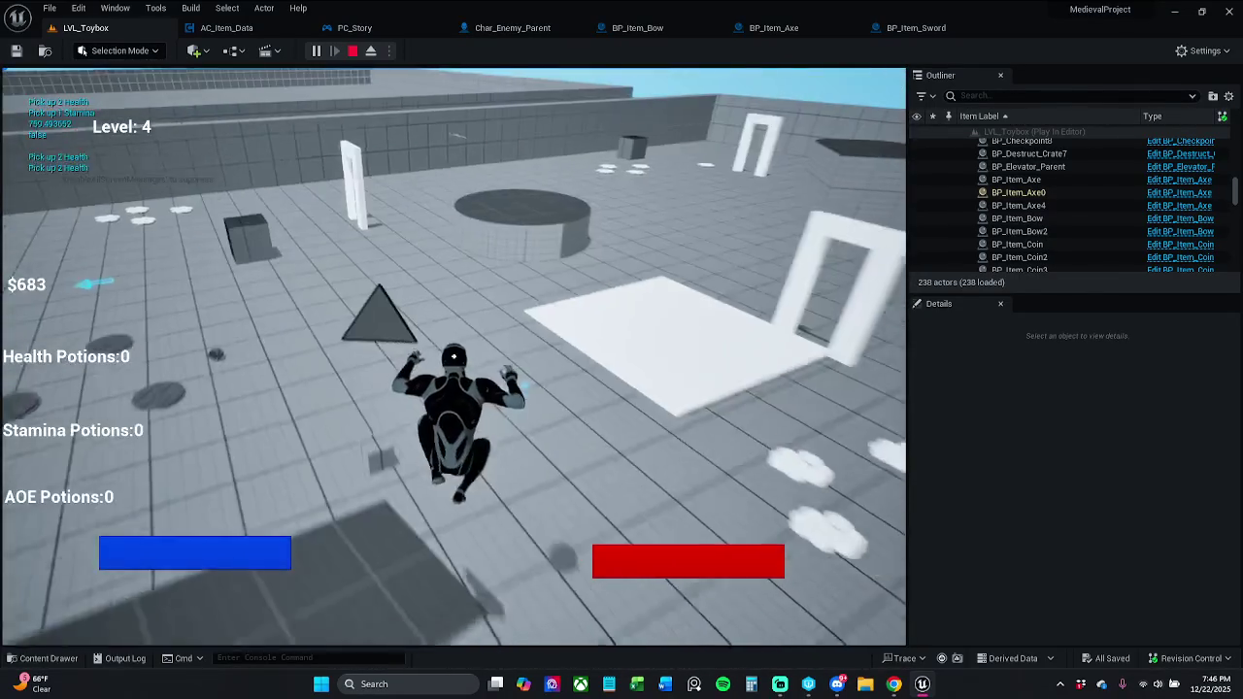
{"action": "key", "text": "w"}
{"action": "key", "text": "e"}
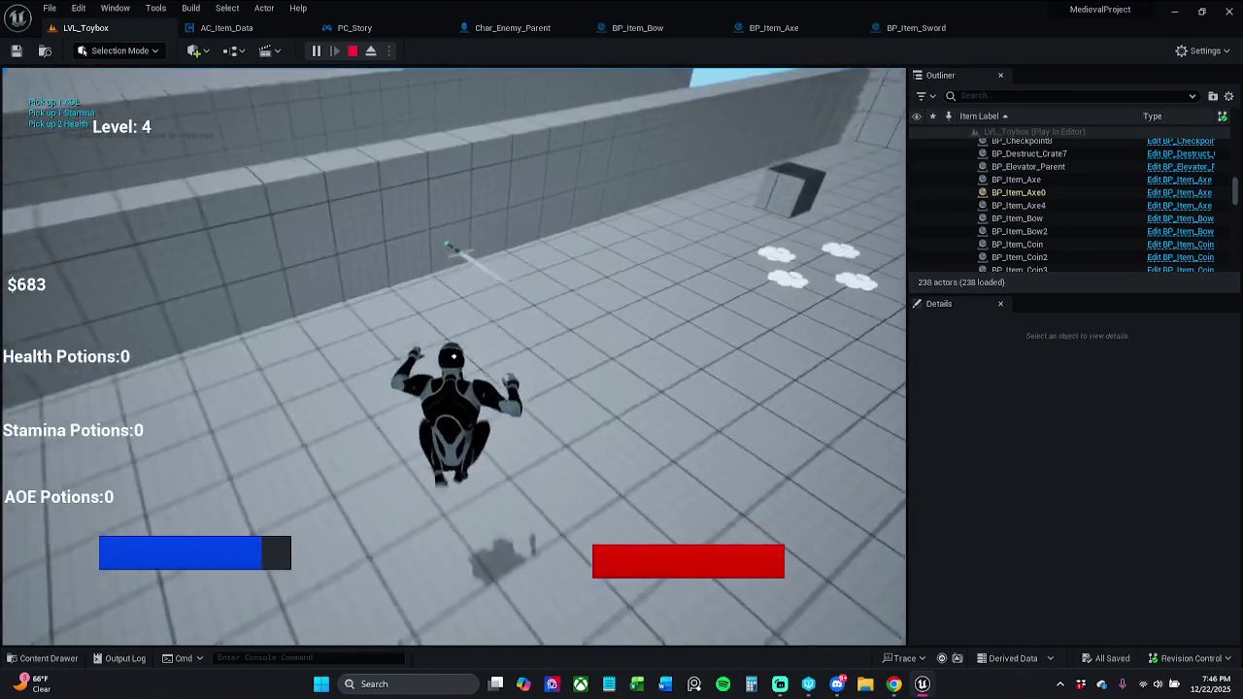
{"action": "key", "text": "w"}
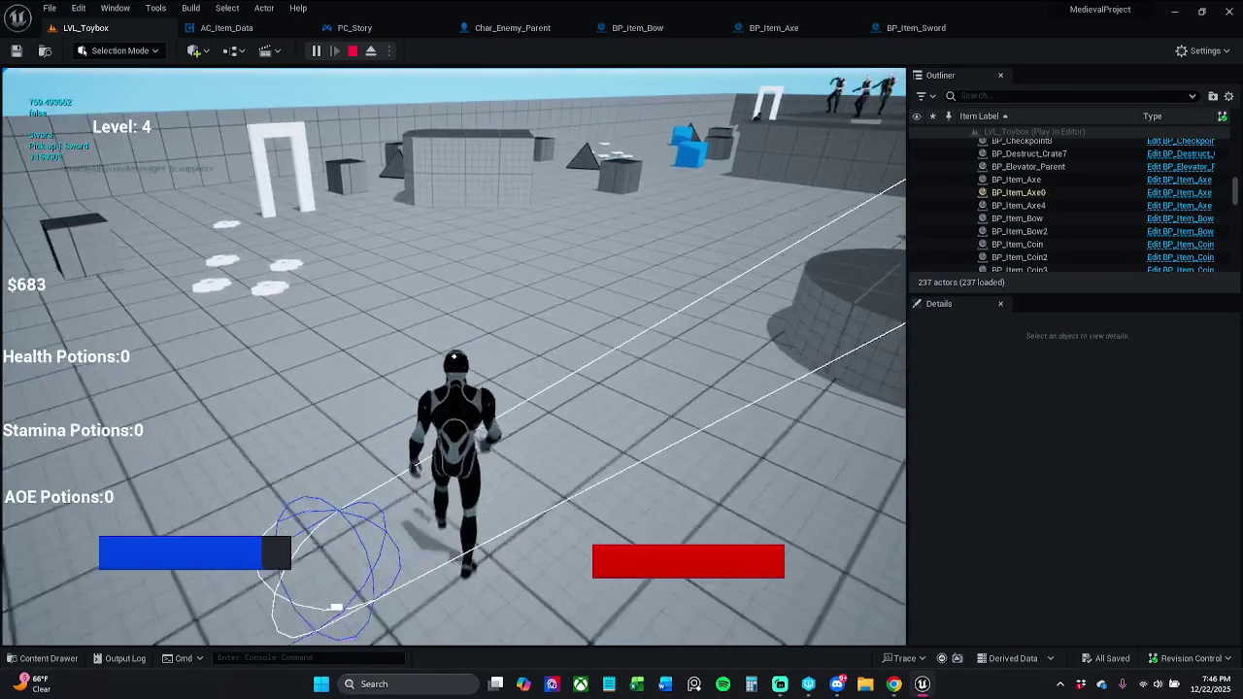
{"action": "key", "text": "w"}
{"action": "key", "text": "space"}
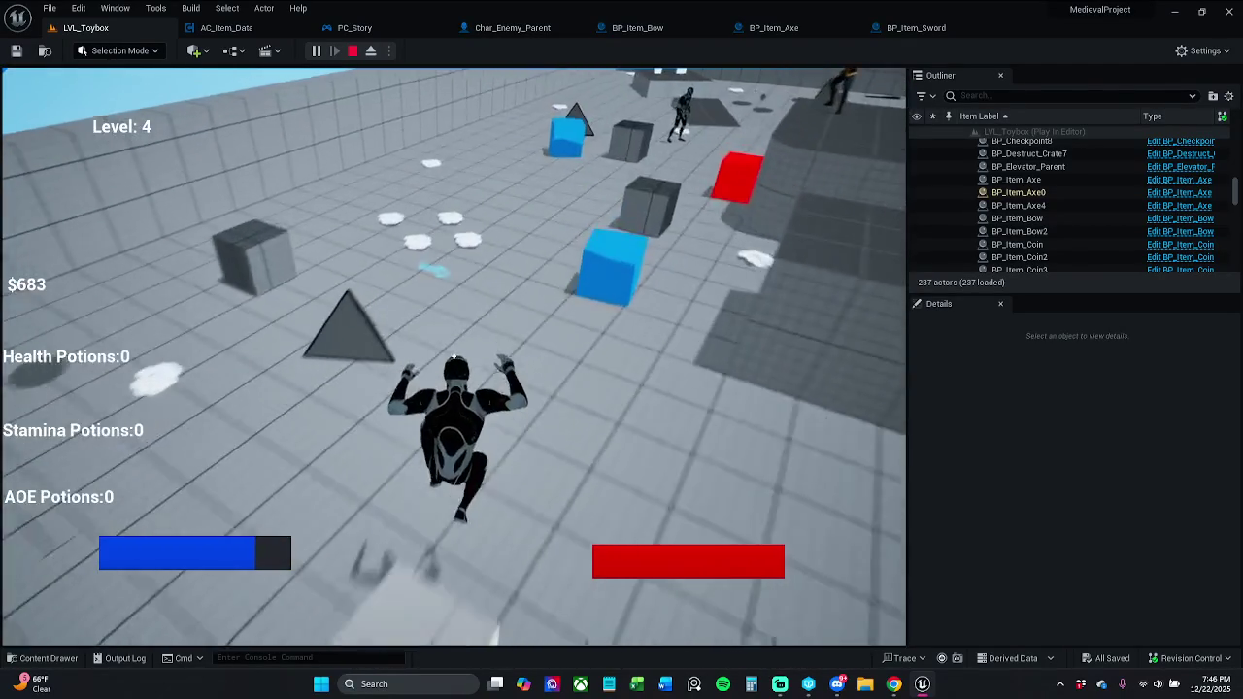
{"action": "key", "text": "e"}
Run along the walls collecting coins and an axe up to the helmet, then stop playing.
{"action": "key", "text": "w"}
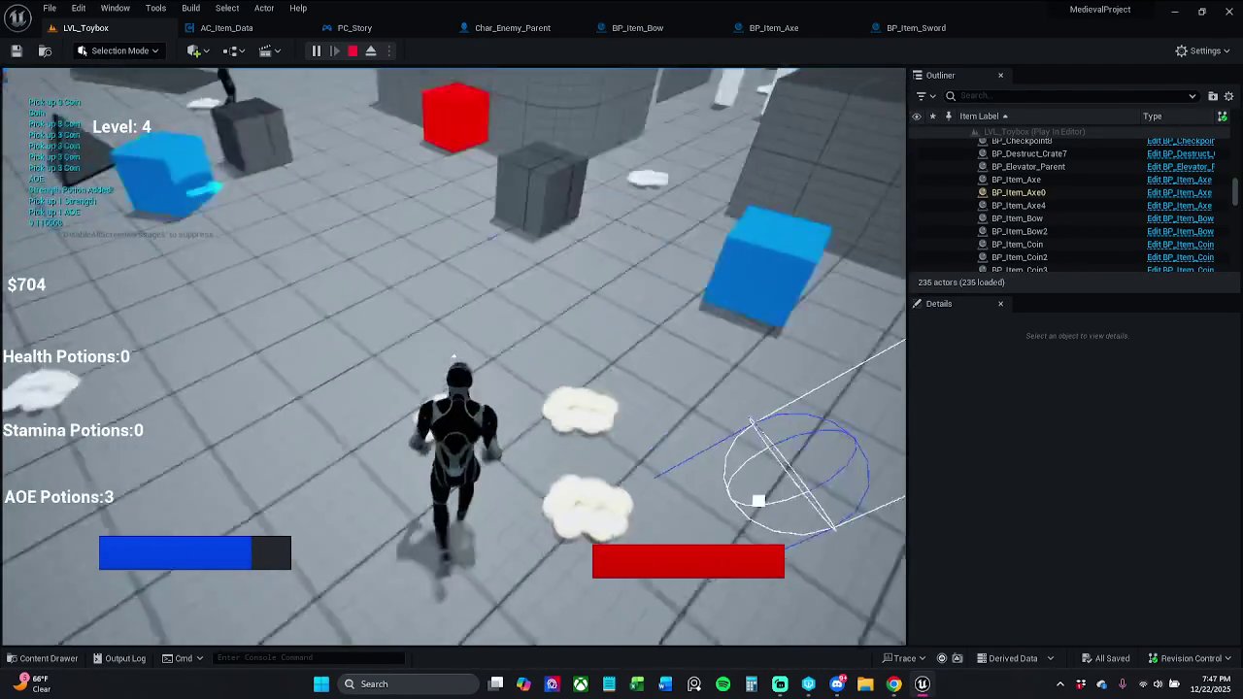
{"action": "key", "text": "w"}
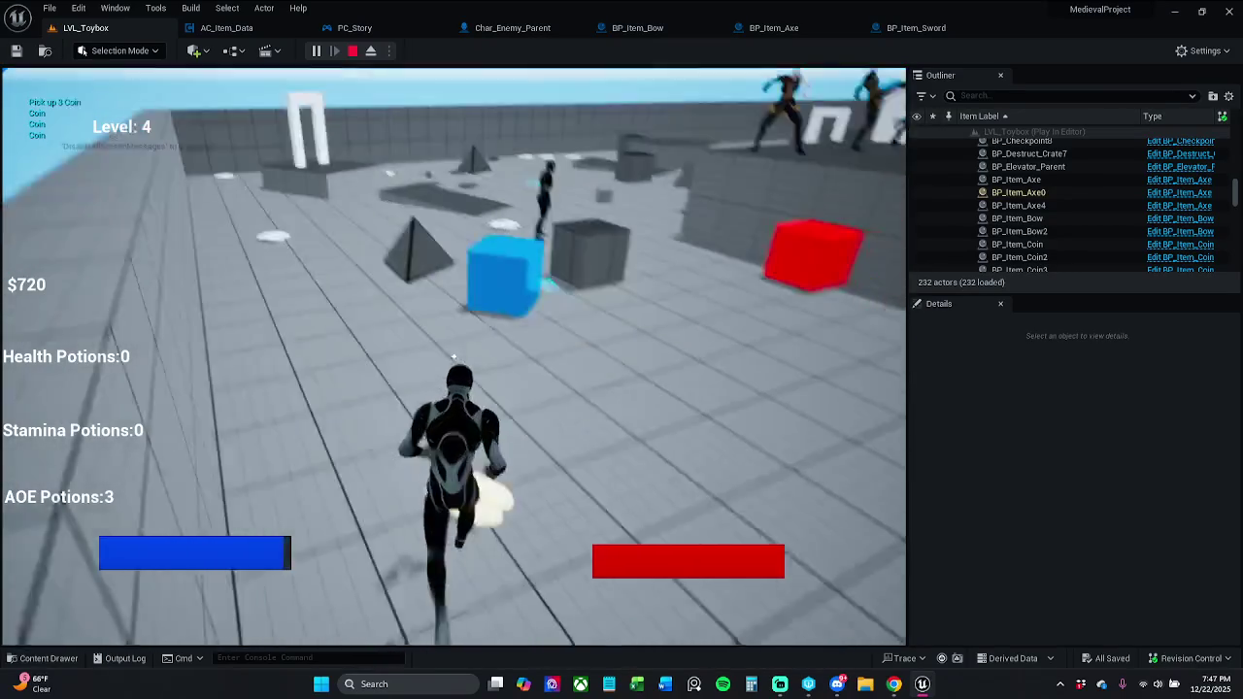
{"action": "key", "text": "w"}
{"action": "key", "text": "space"}
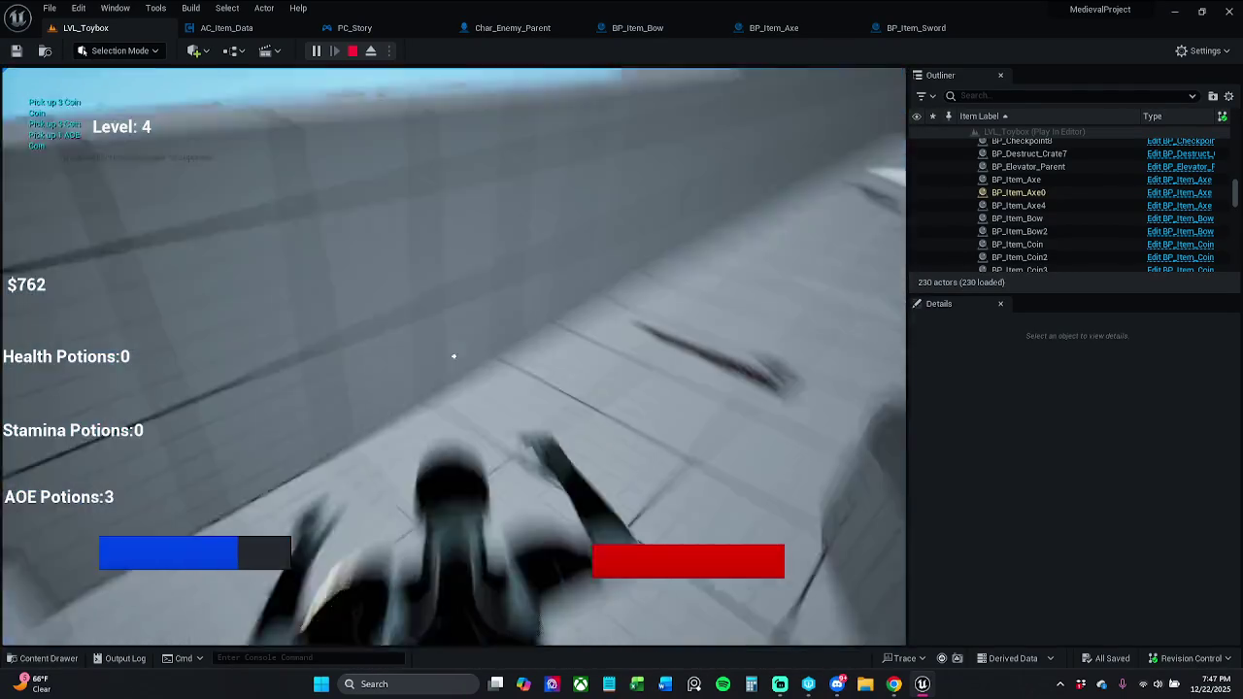
{"action": "key", "text": "w"}
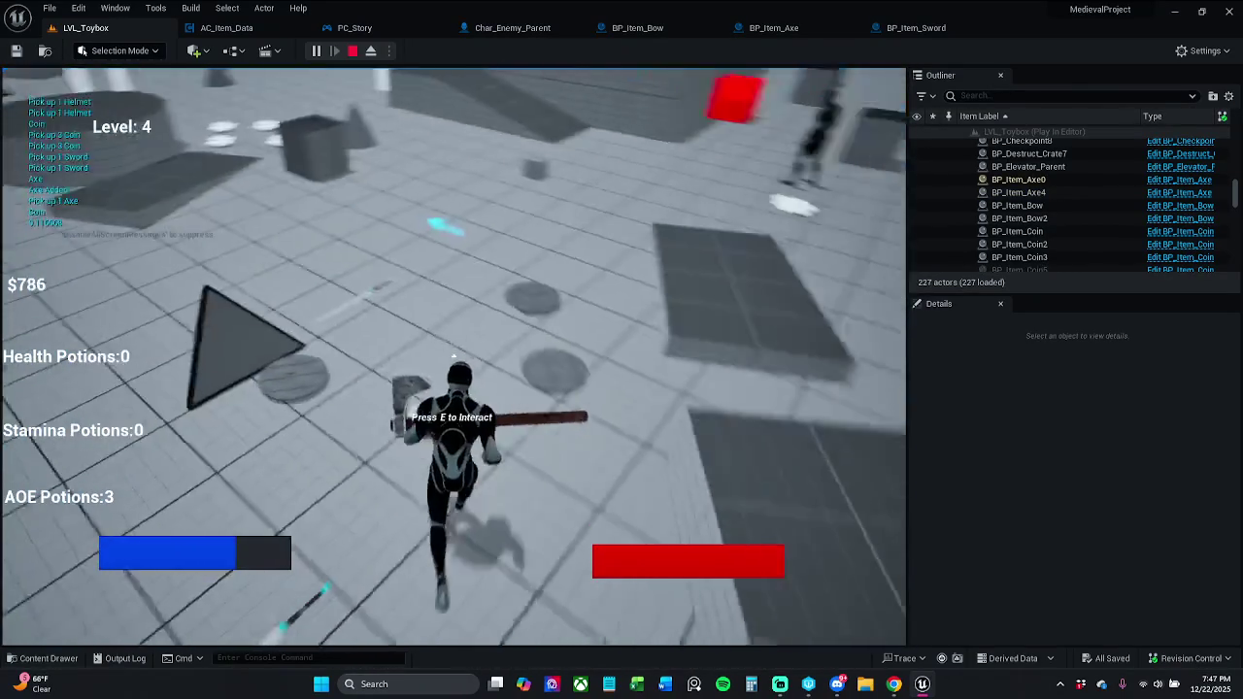
{"action": "key", "text": "w"}
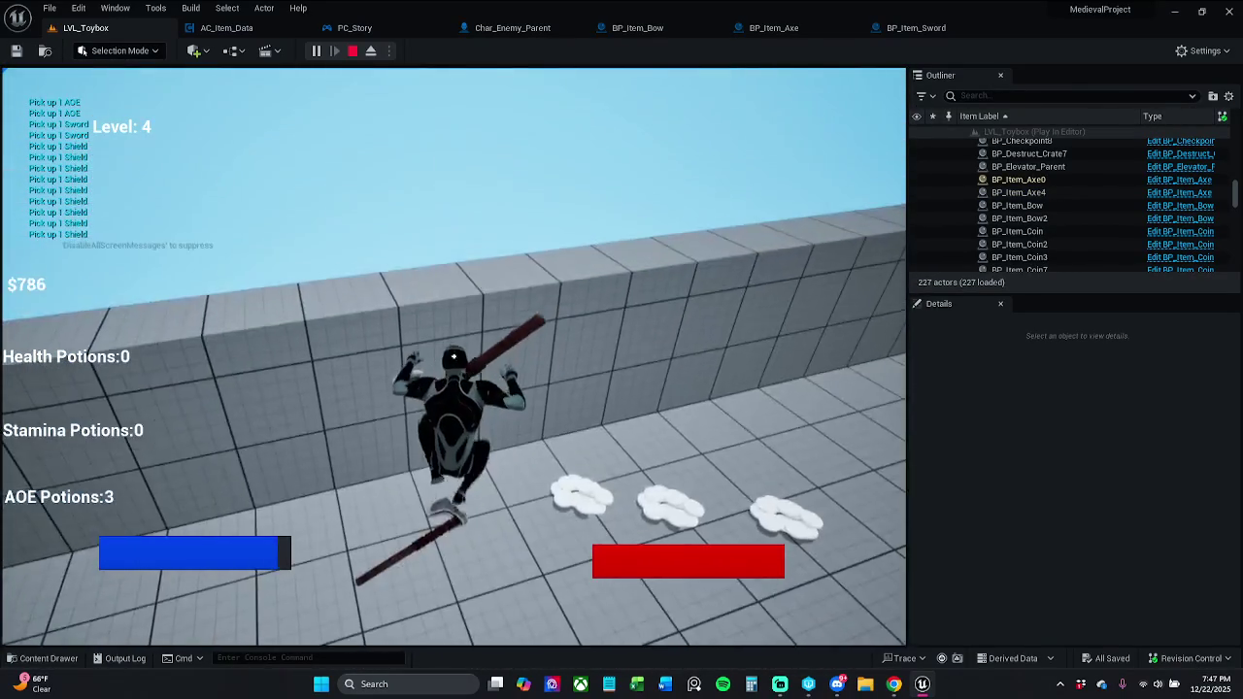
{"action": "key", "text": "w"}
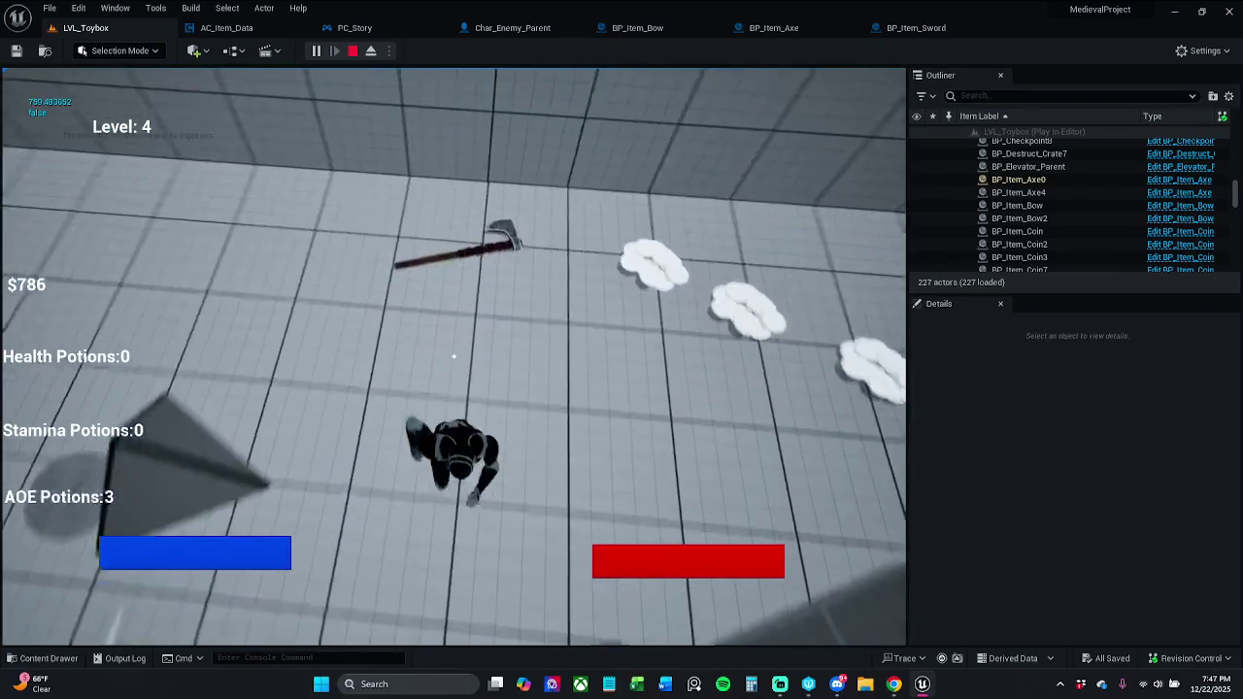
{"action": "key", "text": "w"}
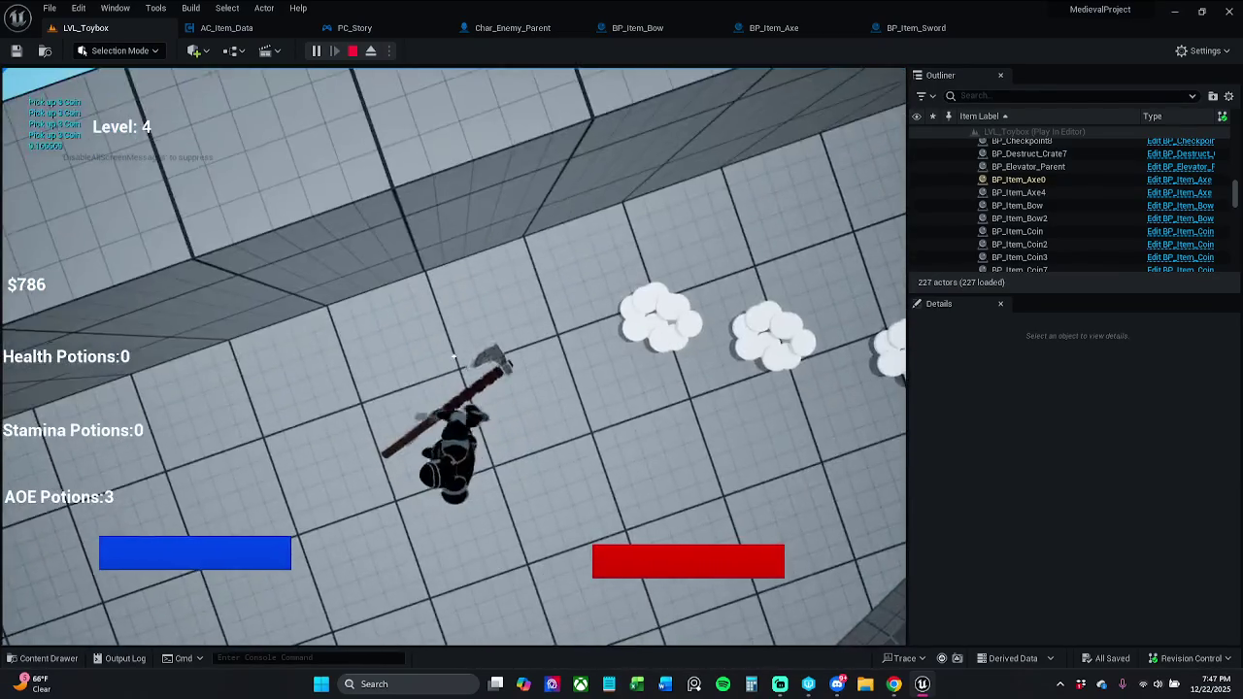
{"action": "key", "text": "w"}
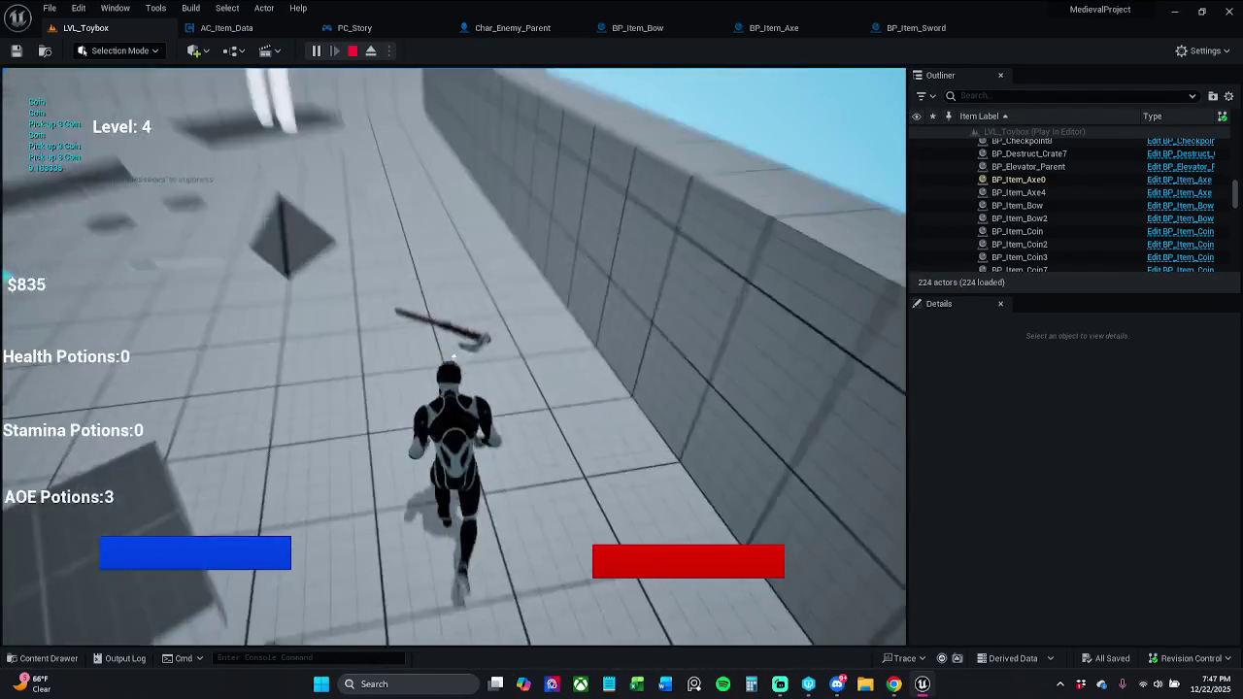
{"action": "key", "text": "w"}
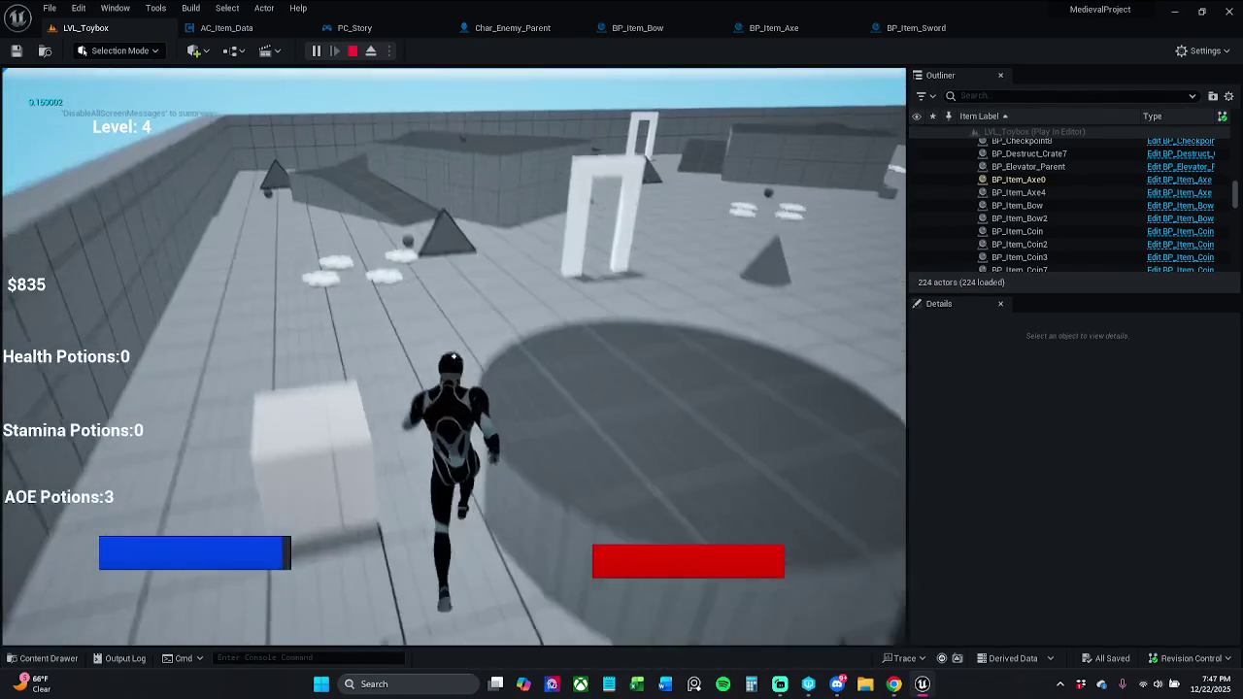
{"action": "key", "text": "space"}
{"action": "key", "text": "w"}
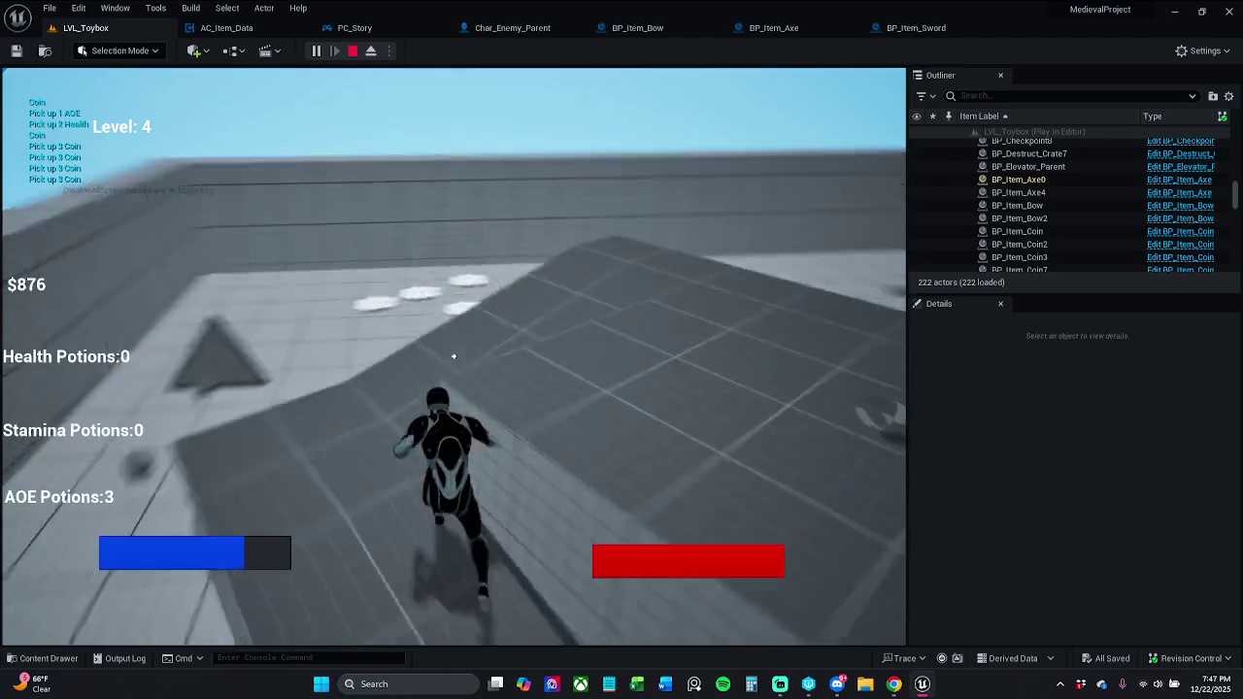
{"action": "key", "text": "w"}
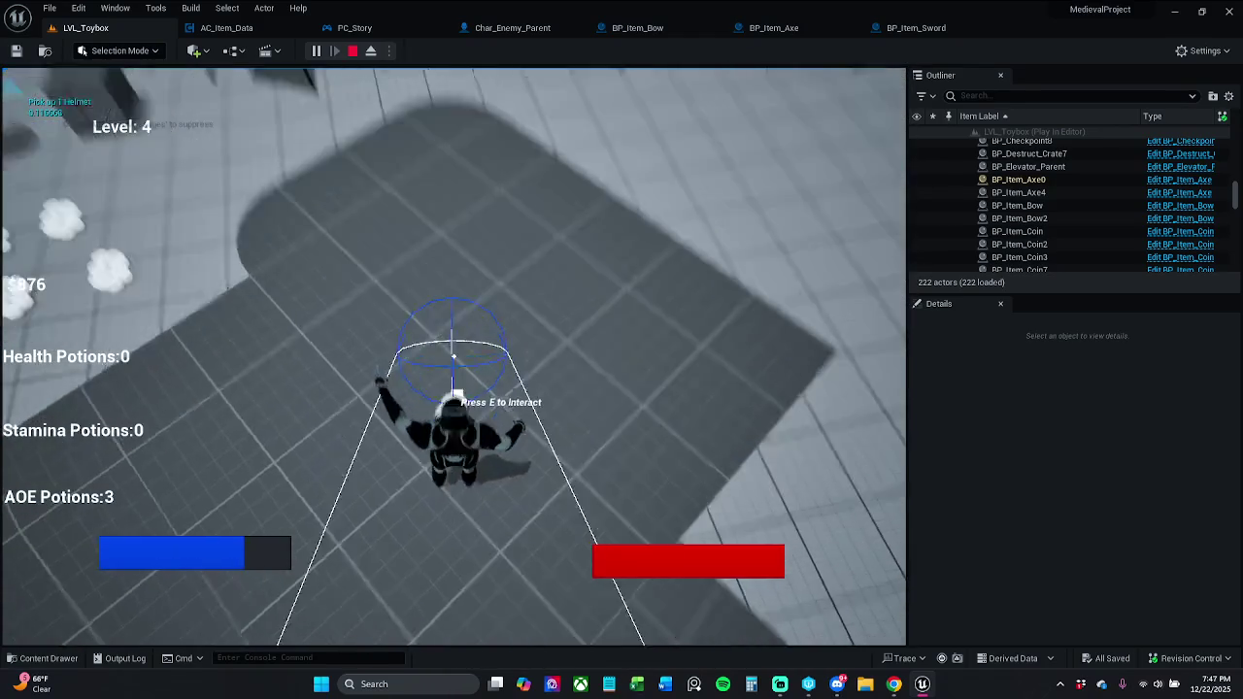
{"action": "key", "text": "Escape"}
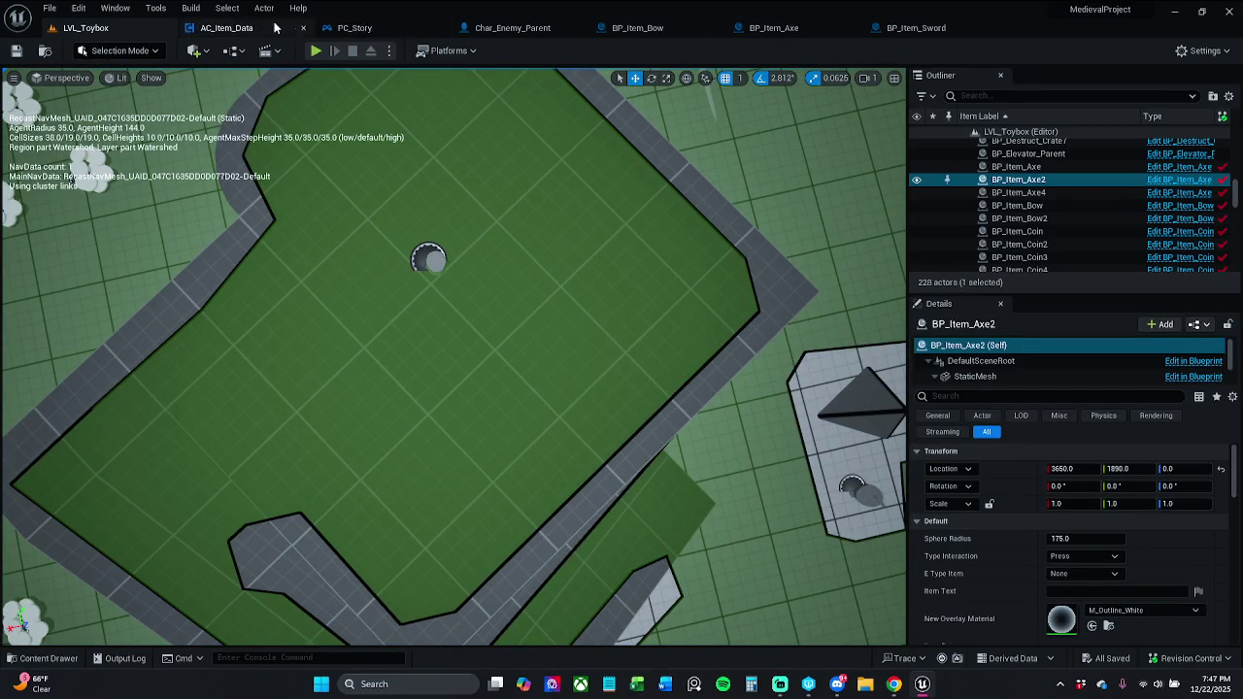
Set Sphere Trace By Channel's Draw Debug Type to None in AC_Item_Data and save.
{"action": "left_click", "coordinate": [226, 27]}
{"action": "scroll", "coordinate": [576, 476], "scroll_direction": "up", "scroll_amount": 7}
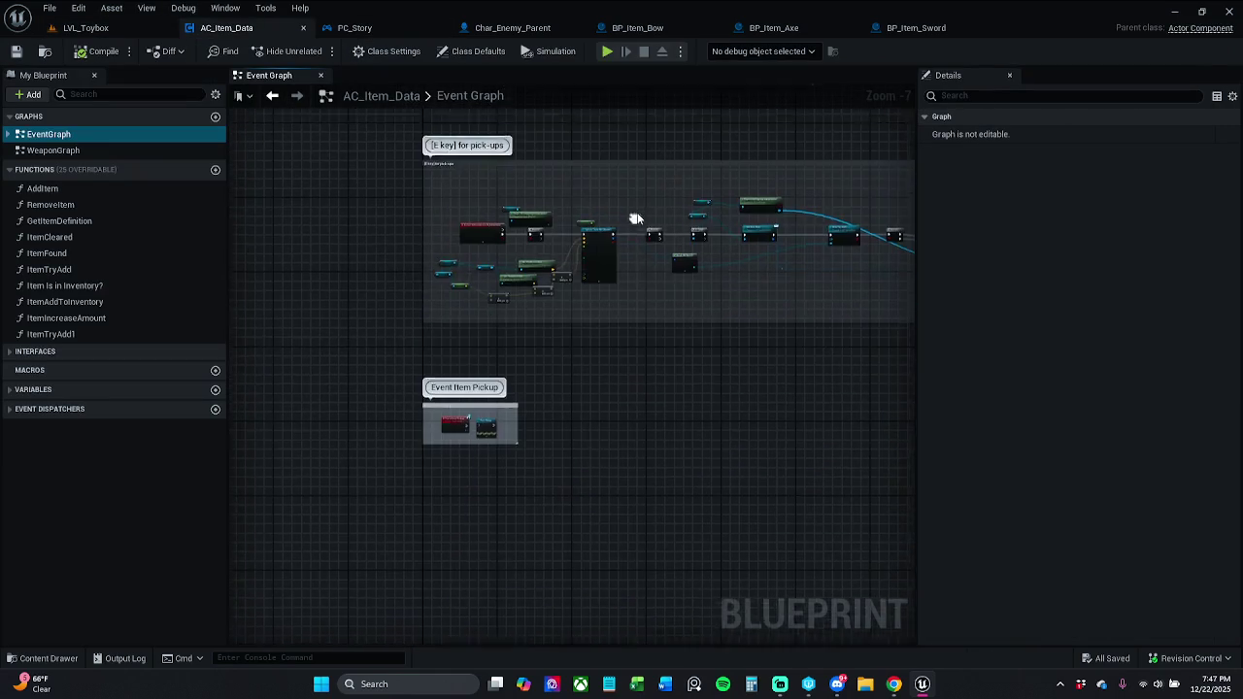
{"action": "left_click", "coordinate": [554, 375]}
{"action": "left_click", "coordinate": [548, 388]}
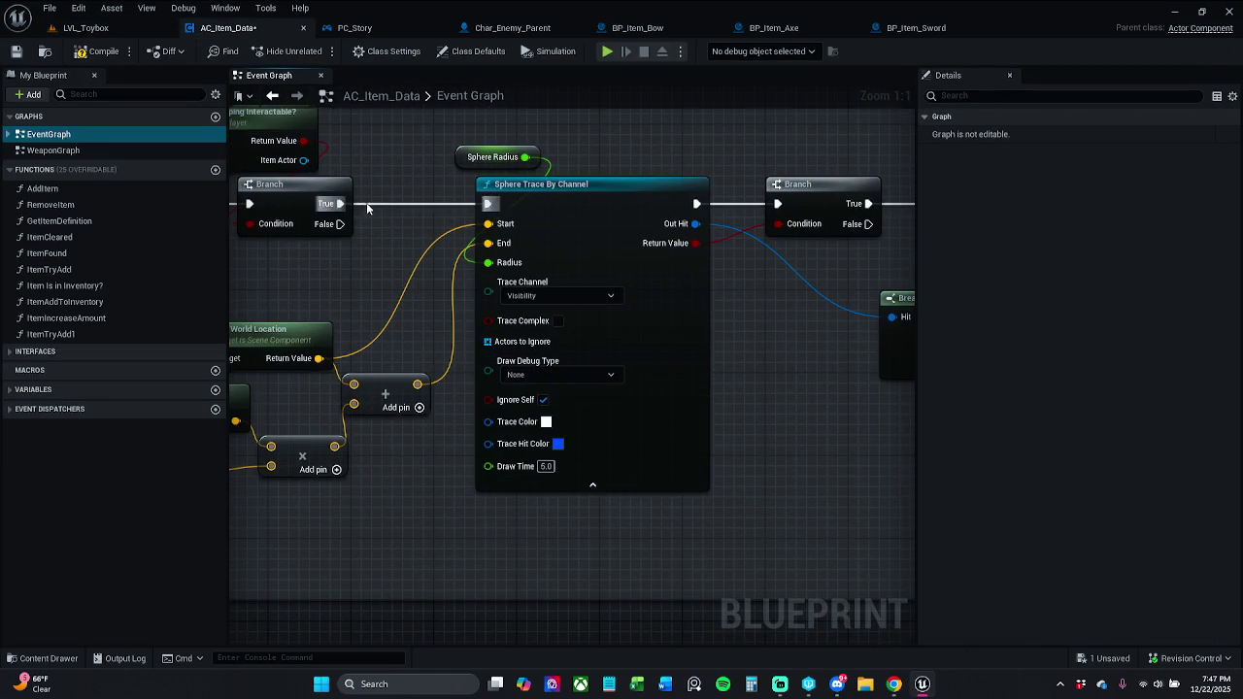
{"action": "left_click_drag", "start_coordinate": [307, 187], "coordinate": [566, 262]}
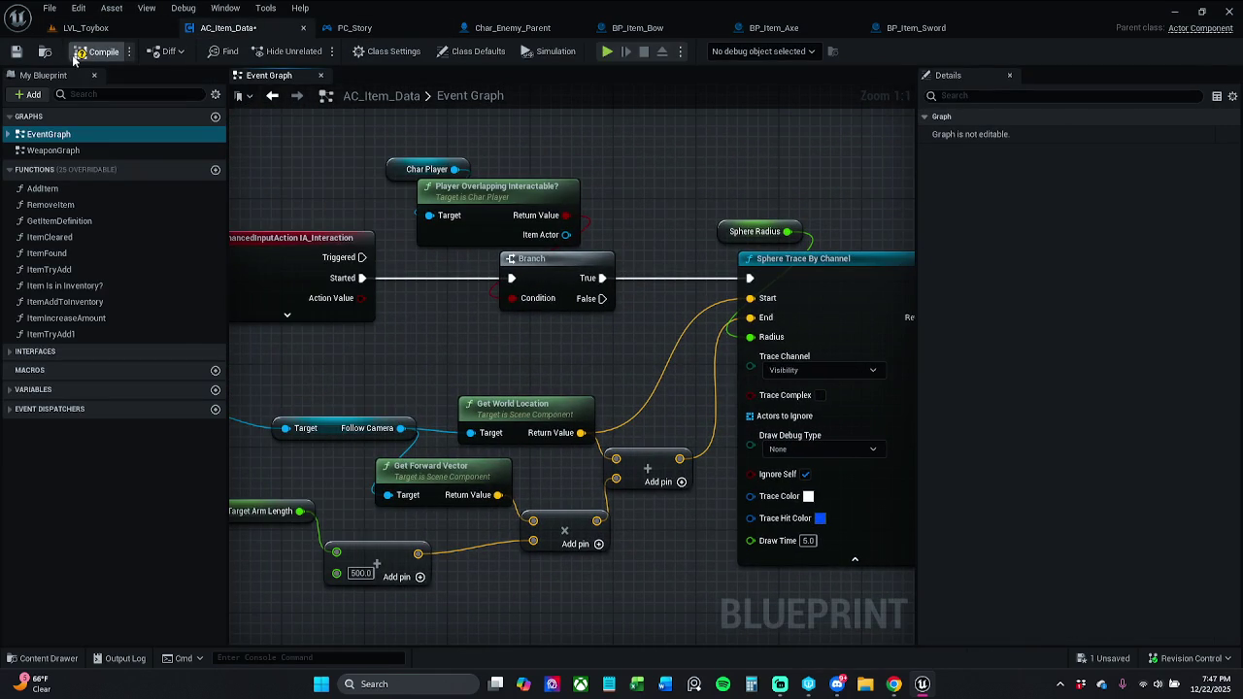
{"action": "left_click", "coordinate": [15, 54]}
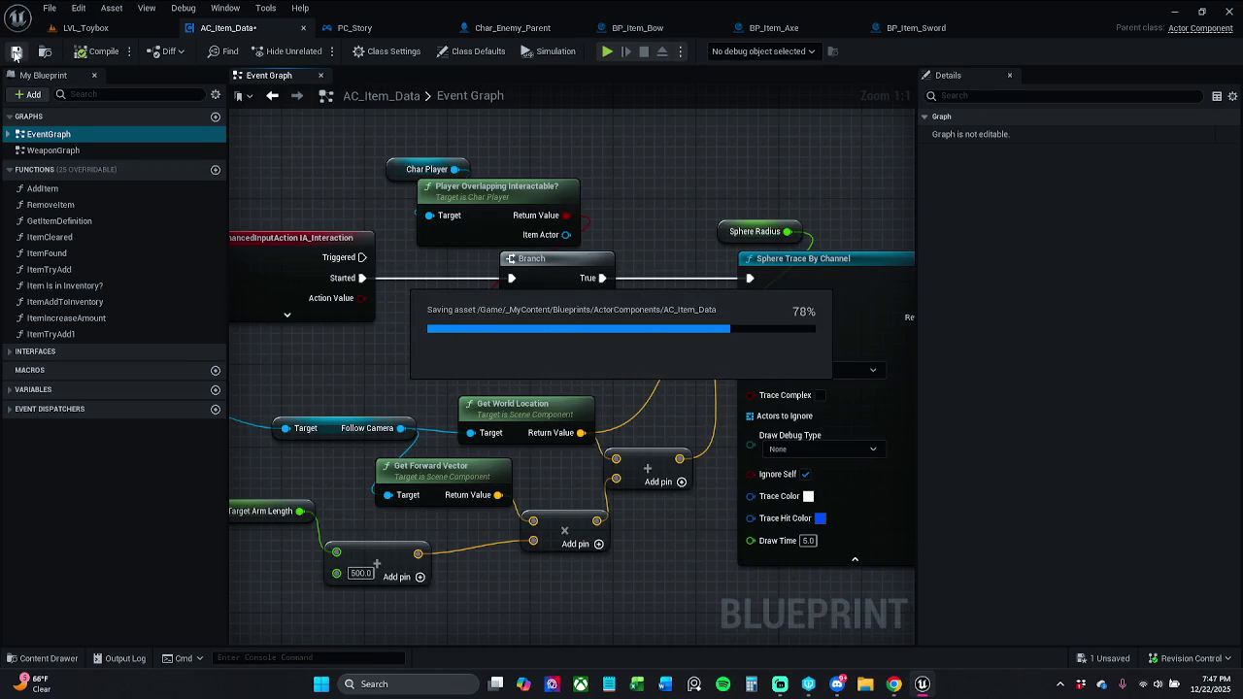
Briefly playtest LVL_Toybox, running for coins and a sword, then stop.
{"action": "scroll", "coordinate": [342, 204], "scroll_direction": "down", "scroll_amount": 6}
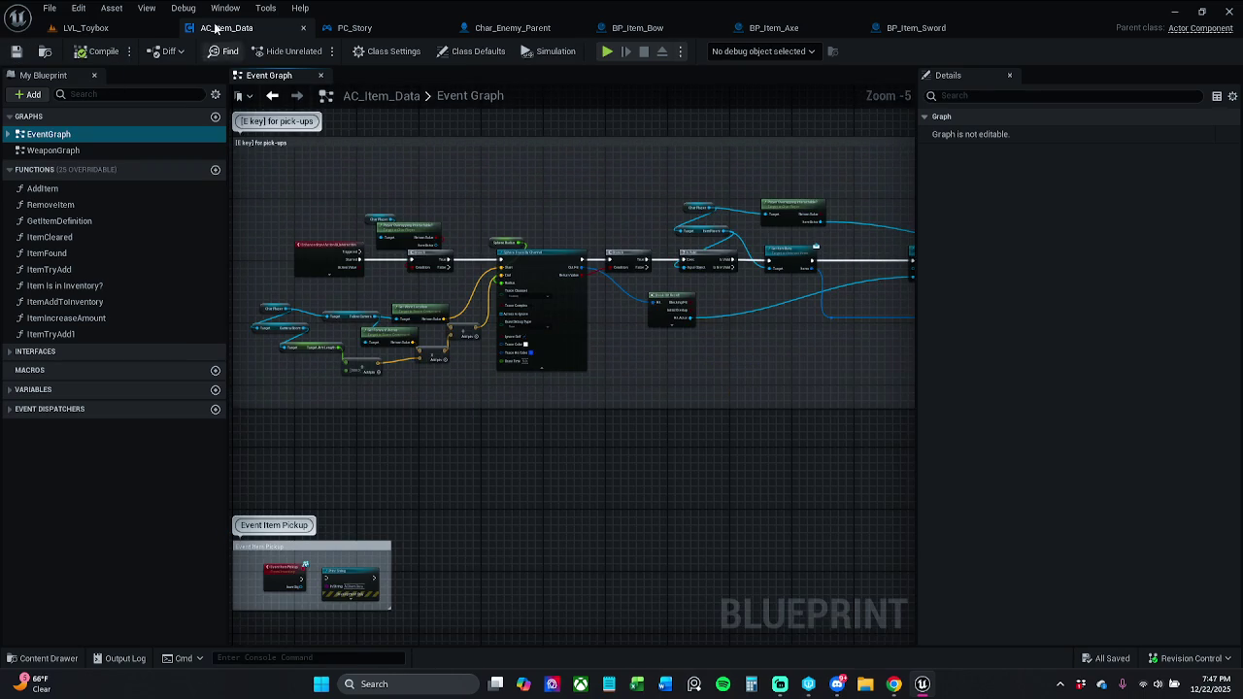
{"action": "left_click", "coordinate": [85, 27]}
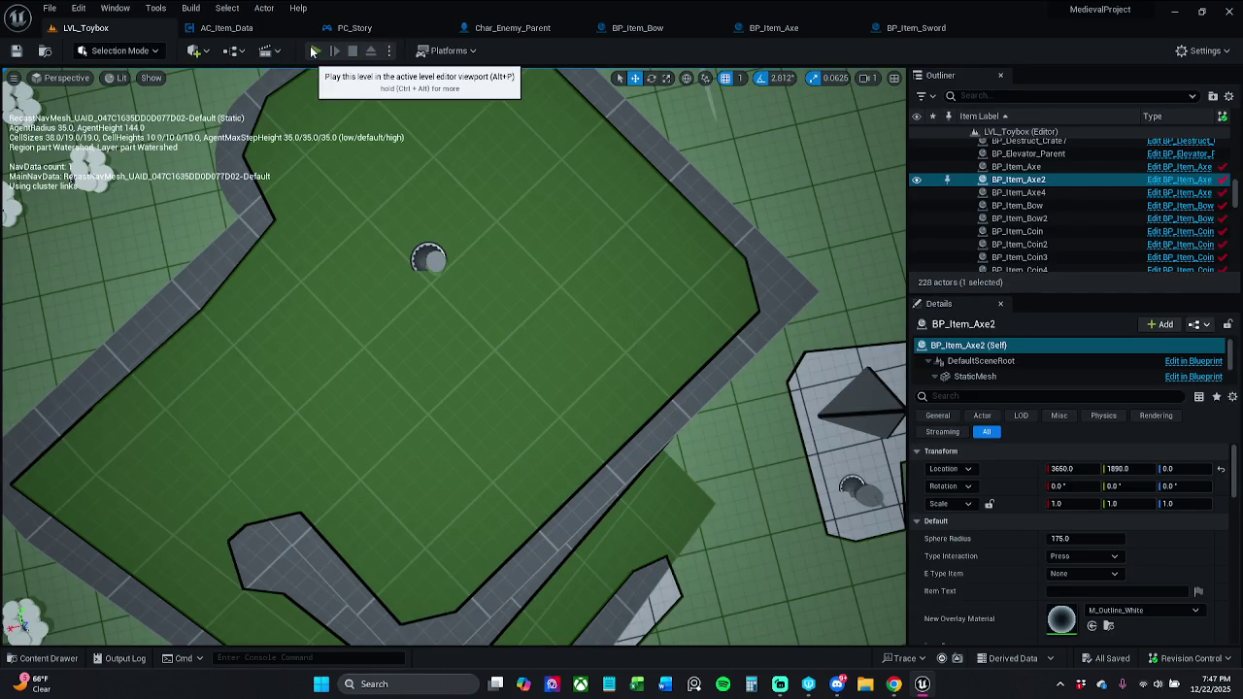
{"action": "left_click", "coordinate": [314, 50]}
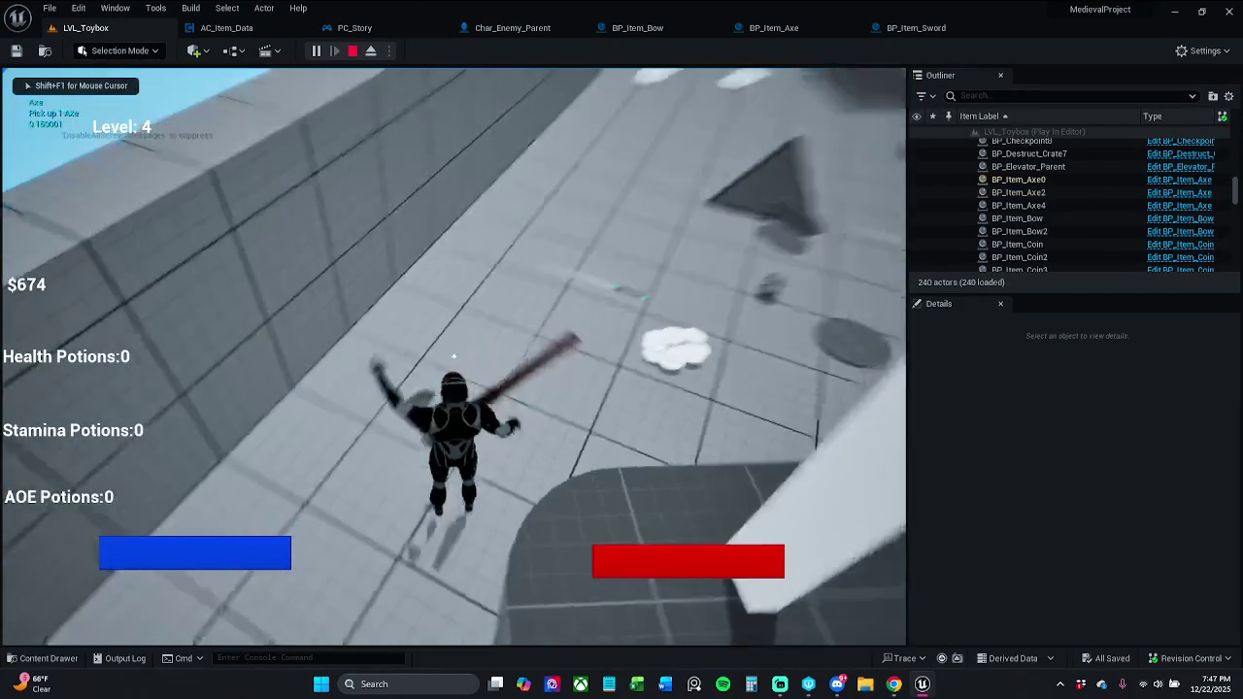
{"action": "key", "text": "w"}
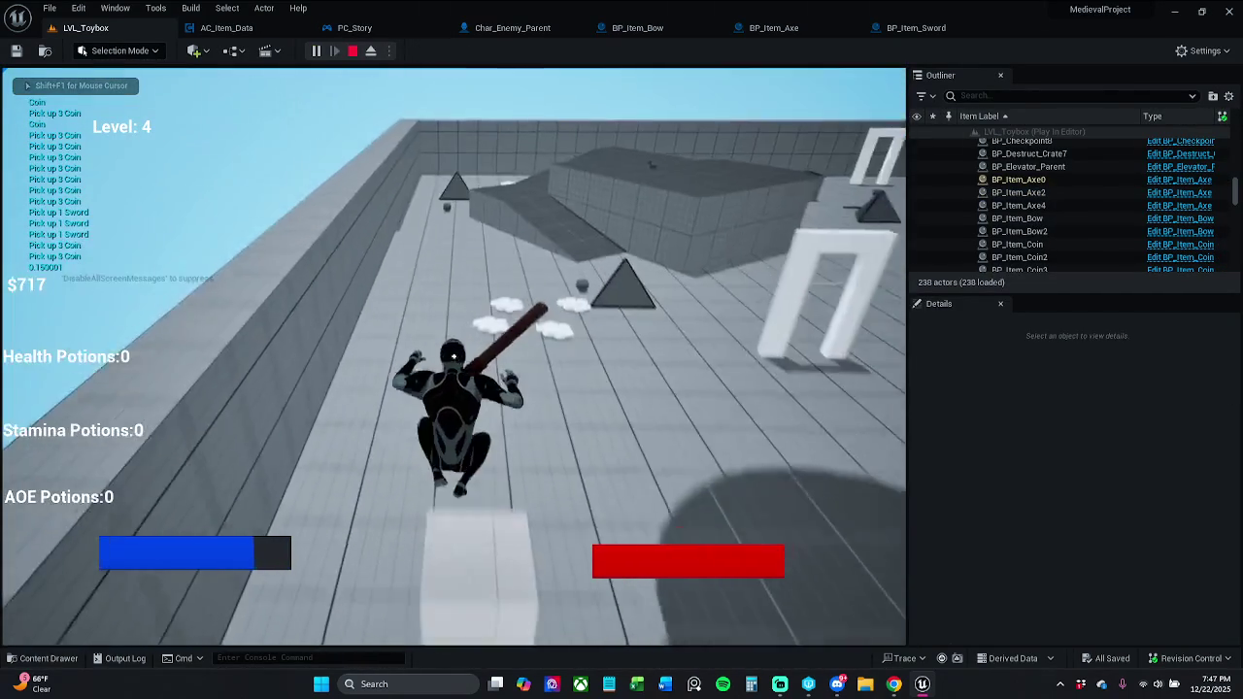
{"action": "key", "text": "Escape"}
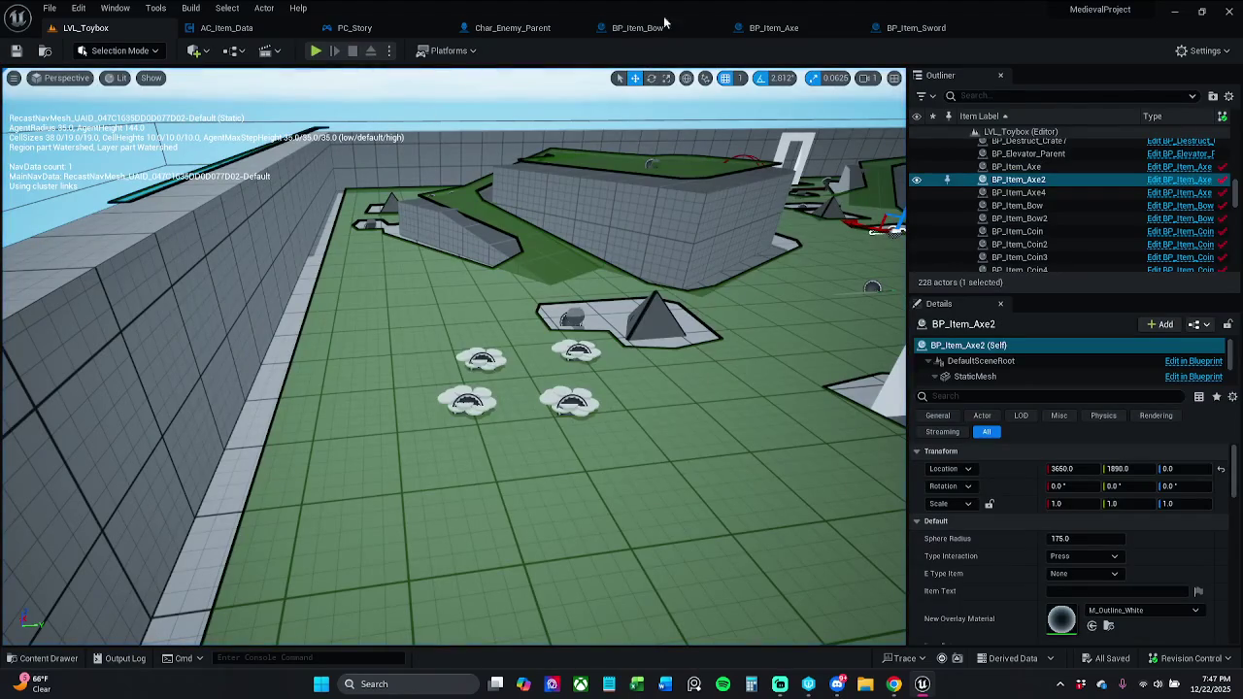
Start submitting the changed content to revision control from the revision control actions.
{"action": "left_click", "coordinate": [1191, 659]}
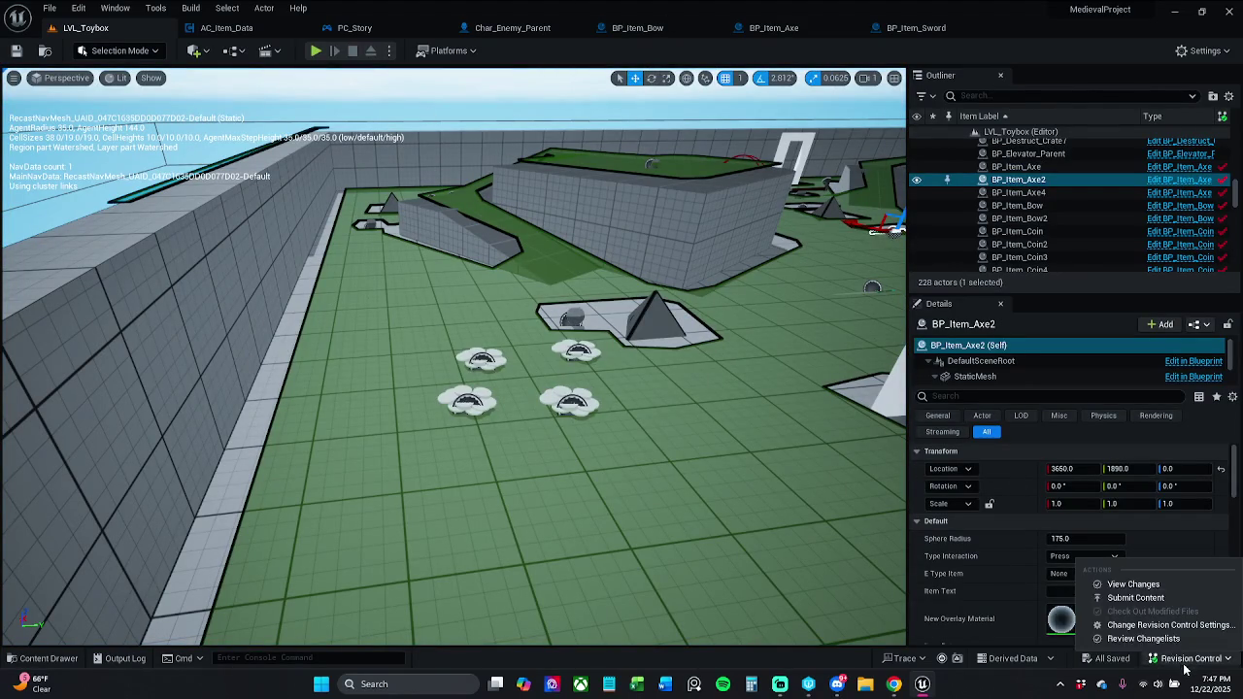
{"action": "left_click", "coordinate": [1135, 598]}
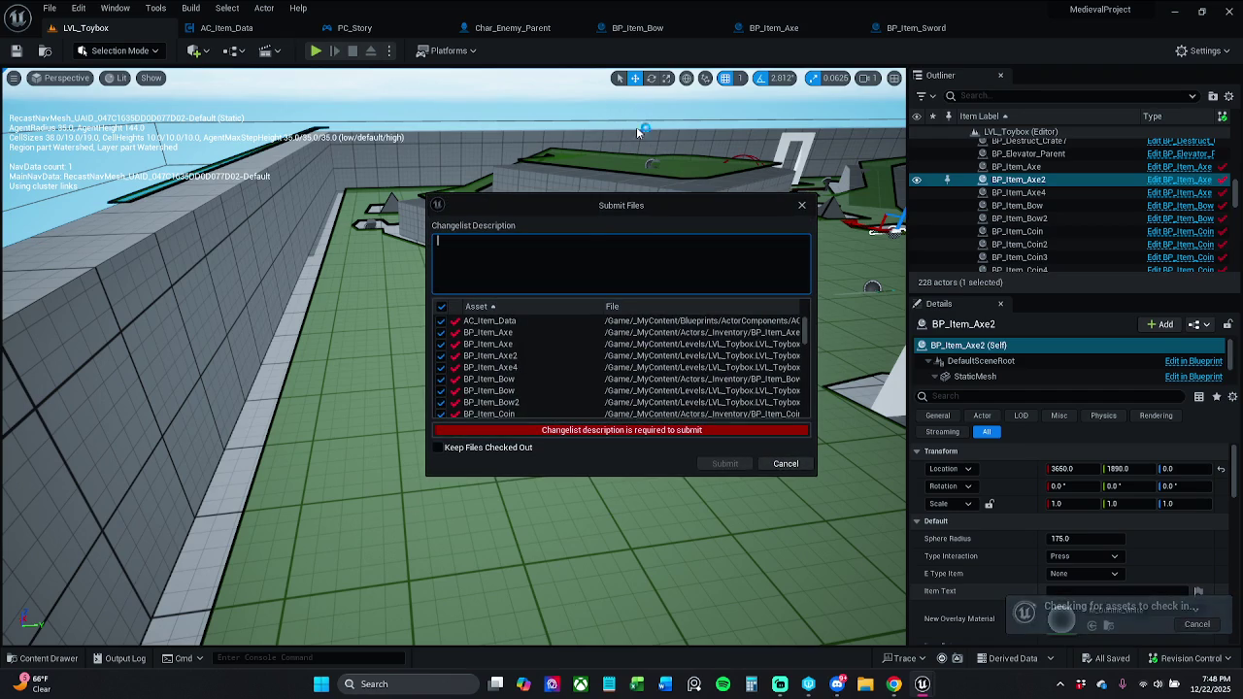
{"action": "scroll", "coordinate": [620, 356], "scroll_direction": "down", "scroll_amount": 15}
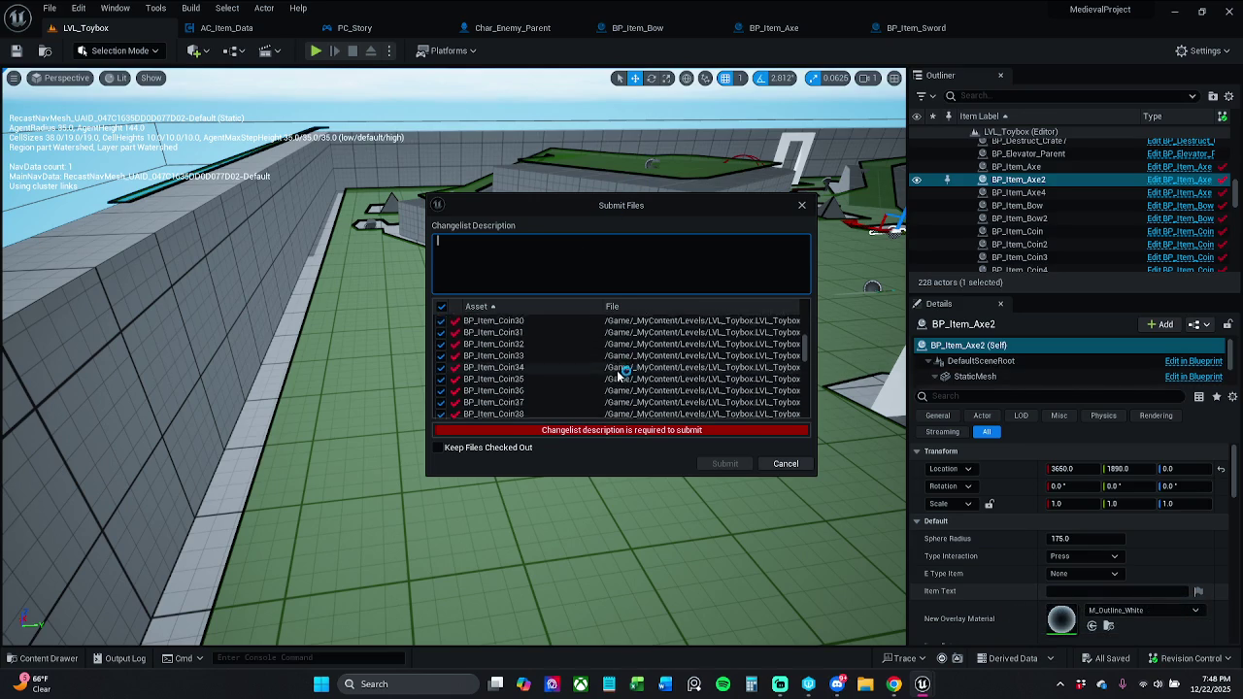
{"action": "scroll", "coordinate": [620, 369], "scroll_direction": "down", "scroll_amount": 10}
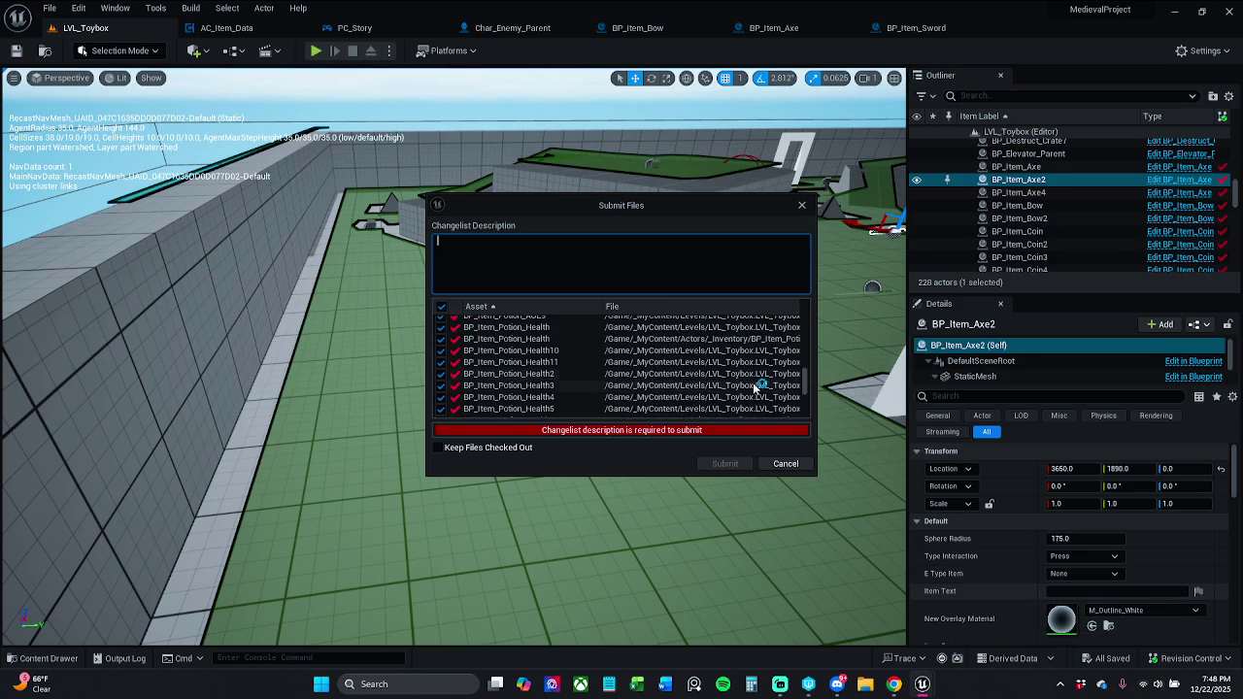
{"action": "mouse_move", "coordinate": [810, 382]}
{"action": "left_mouse_down"}
{"action": "mouse_move", "coordinate": [811, 424]}
{"action": "mouse_move", "coordinate": [806, 321]}
{"action": "left_mouse_up"}
Submit changelist with description 'Finished working on the item_Axe for tonight.', then select the floor cube.
{"action": "left_click", "coordinate": [740, 254]}
{"action": "type", "text": "F"}
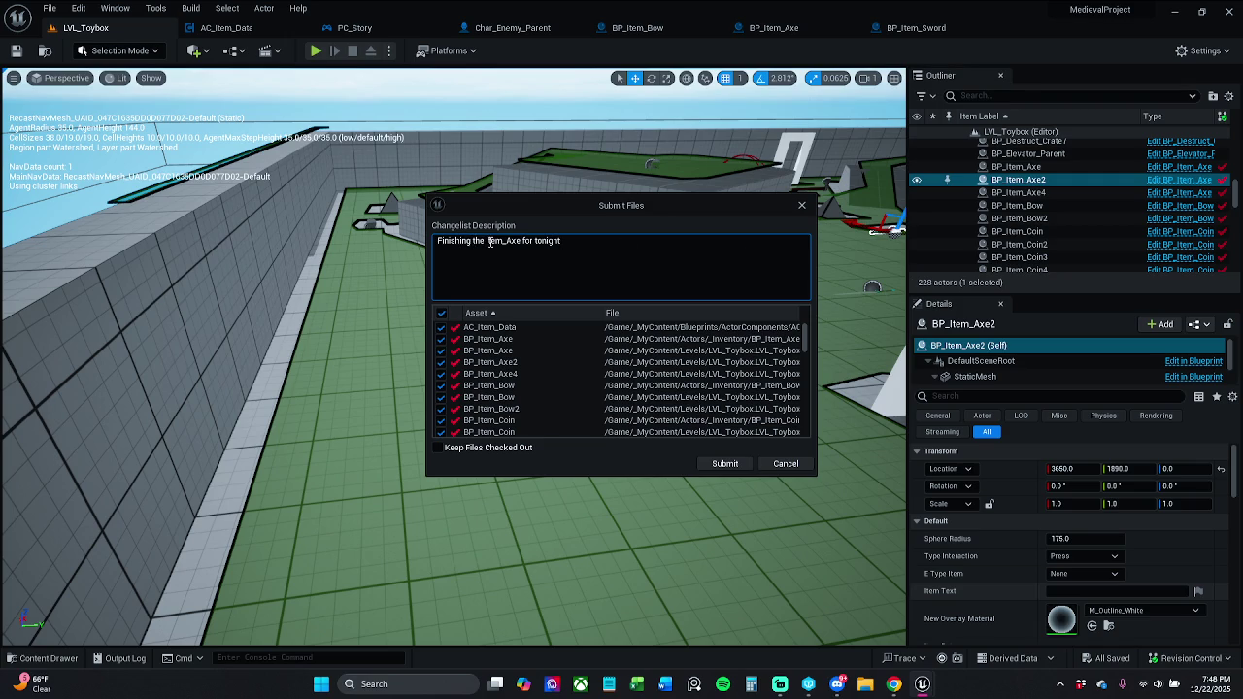
{"action": "type", "text": "working "}
{"action": "type", "text": "on"}
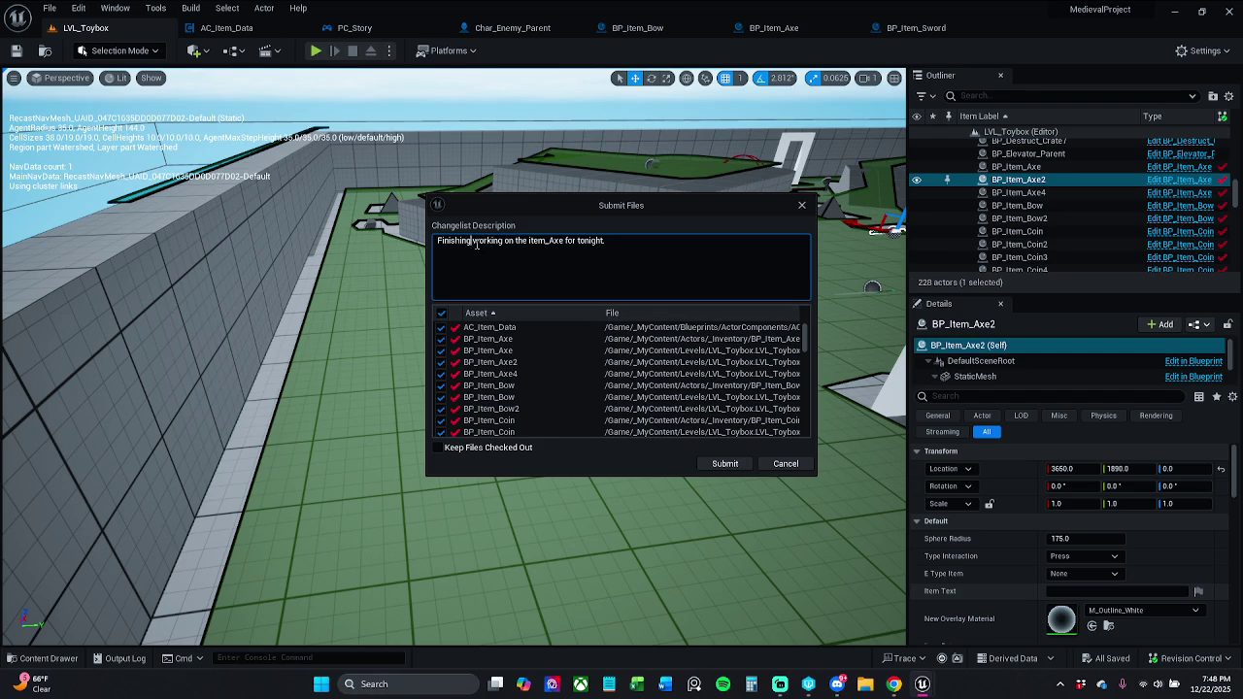
{"action": "key", "text": "BackSpace"}
{"action": "key", "text": "BackSpace"}
{"action": "key", "text": "BackSpace"}
{"action": "type", "text": "ed"}
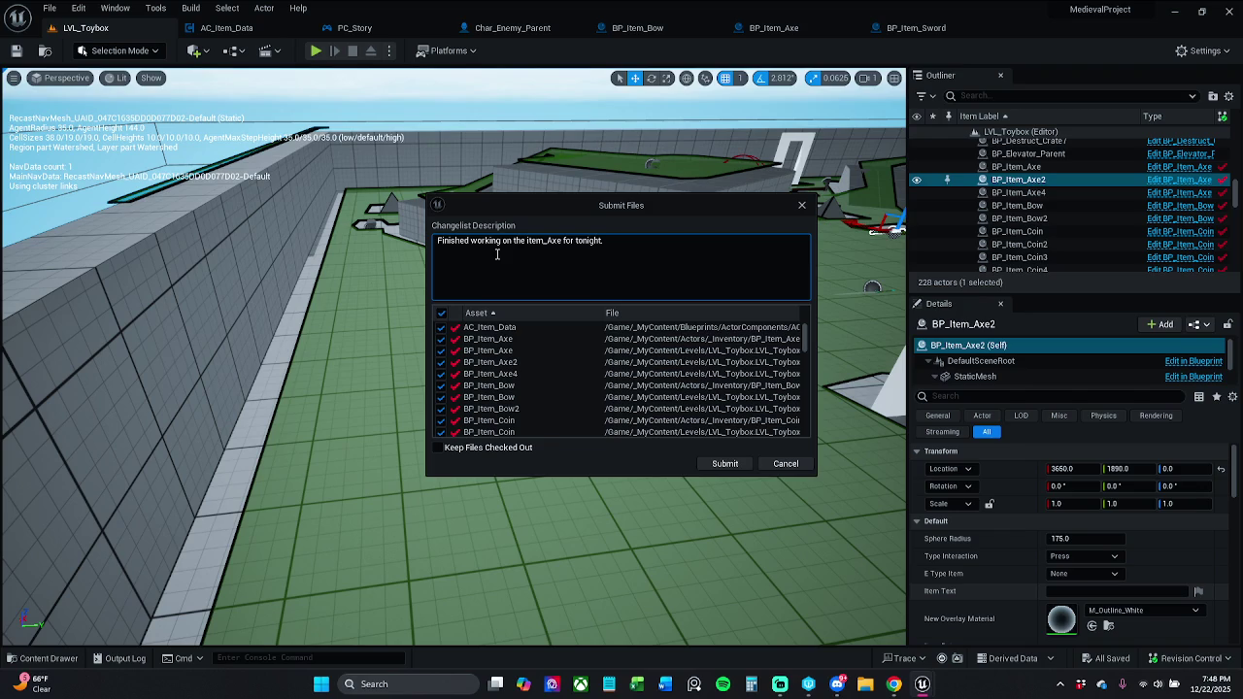
{"action": "left_click", "coordinate": [725, 463]}
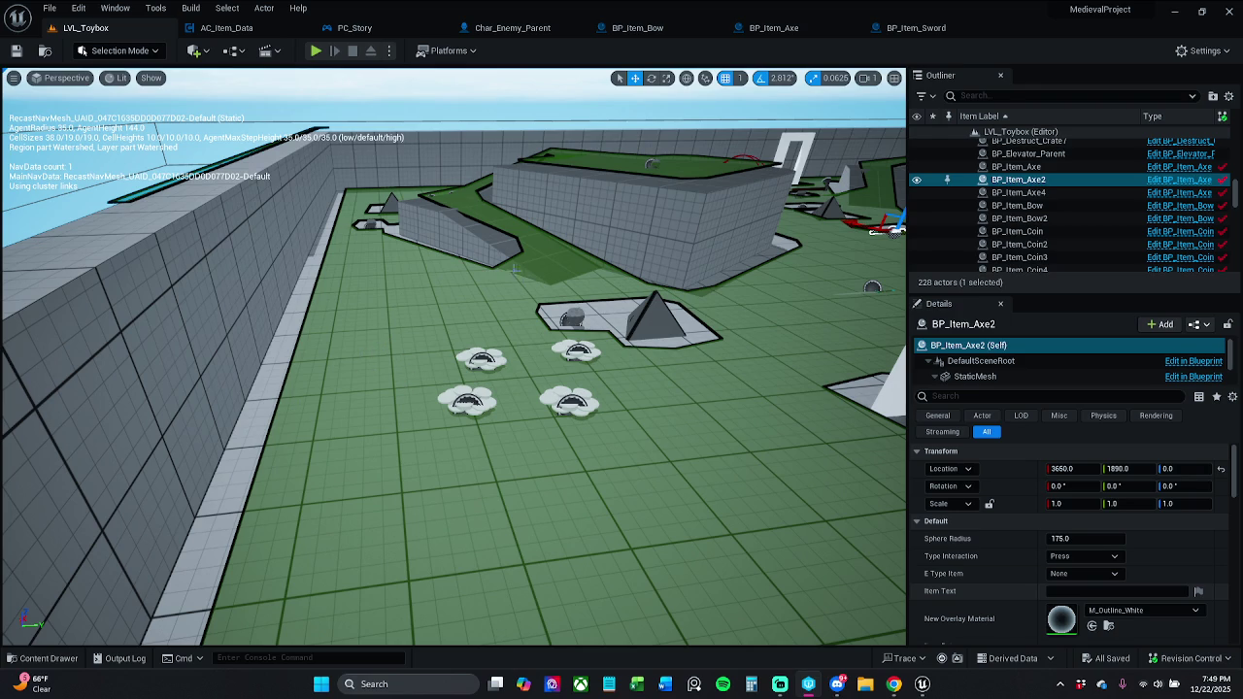
{"action": "left_click", "coordinate": [1025, 238]}
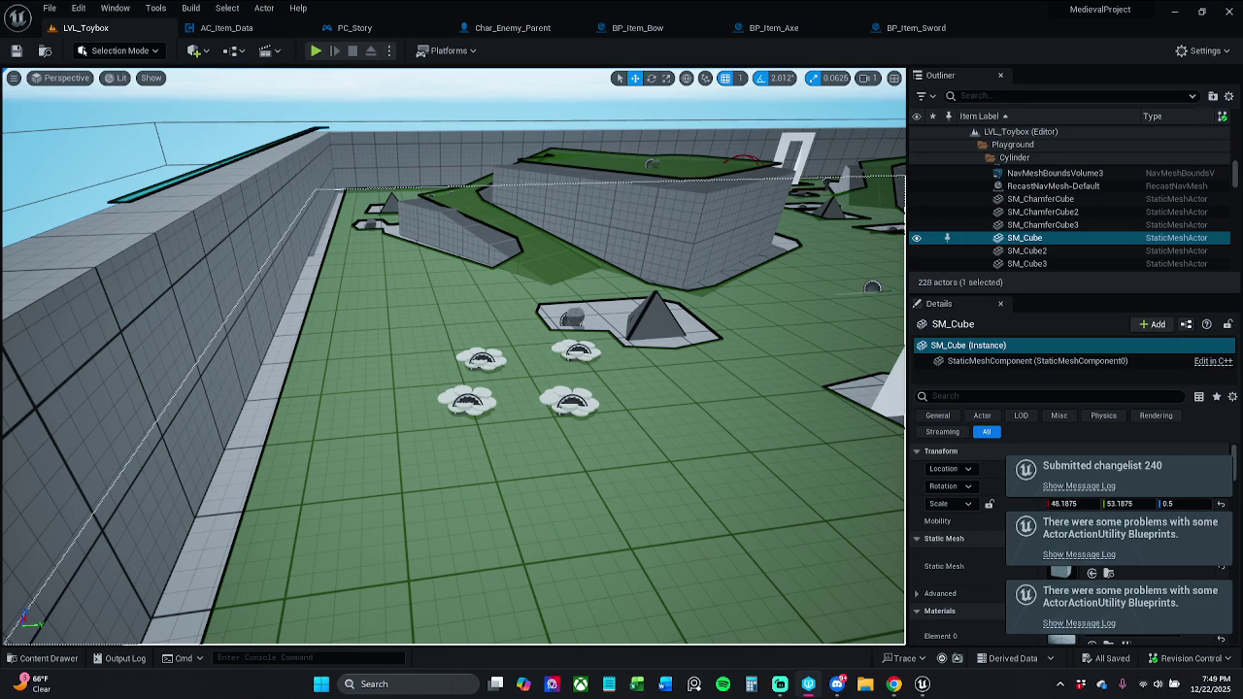
Close the BP_Item_Sword, BP_Item_Axe and BP_Item_Bow blueprint tabs.
{"action": "left_click_drag", "start_coordinate": [720, 364], "coordinate": [625, 338]}
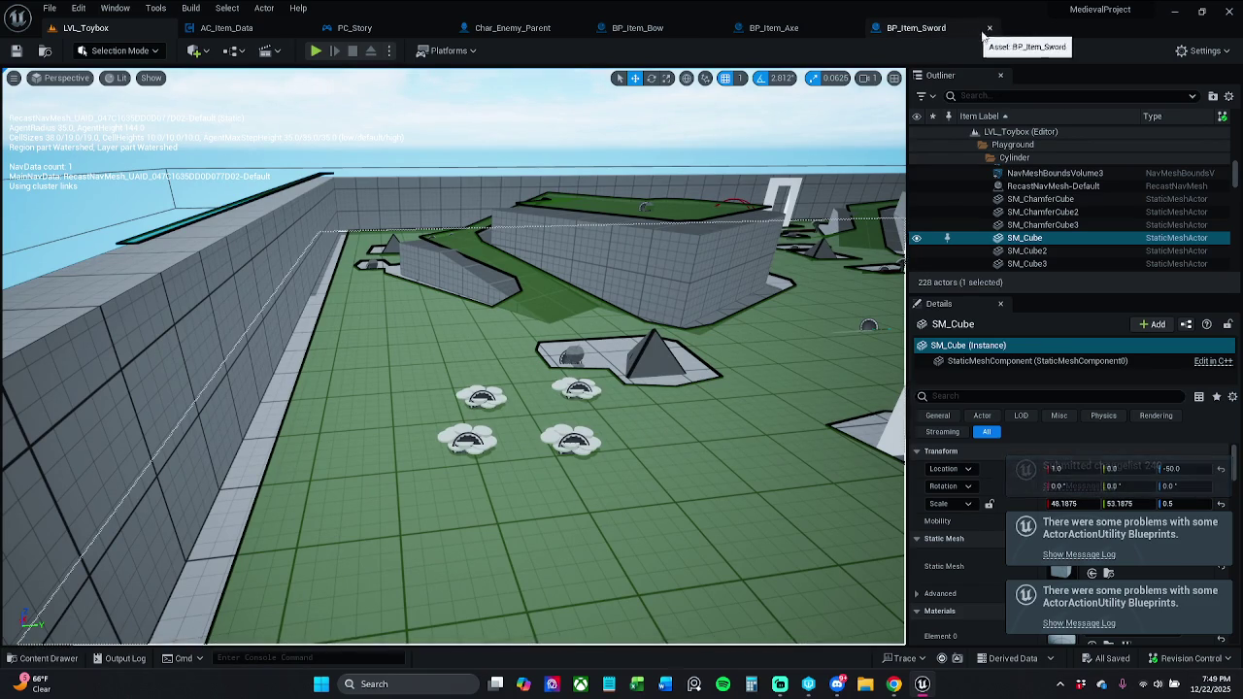
{"action": "key", "text": "ctrl+w"}
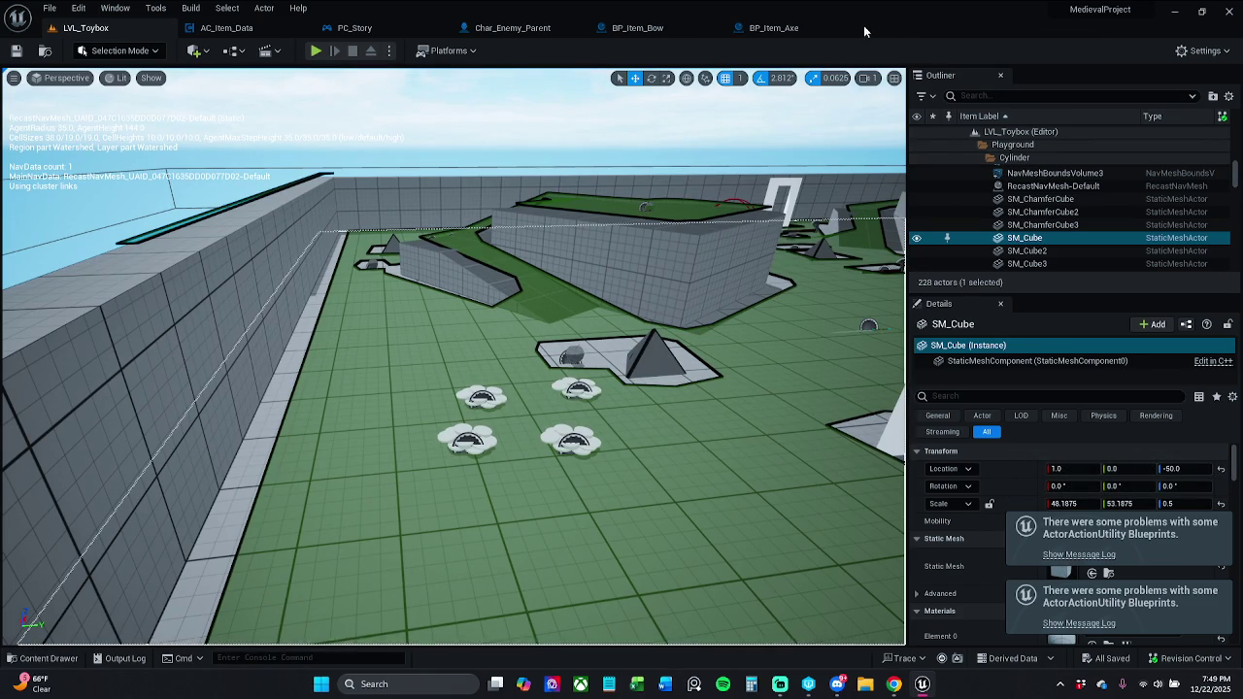
{"action": "left_click", "coordinate": [845, 28]}
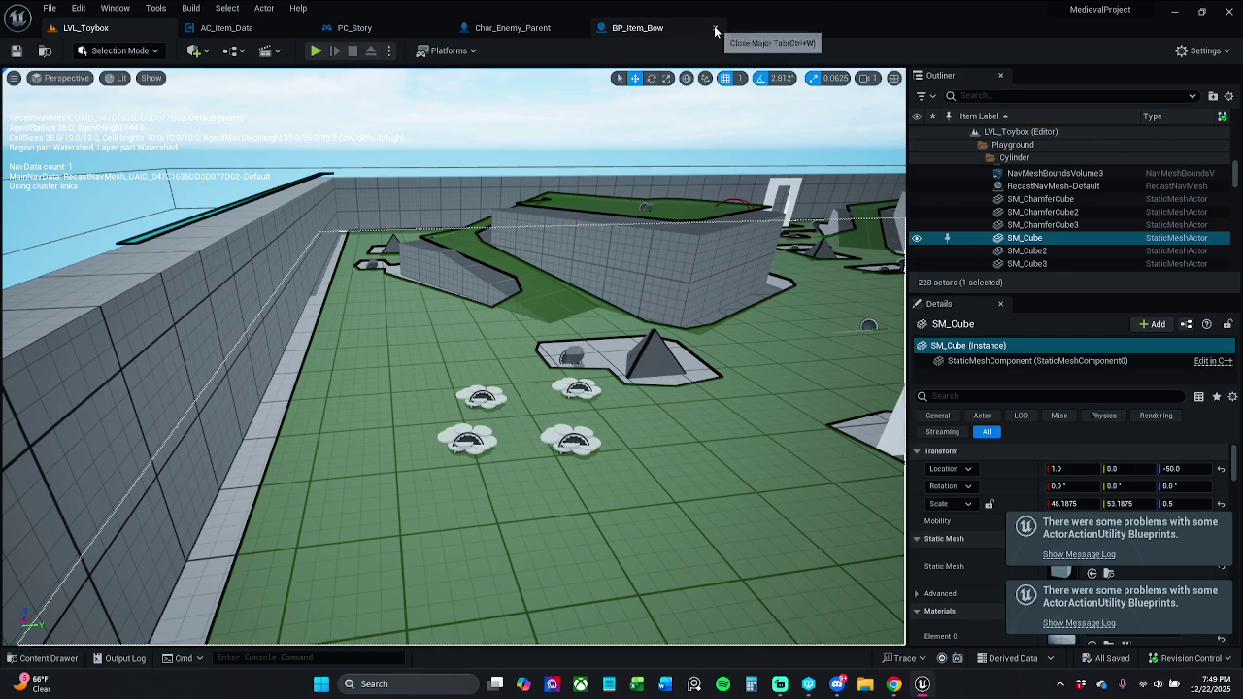
{"action": "left_click", "coordinate": [715, 31]}
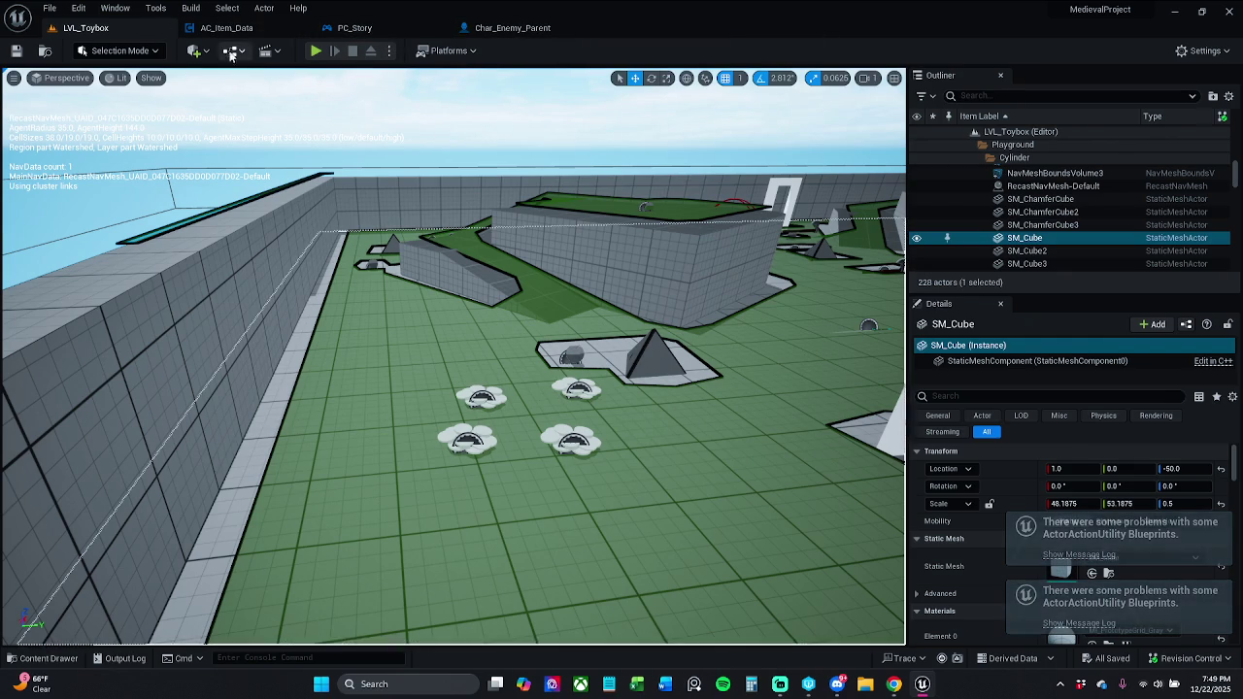
Play-test LVL_Toybox, picking up the axe, sword and coins, then stop with Esc.
{"action": "left_click", "coordinate": [316, 51]}
{"action": "key", "text": "w"}
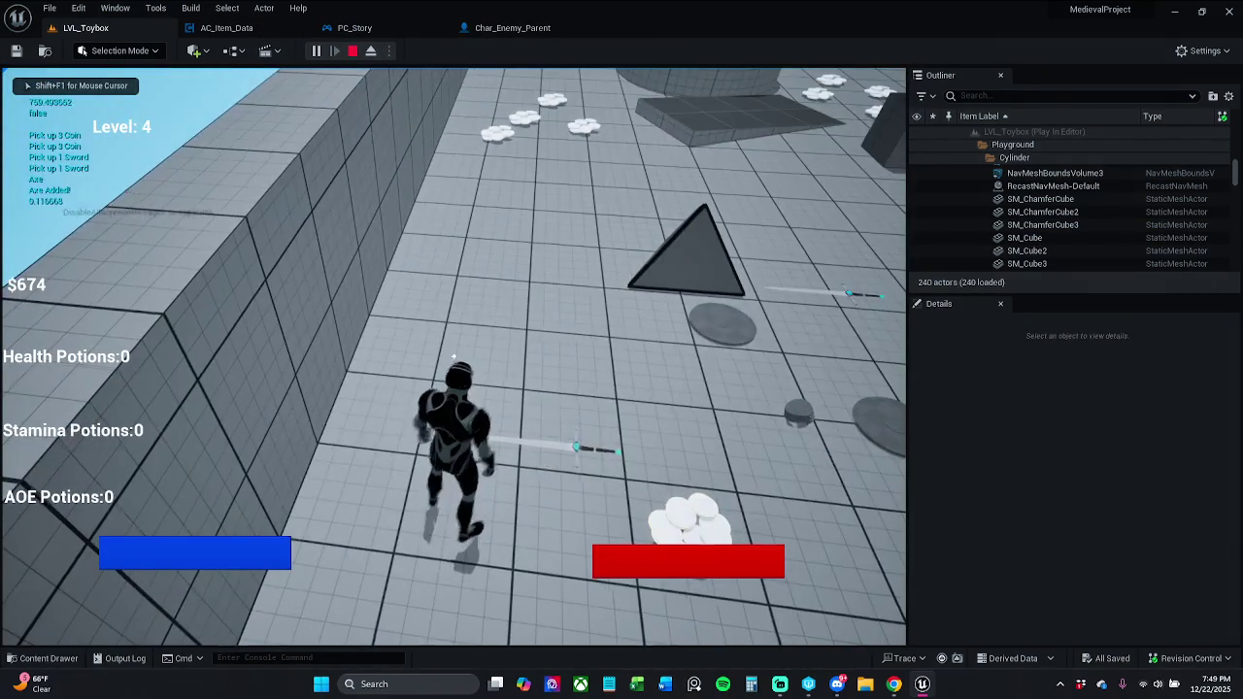
{"action": "key", "text": "w"}
{"action": "key", "text": "w"}
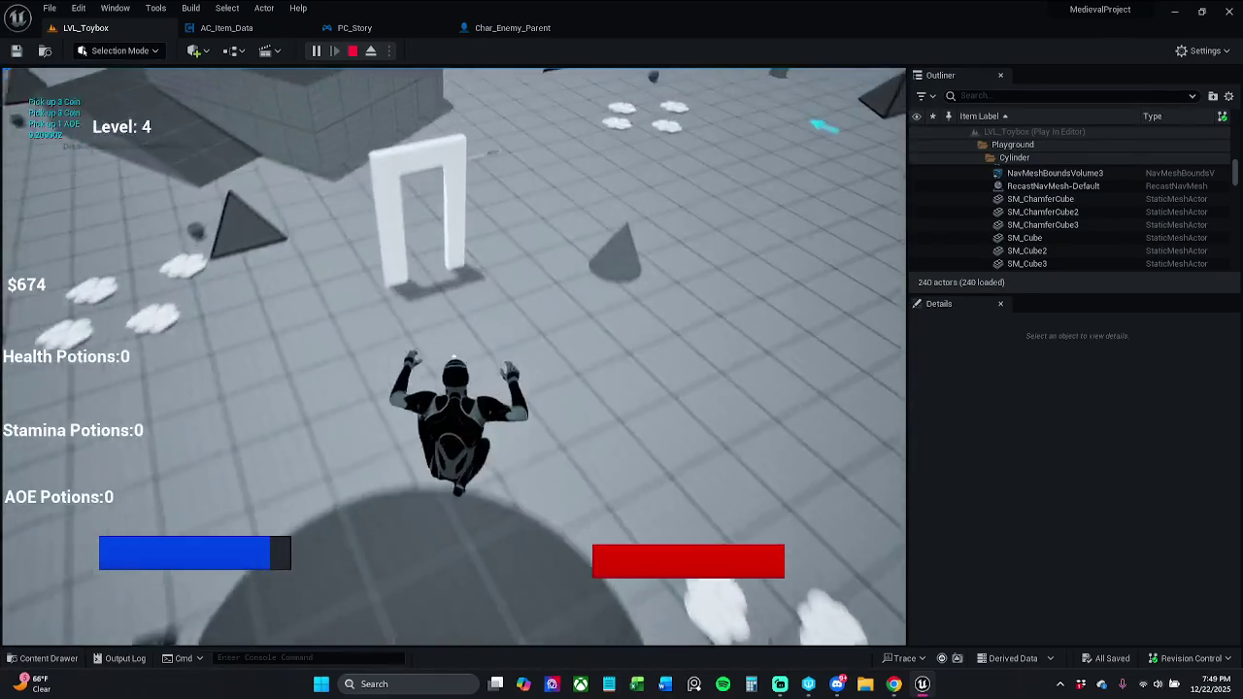
{"action": "key", "text": "w"}
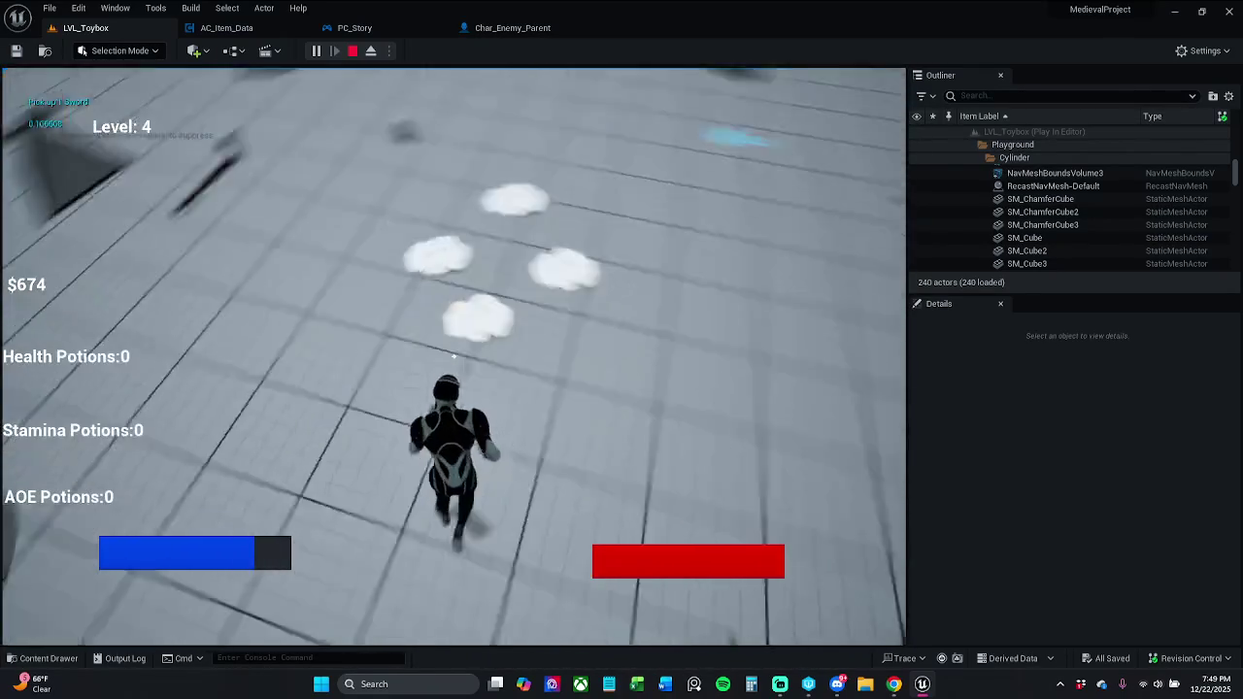
{"action": "key", "text": "w"}
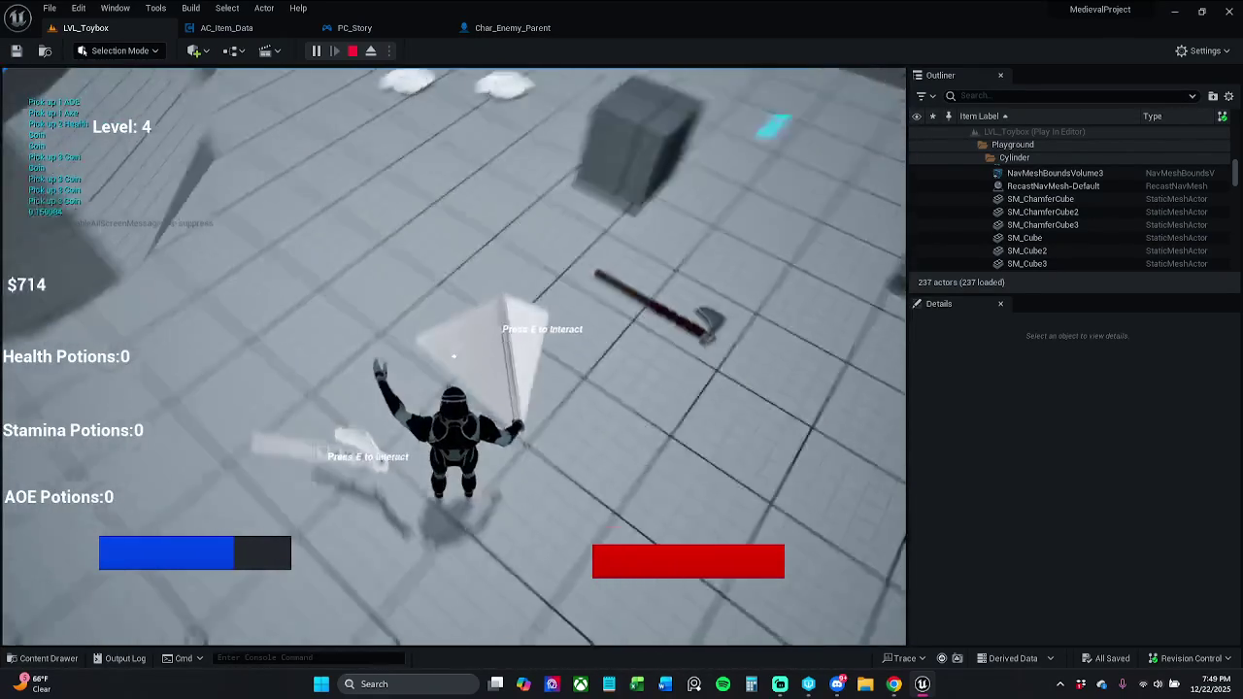
{"action": "key", "text": "Escape"}
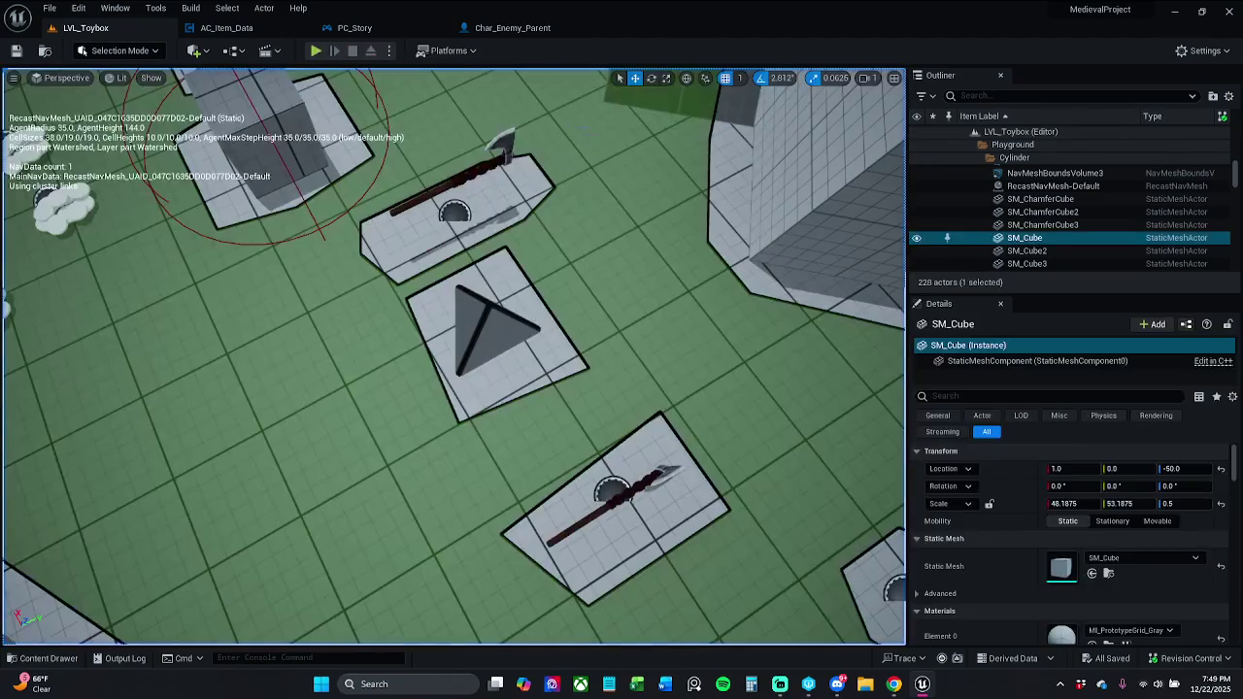
Save all levels and assets, then close the PC_Story and AC_Item_Data blueprints.
{"action": "left_click", "coordinate": [49, 8]}
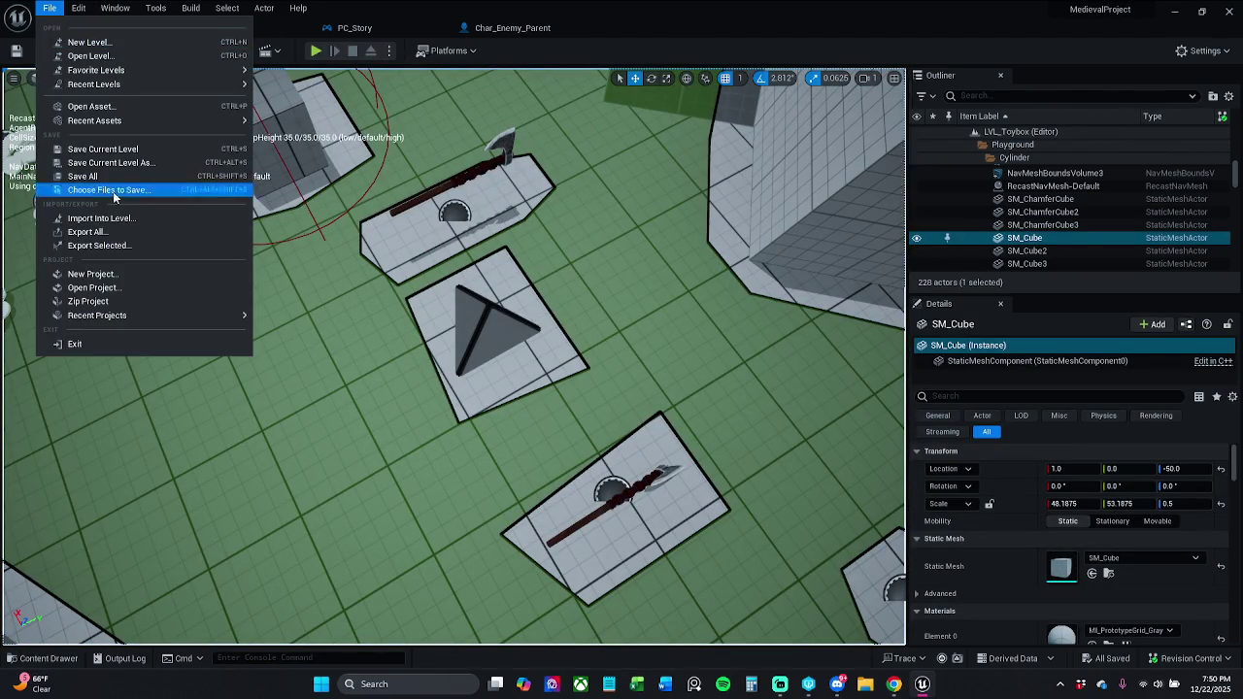
{"action": "left_click", "coordinate": [97, 177]}
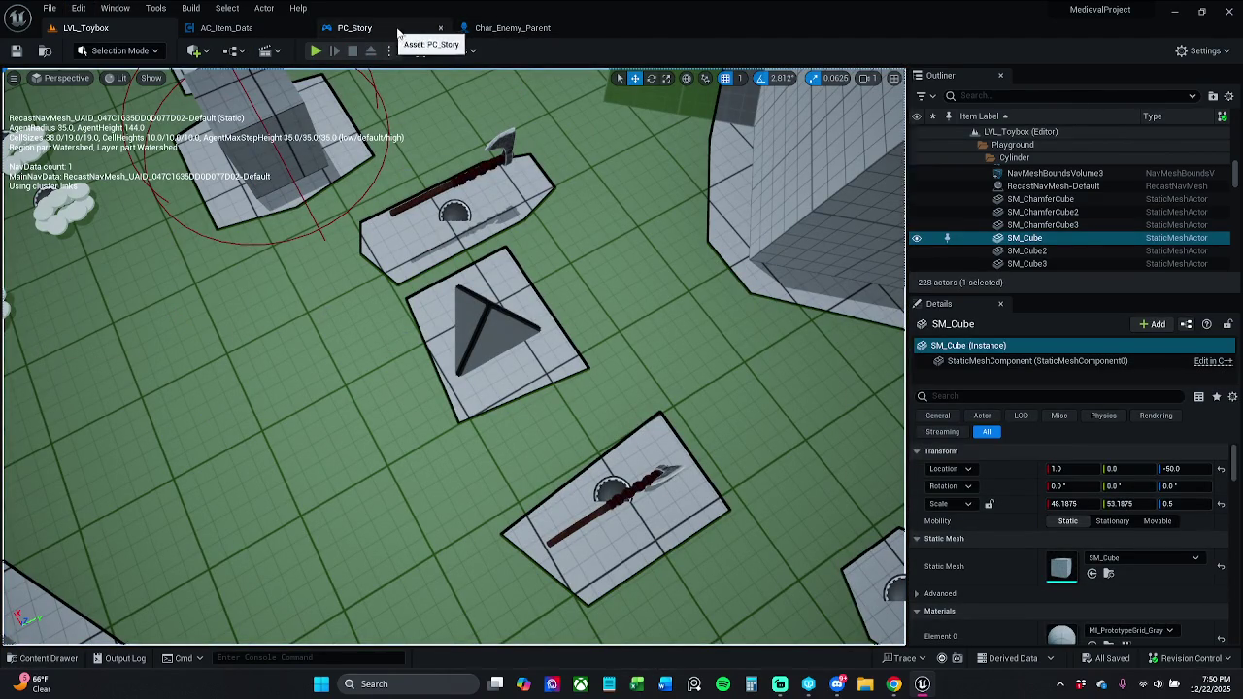
{"action": "left_click", "coordinate": [398, 32]}
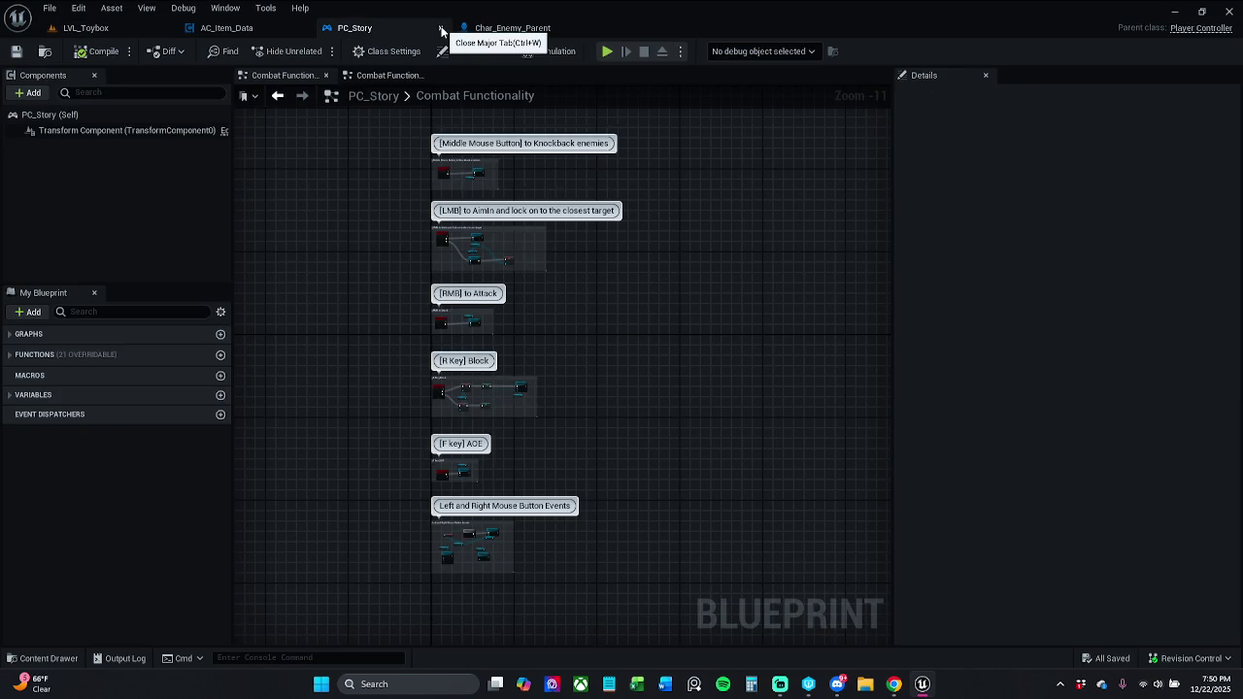
{"action": "key", "text": "ctrl+w"}
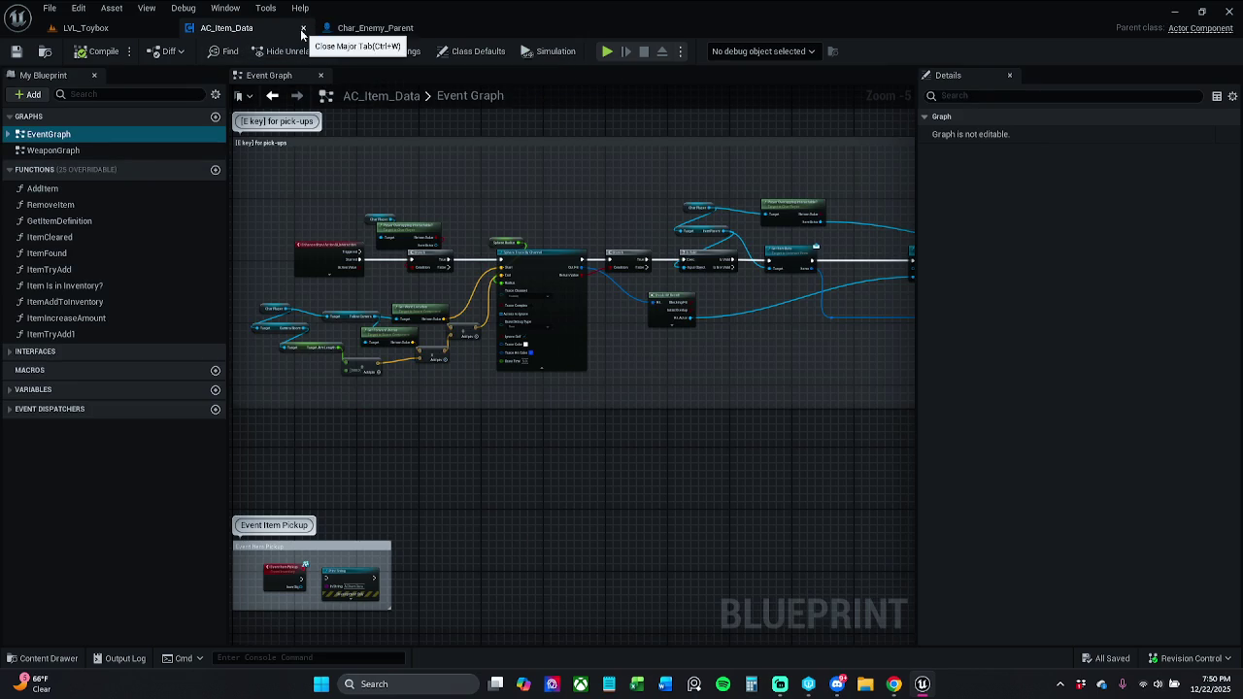
{"action": "left_click", "coordinate": [303, 28]}
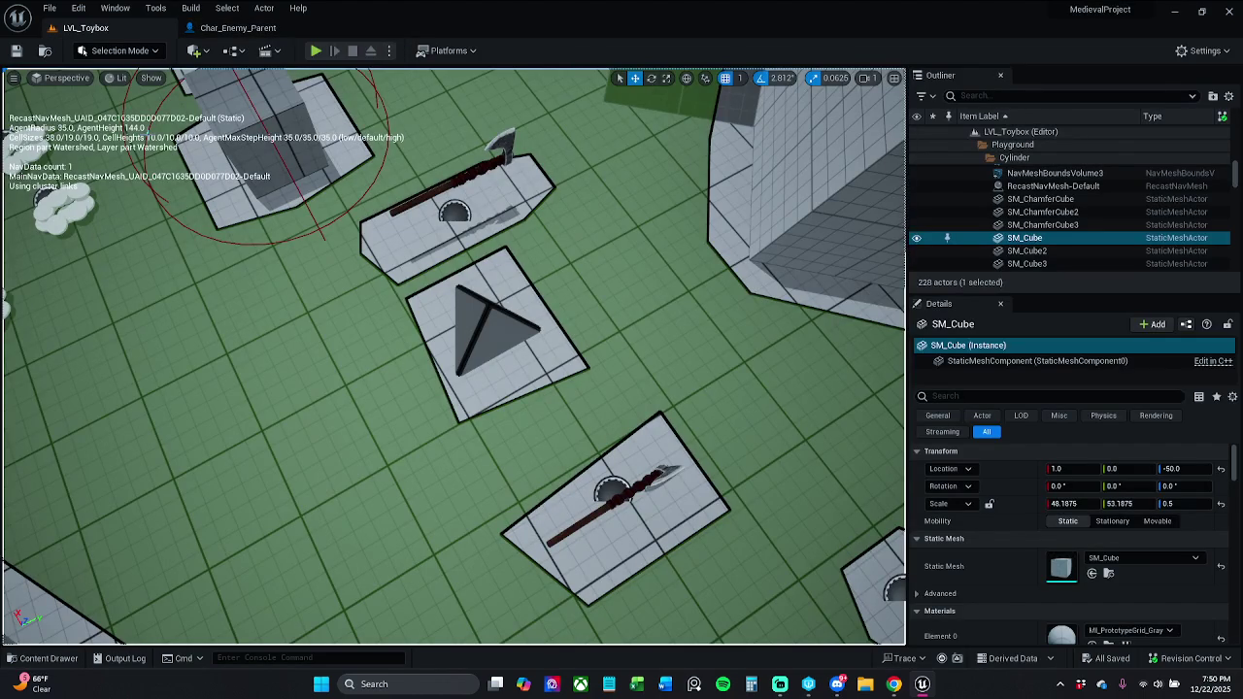
Check the Char_Enemy_Parent blueprint, then return to the LVL_Toybox level view.
{"action": "left_click", "coordinate": [257, 29]}
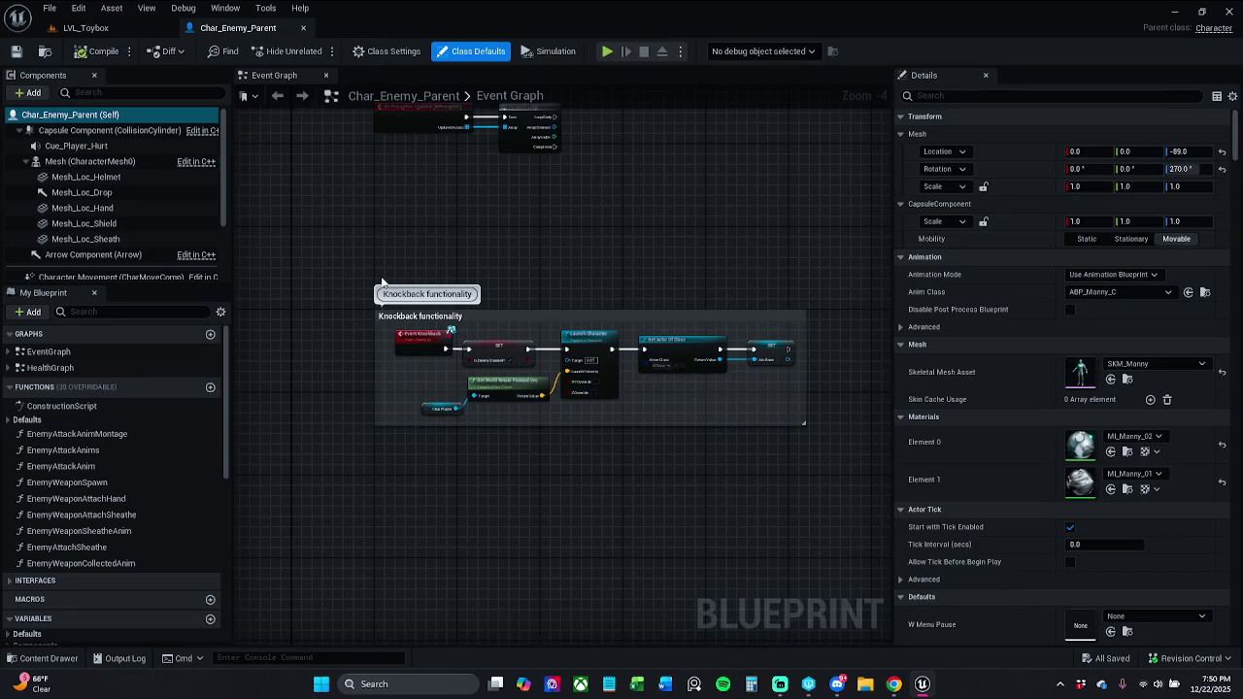
{"action": "scroll", "coordinate": [450, 350], "scroll_direction": "up", "scroll_amount": 4}
{"action": "scroll", "coordinate": [430, 253], "scroll_direction": "down", "scroll_amount": 3}
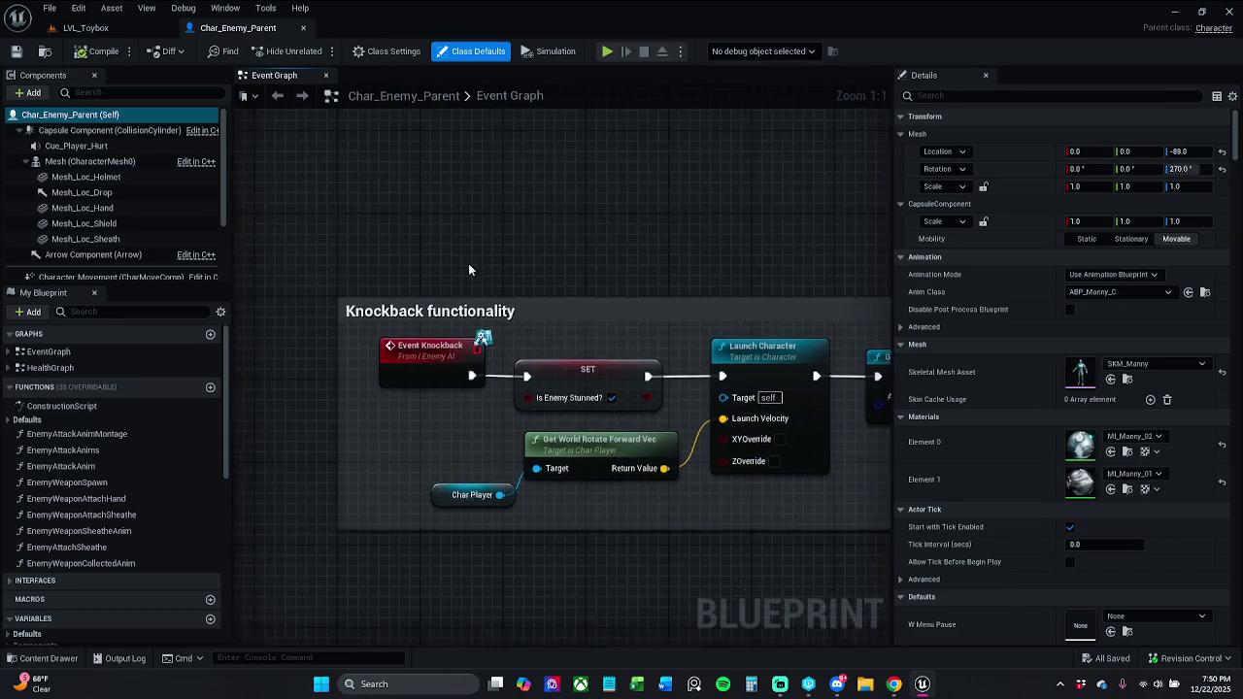
{"action": "left_click", "coordinate": [85, 27]}
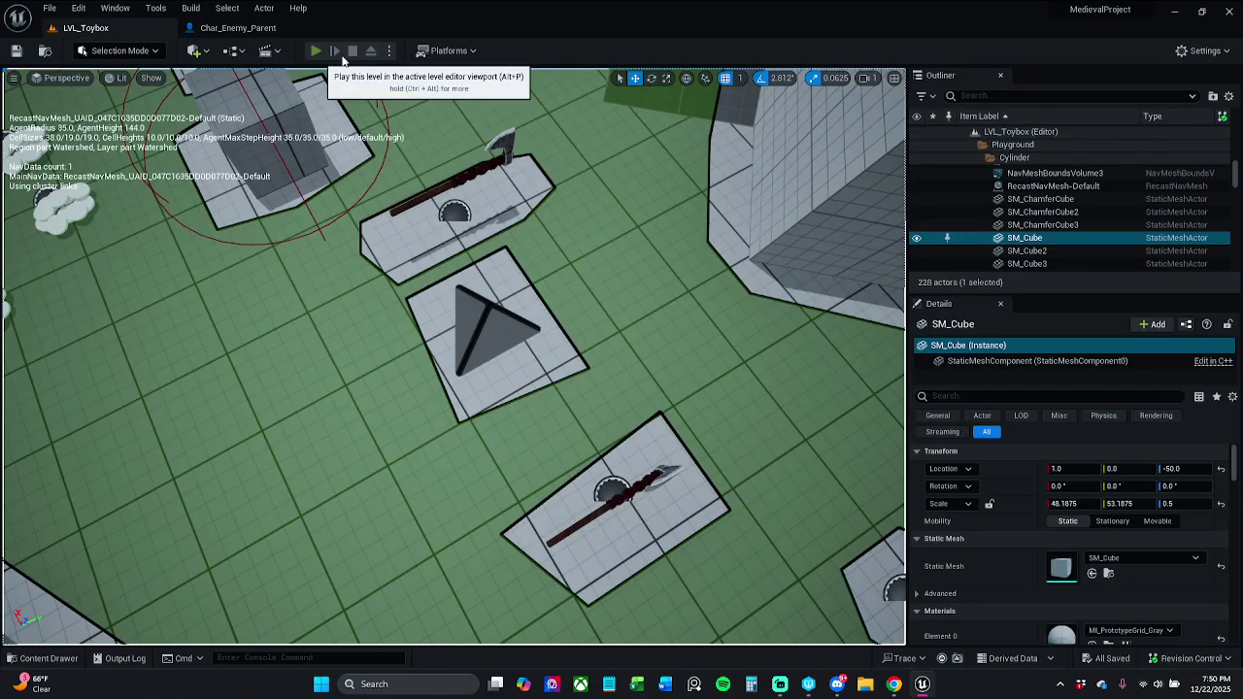
Run a Play In Editor test of LVL_Toybox with the enemies, then stop it.
{"action": "left_click", "coordinate": [317, 53]}
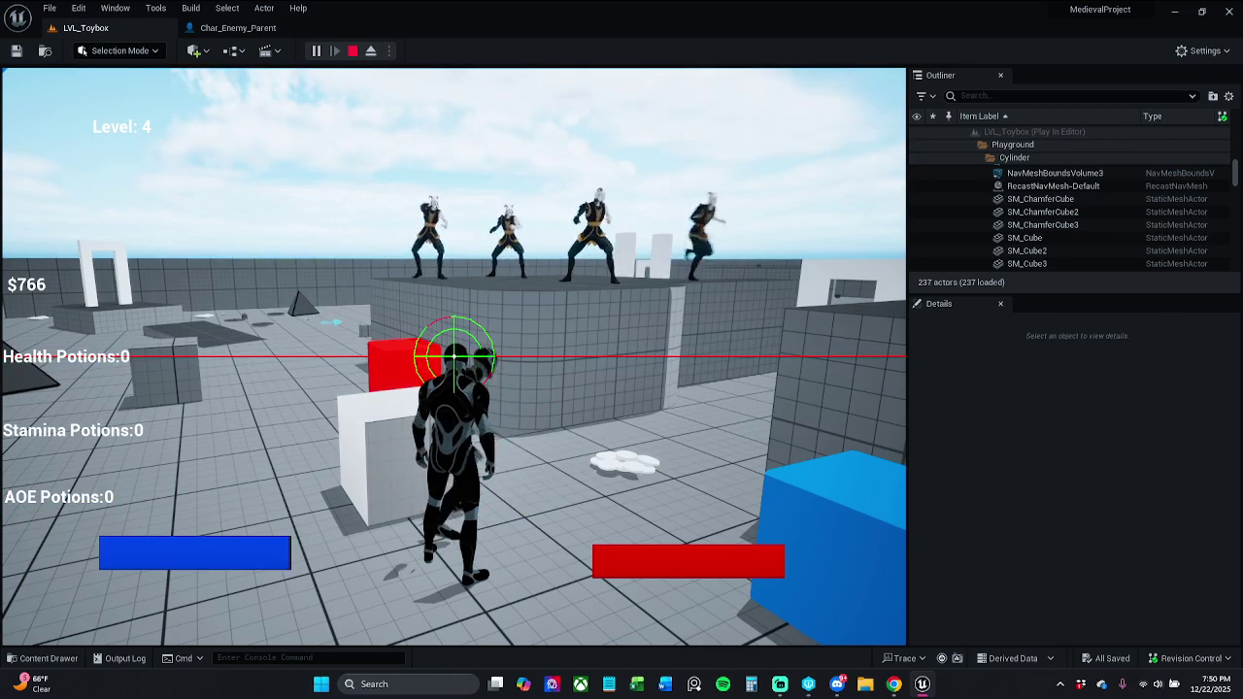
{"action": "key", "text": "Escape"}
{"action": "left_click", "coordinate": [50, 8]}
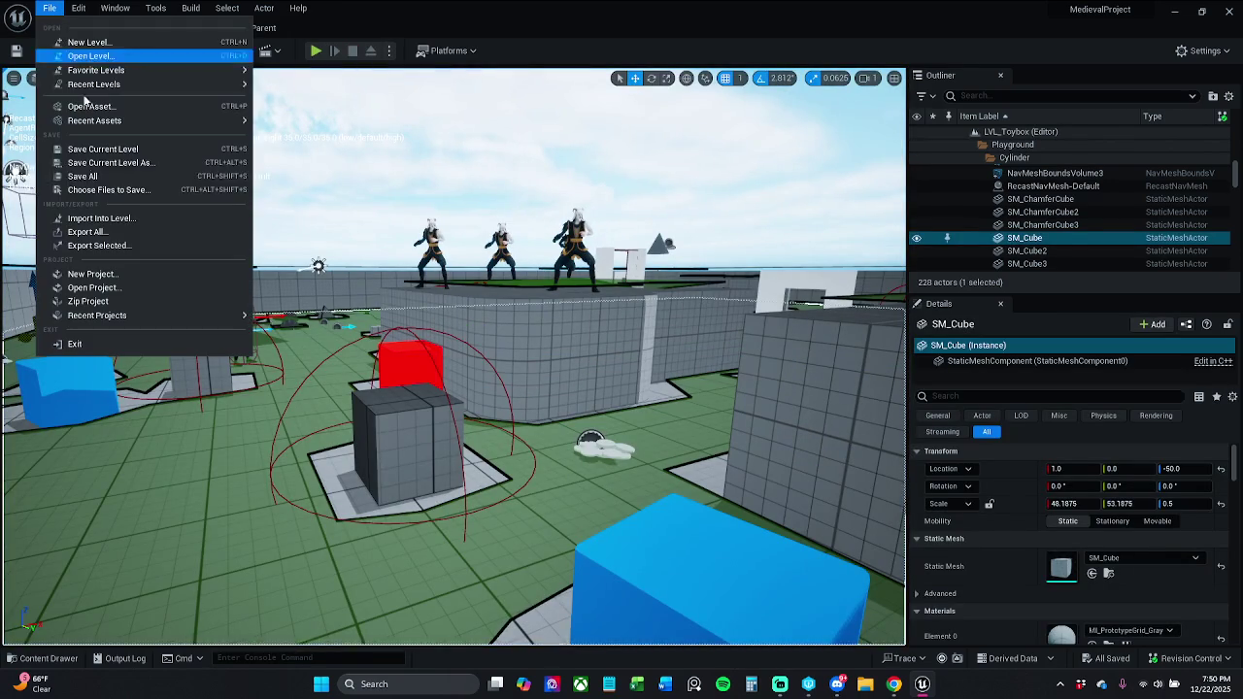
Save all levels and assets with File > Save All, then leave the editor for the desktop.
{"action": "left_click", "coordinate": [97, 181]}
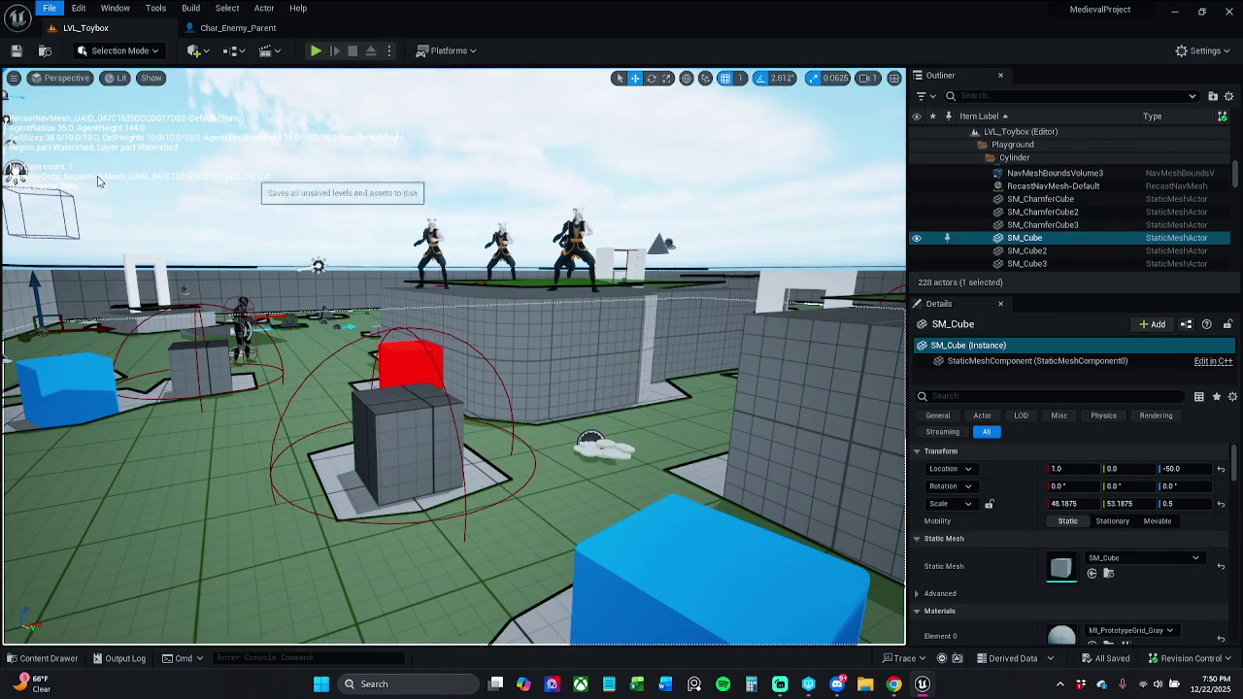
{"action": "left_click", "coordinate": [50, 9]}
{"action": "left_click", "coordinate": [84, 175]}
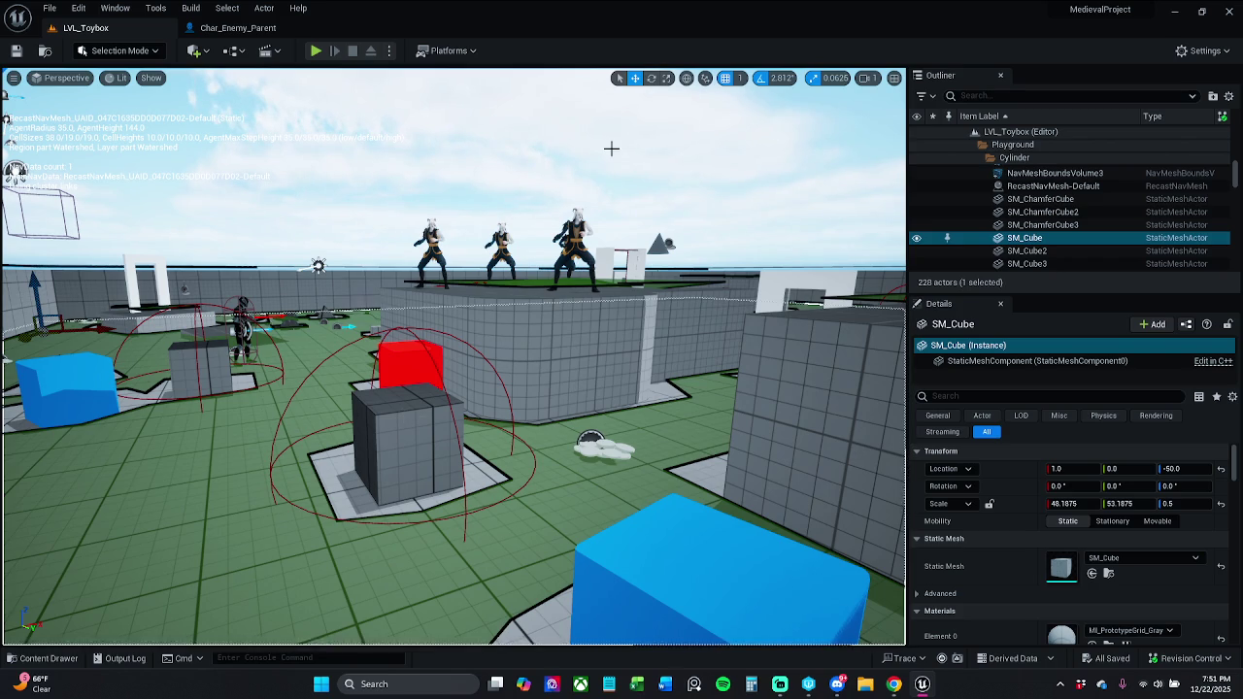
{"action": "key", "text": "super+d"}
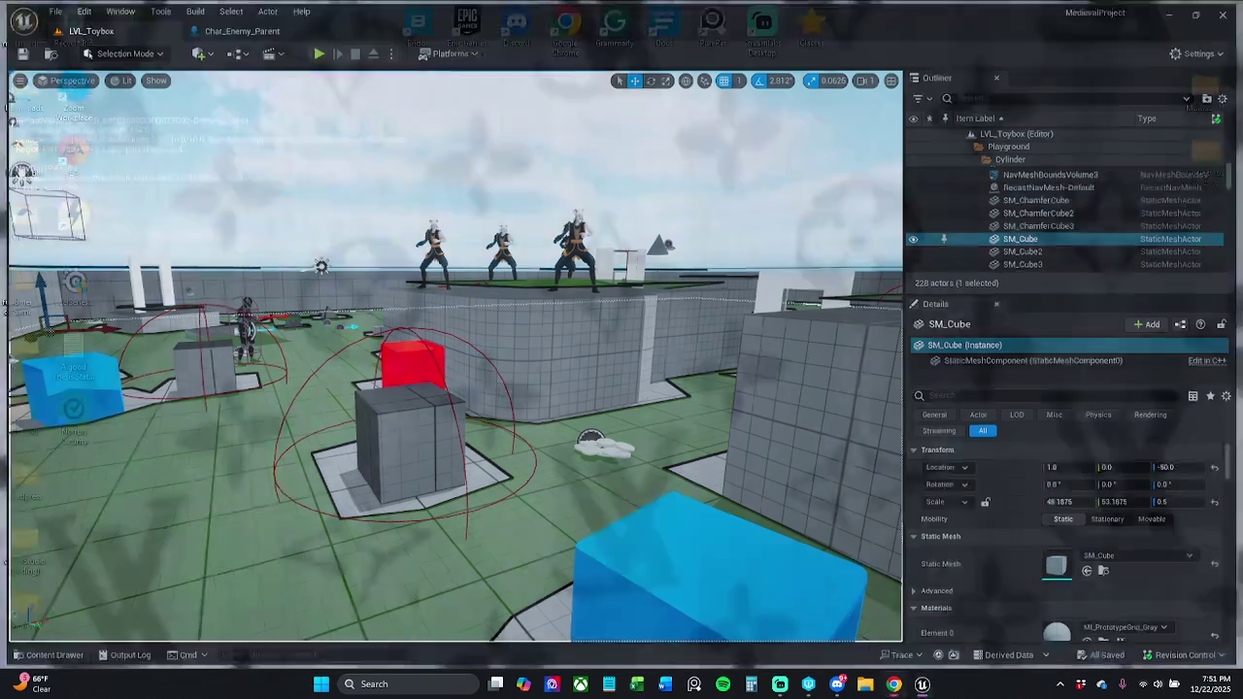
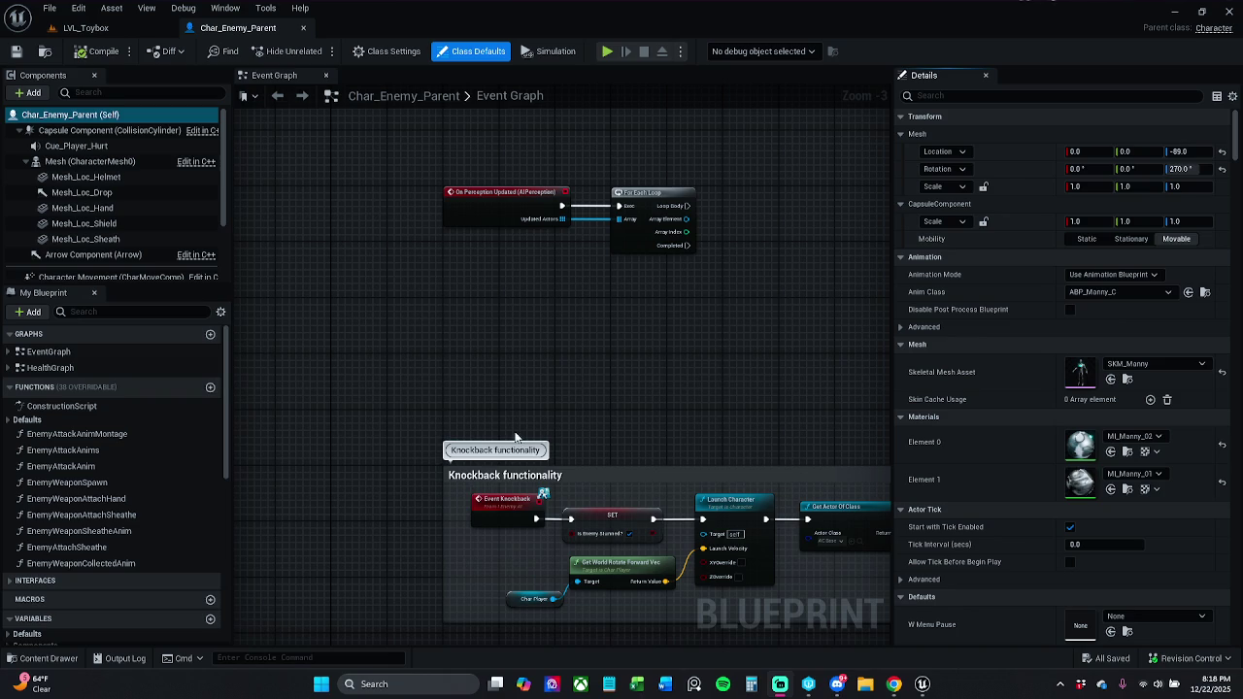
Nudge the Char_Enemy_Parent Event Graph view, then switch to the LVL_Toybox level.
{"action": "left_click_drag", "start_coordinate": [512, 362], "coordinate": [496, 387]}
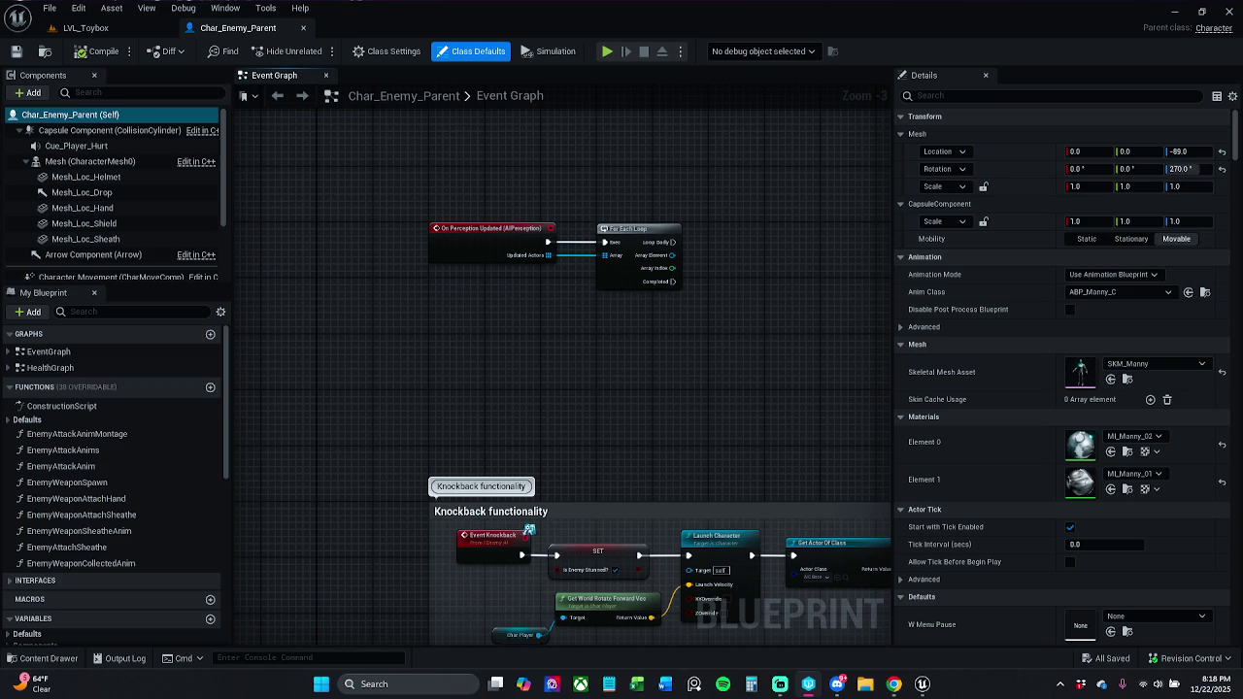
{"action": "left_click", "coordinate": [97, 29]}
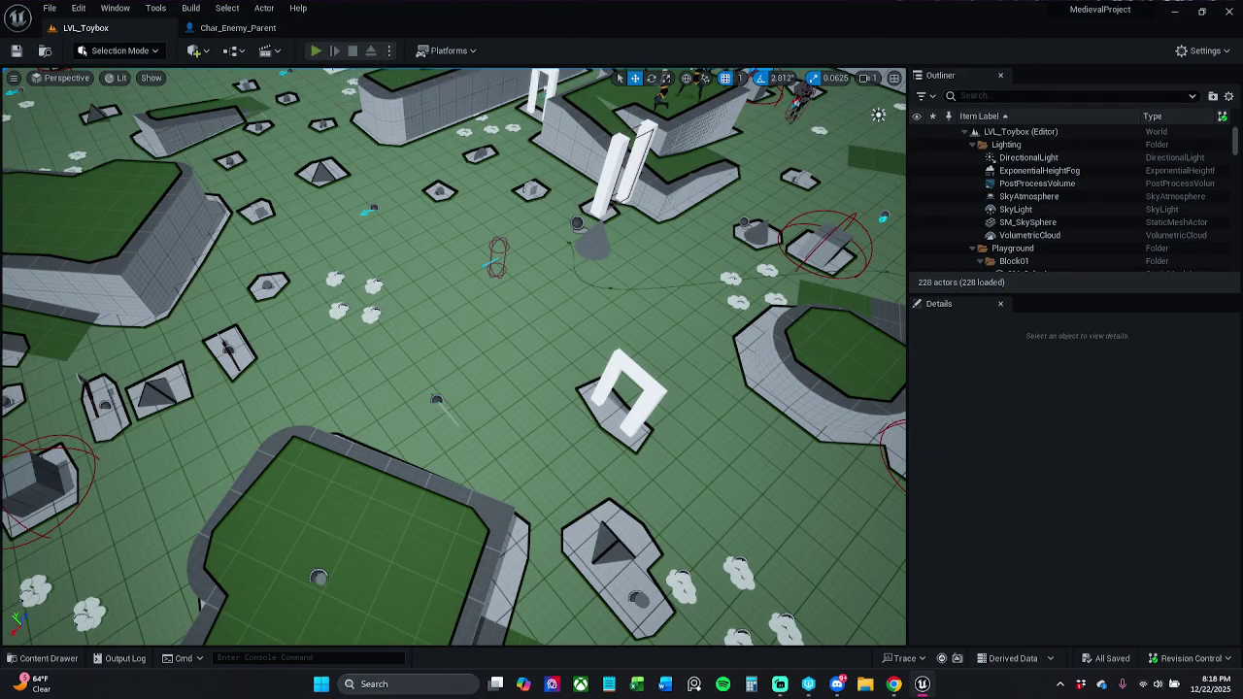
{"action": "left_click", "coordinate": [316, 50]}
{"action": "key", "text": "w"}
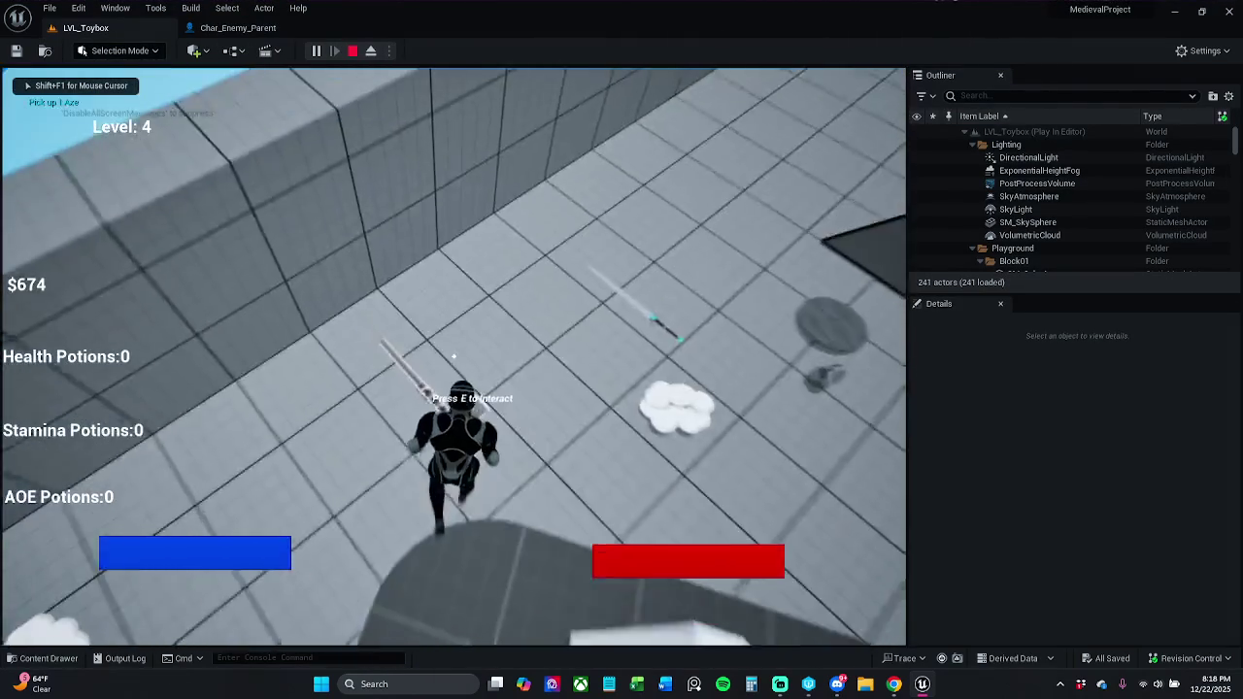
{"action": "key", "text": "w"}
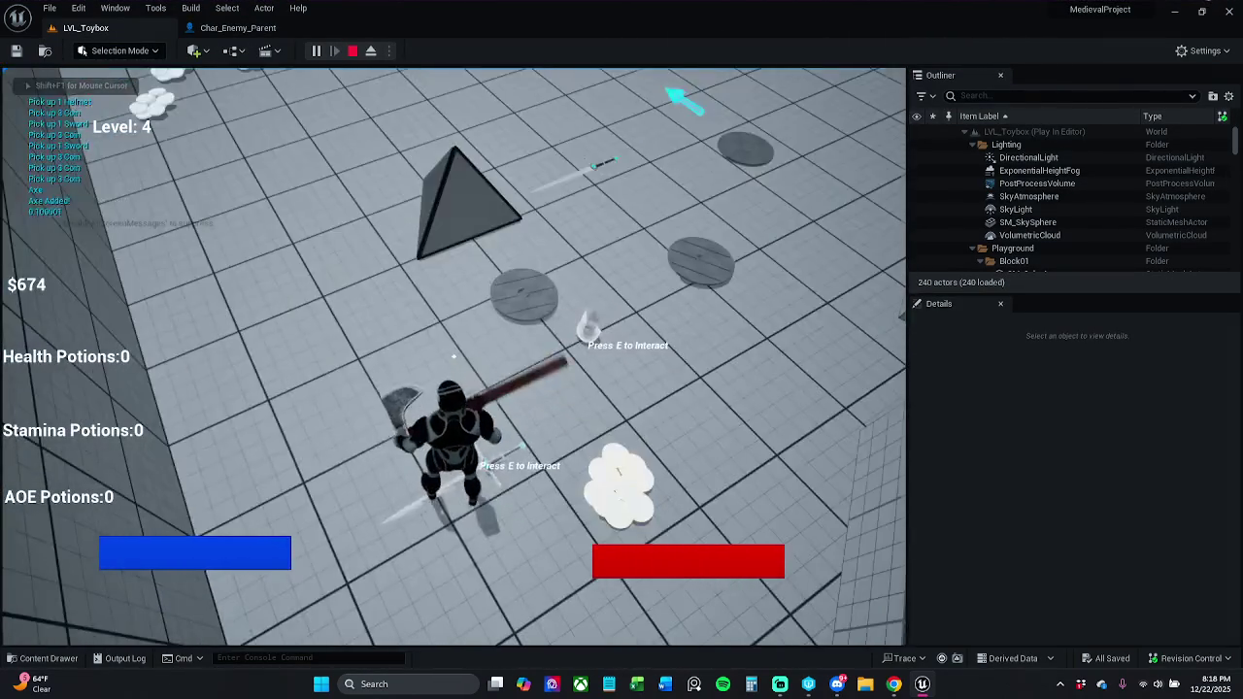
{"action": "key", "text": "w"}
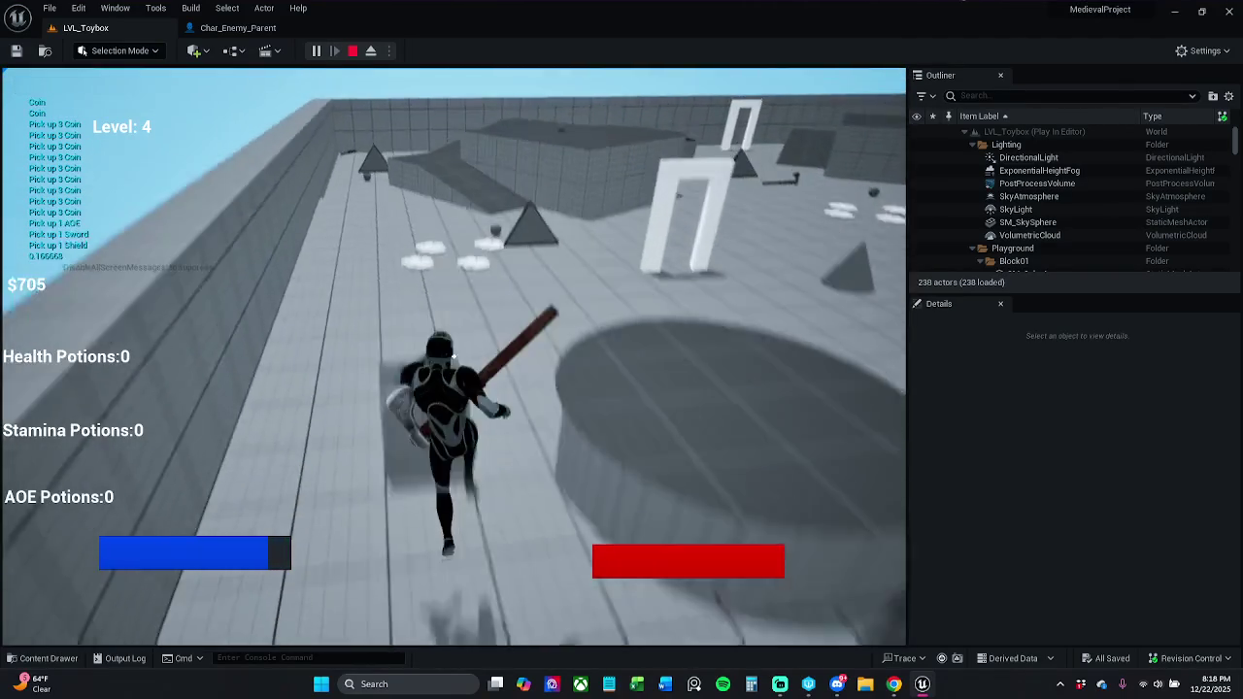
{"action": "key", "text": "space"}
{"action": "key", "text": "w"}
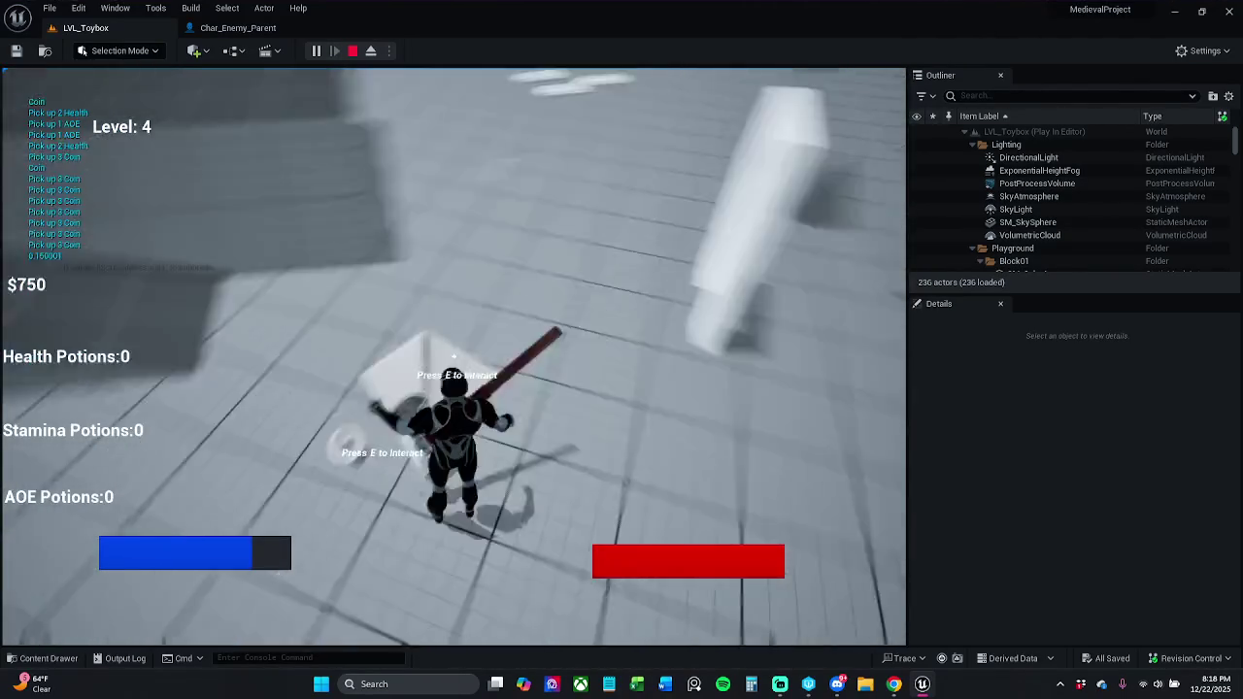
{"action": "key", "text": "w"}
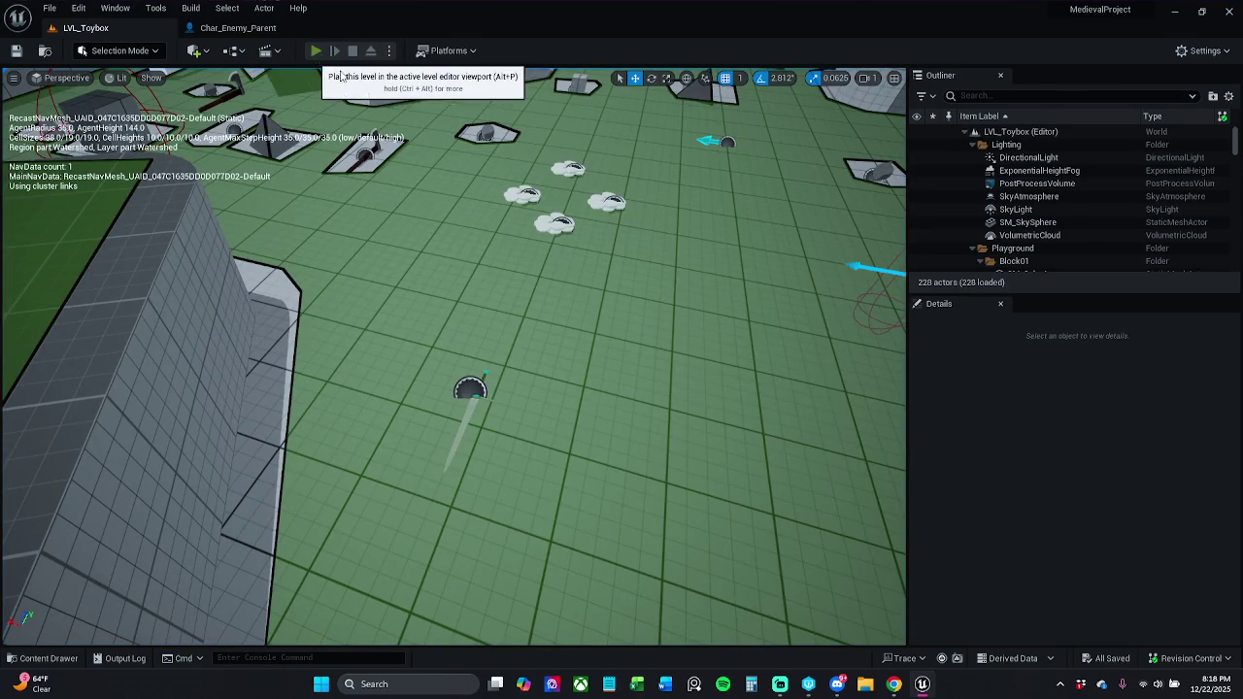
{"action": "key", "text": "w"}
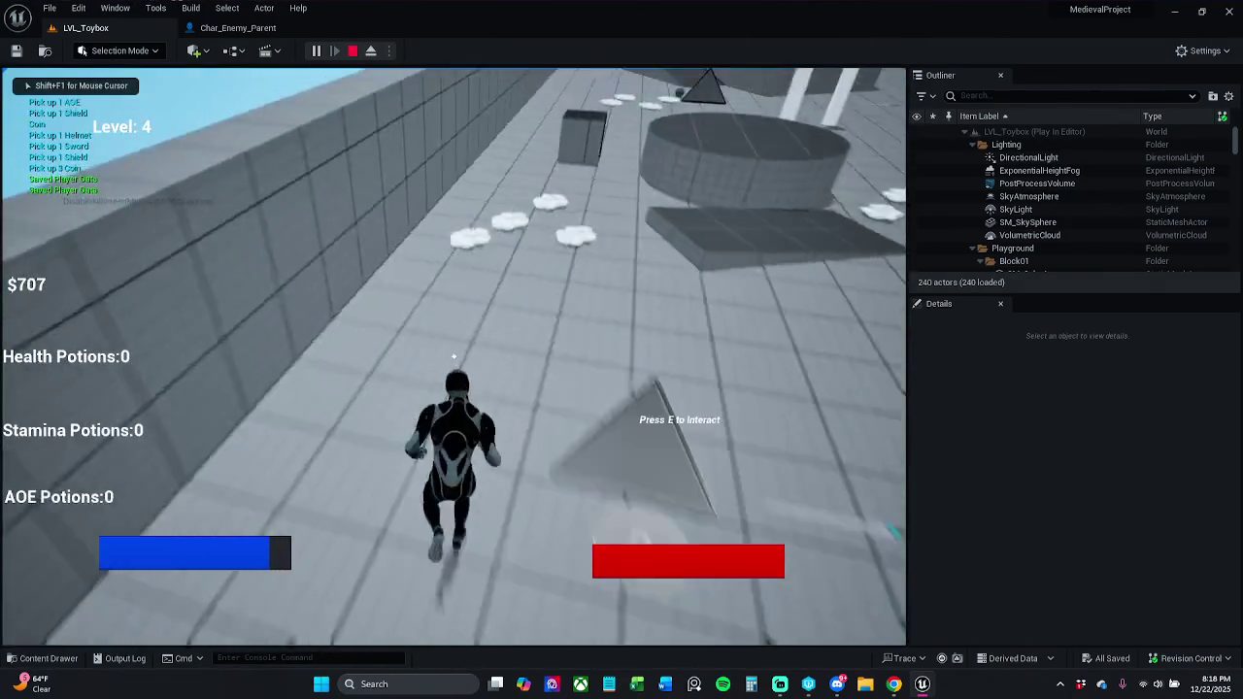
{"action": "key", "text": "w"}
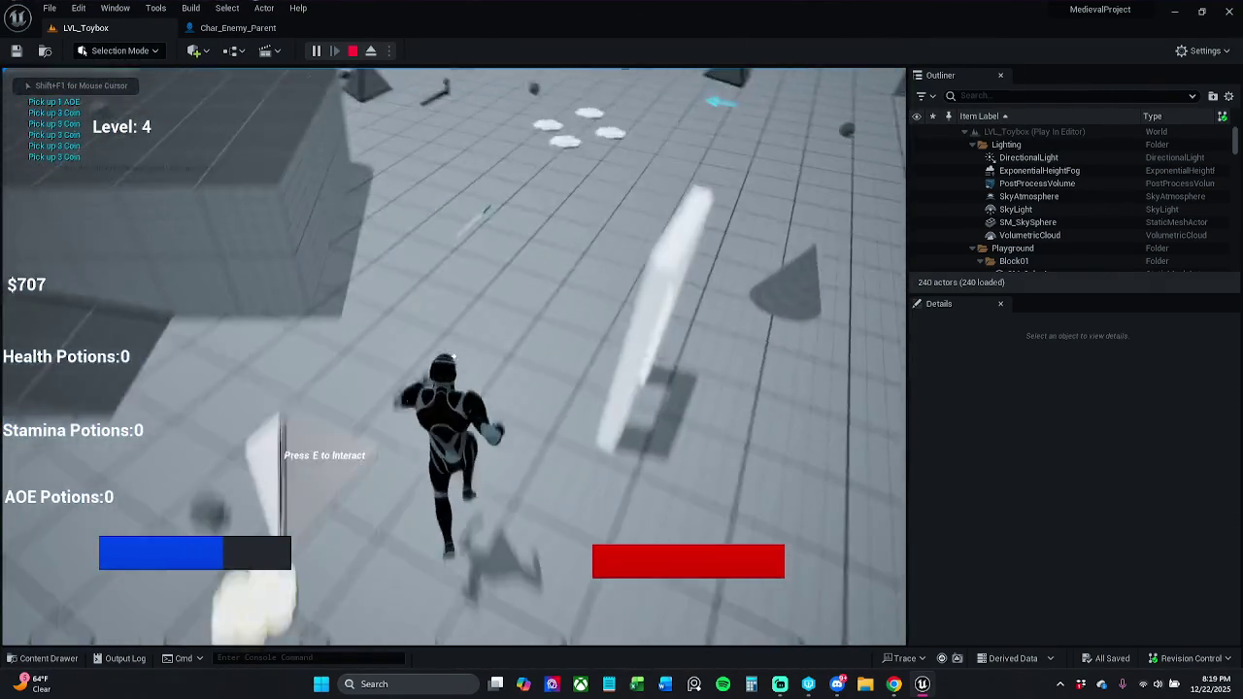
{"action": "key", "text": "w"}
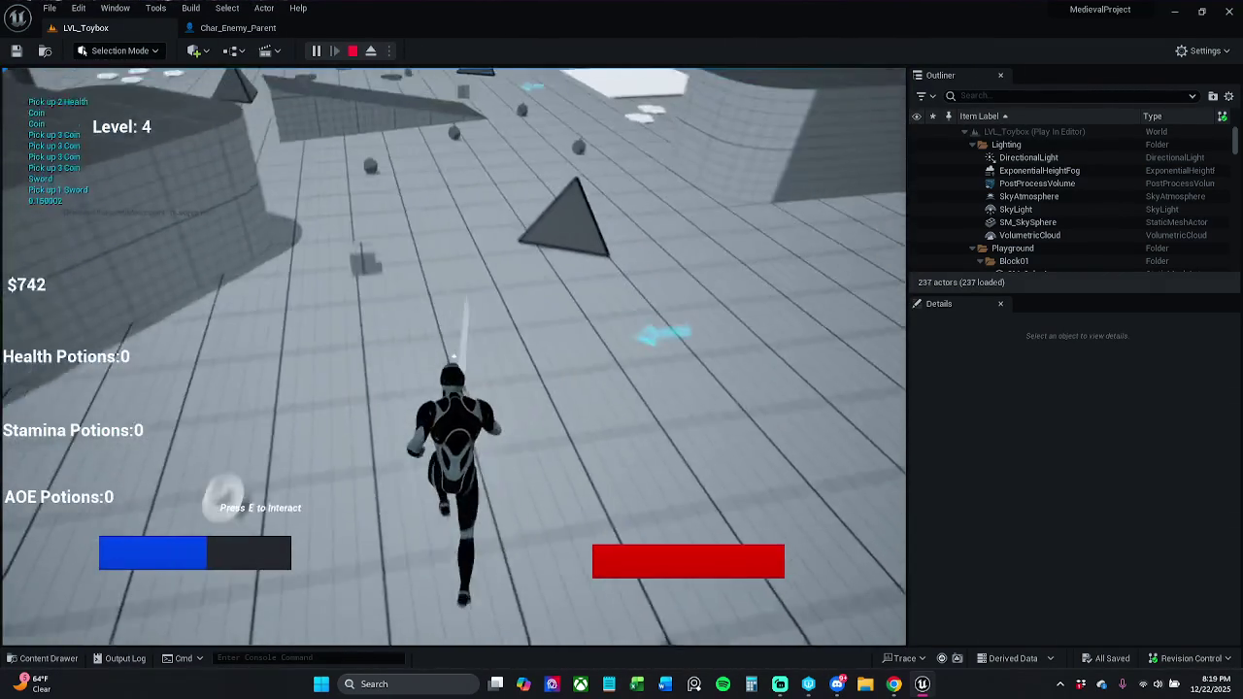
{"action": "key", "text": "w"}
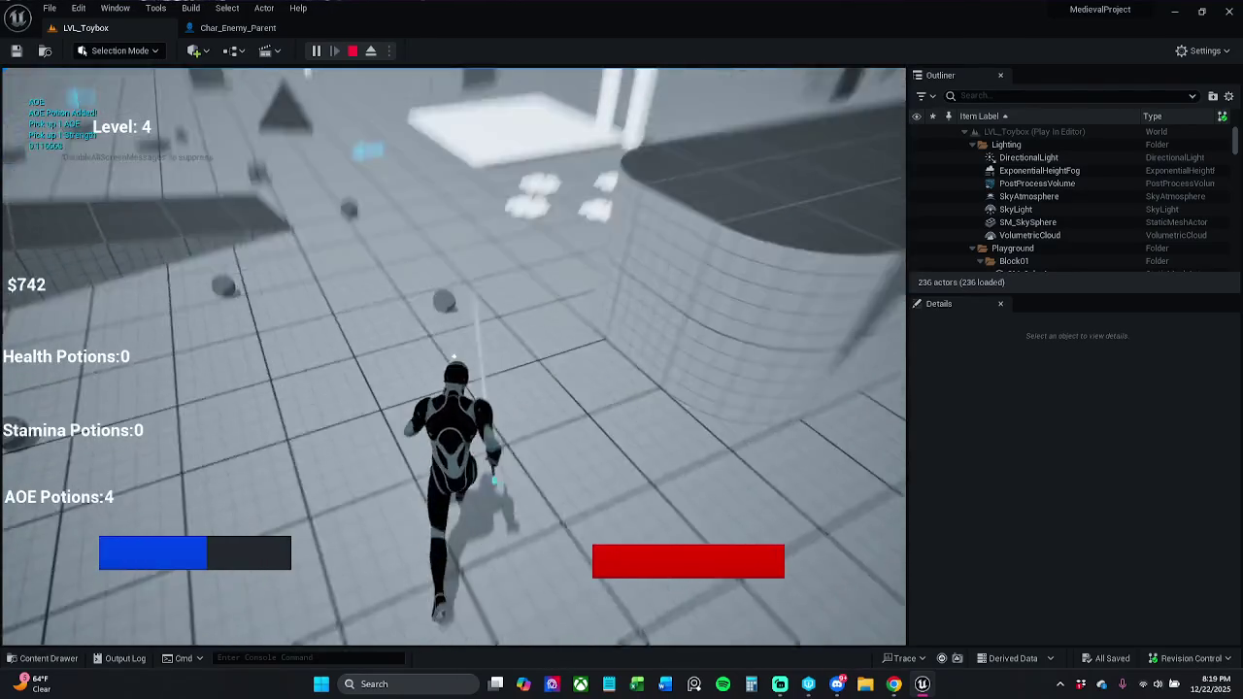
{"action": "key", "text": "Escape"}
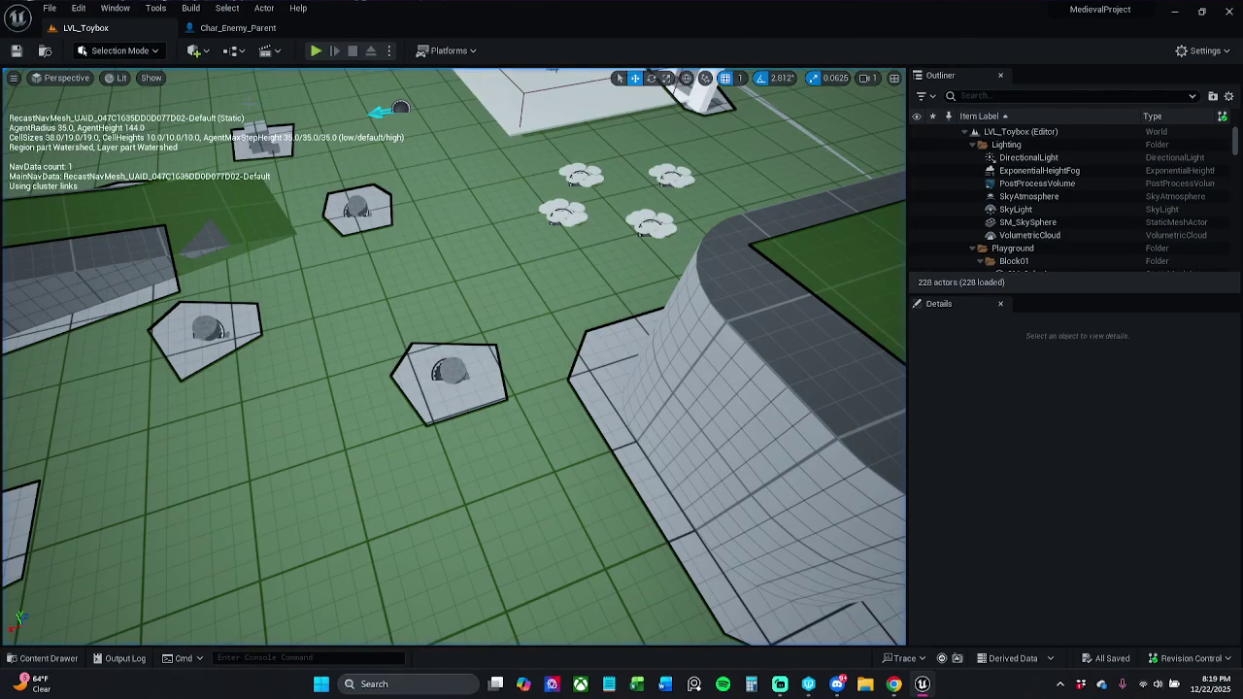
From the placed health potion, open its parent BP_Item_Potion Blueprint and close the child.
{"action": "left_click", "coordinate": [449, 372]}
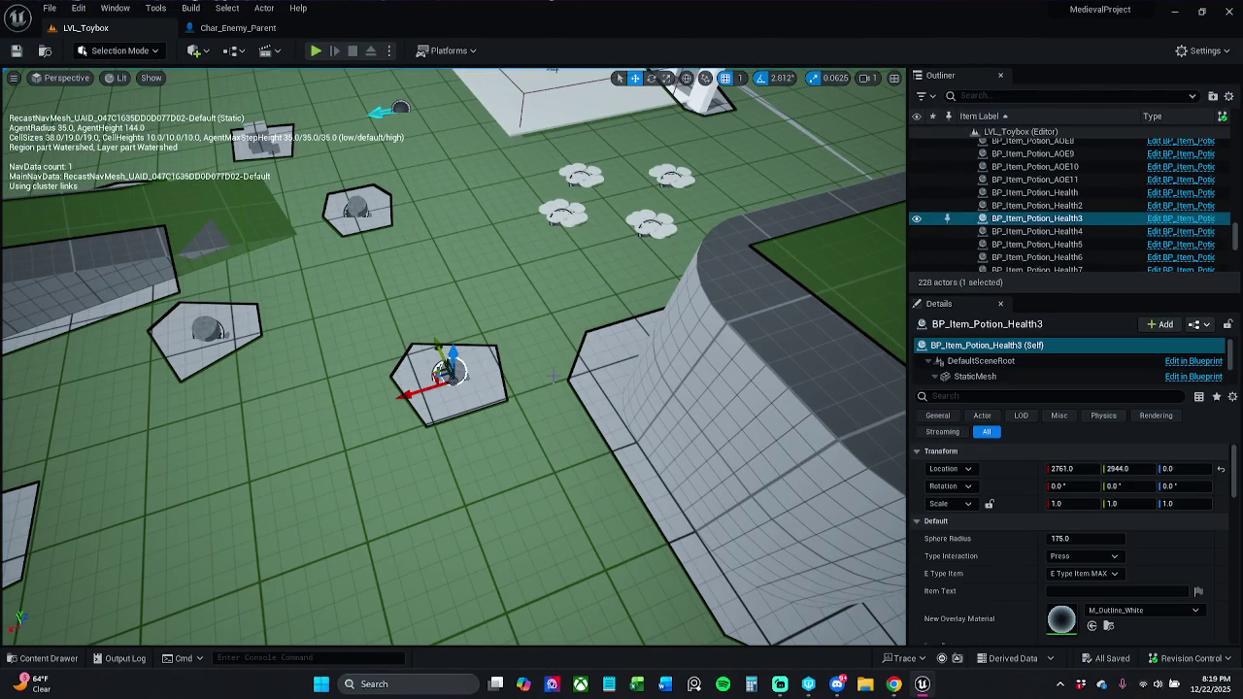
{"action": "left_click", "coordinate": [1175, 220]}
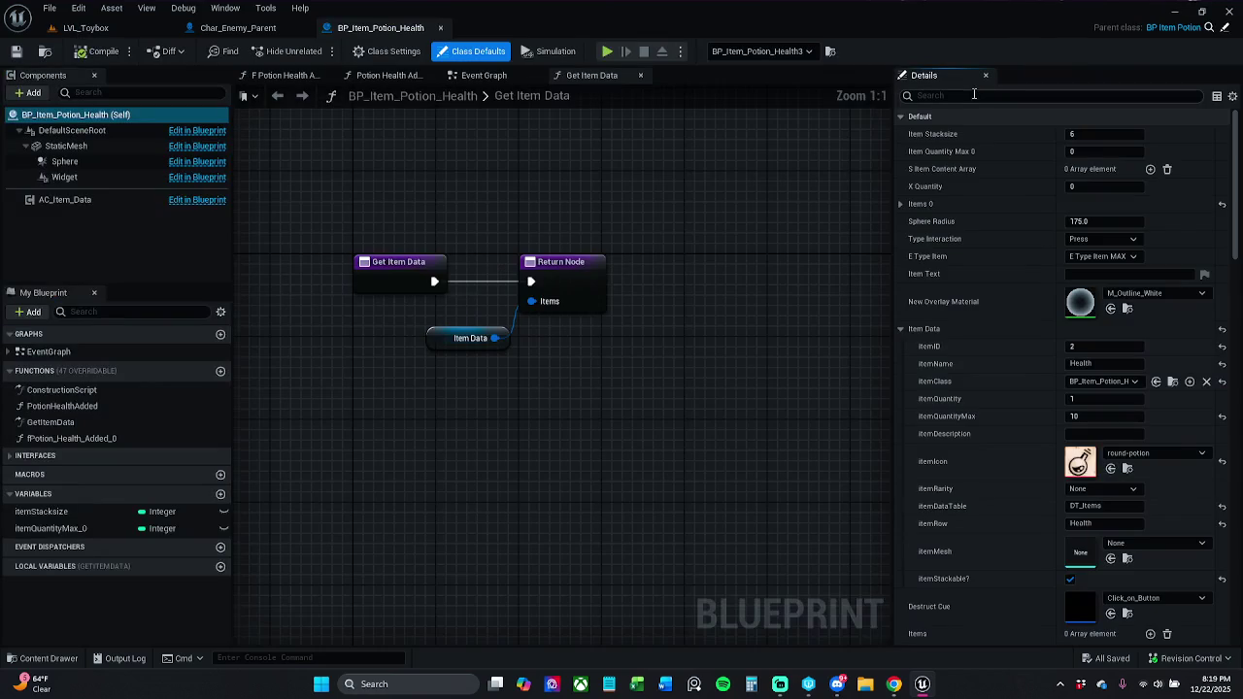
{"action": "left_click", "coordinate": [1226, 28]}
{"action": "left_click", "coordinate": [441, 28]}
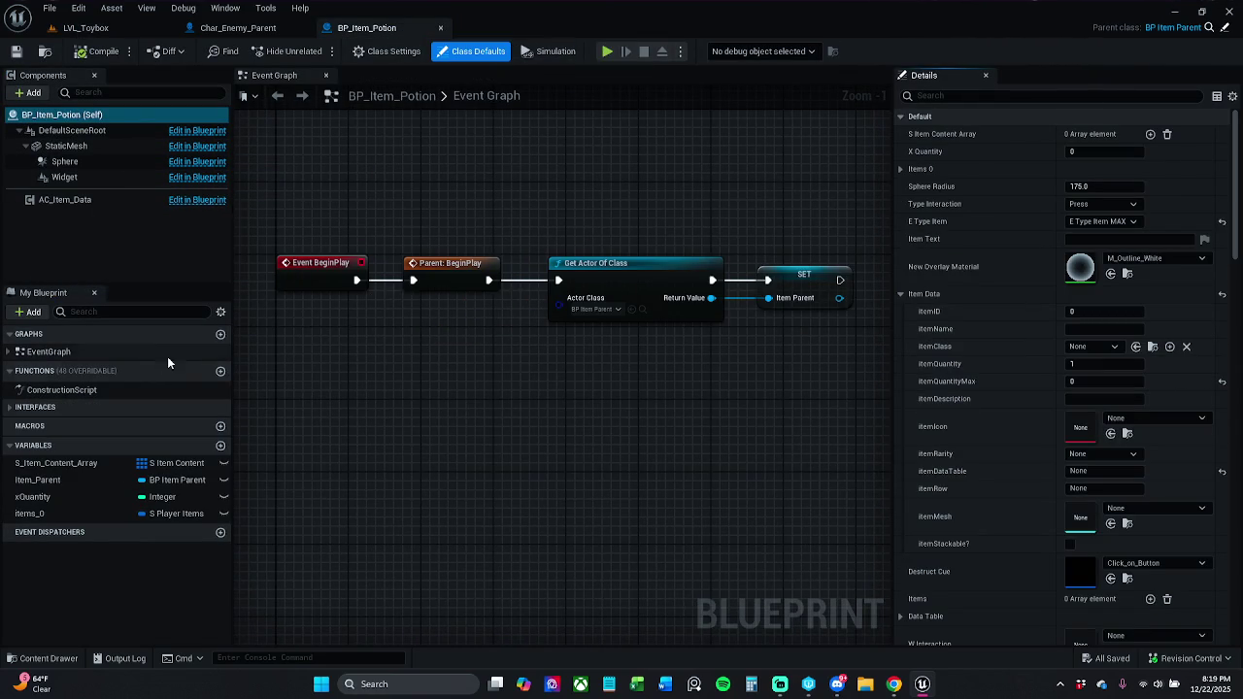
Add a test function to BP_Item_Potion, abandon renaming it, and delete it.
{"action": "left_click", "coordinate": [221, 373]}
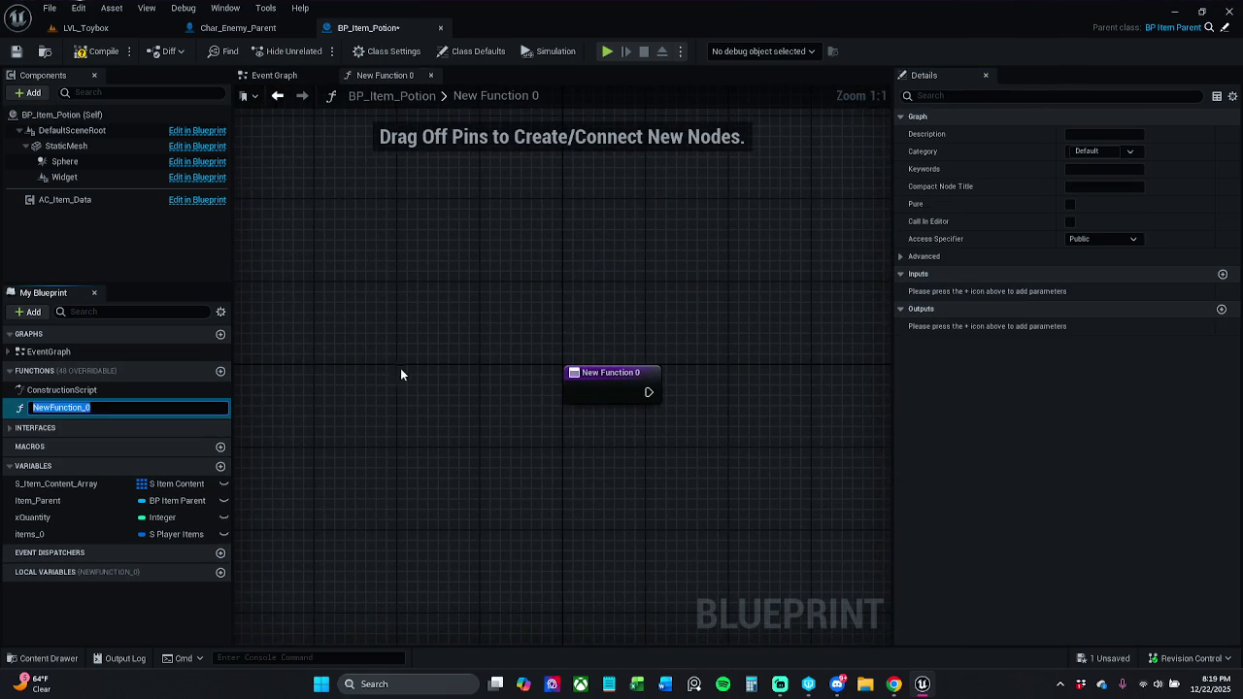
{"action": "left_click_drag", "start_coordinate": [478, 340], "coordinate": [427, 349]}
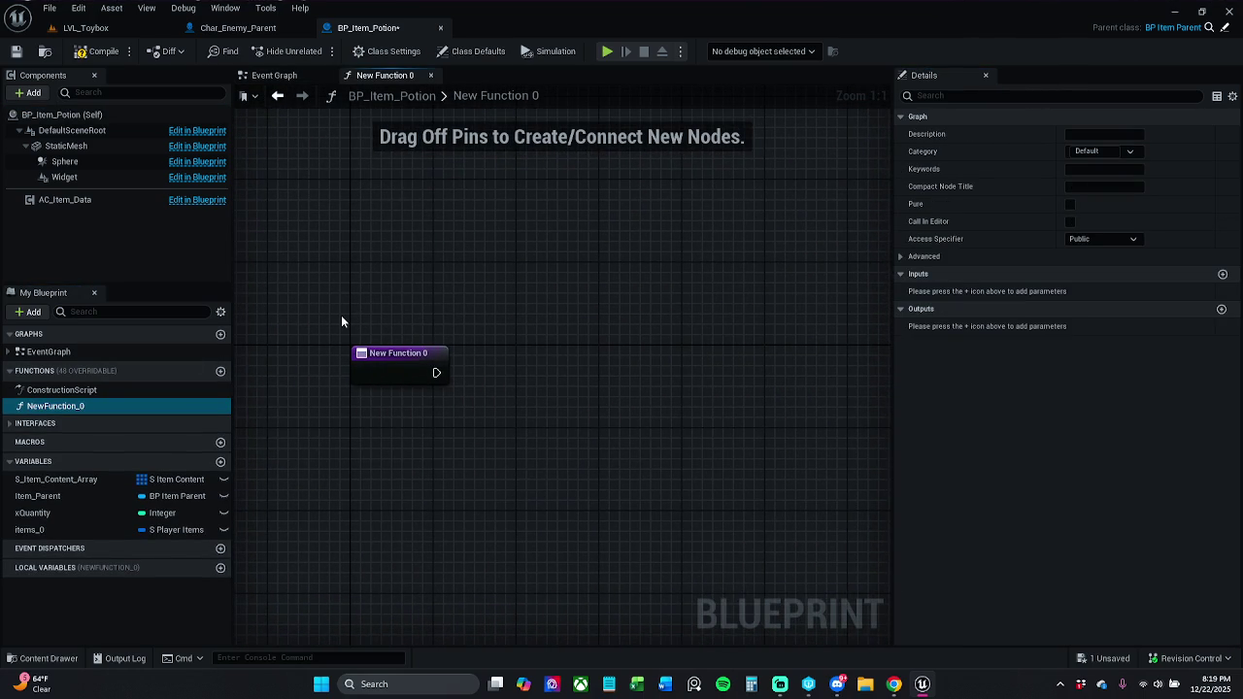
{"action": "left_click", "coordinate": [106, 407]}
{"action": "left_click_drag", "start_coordinate": [86, 407], "coordinate": [103, 407]}
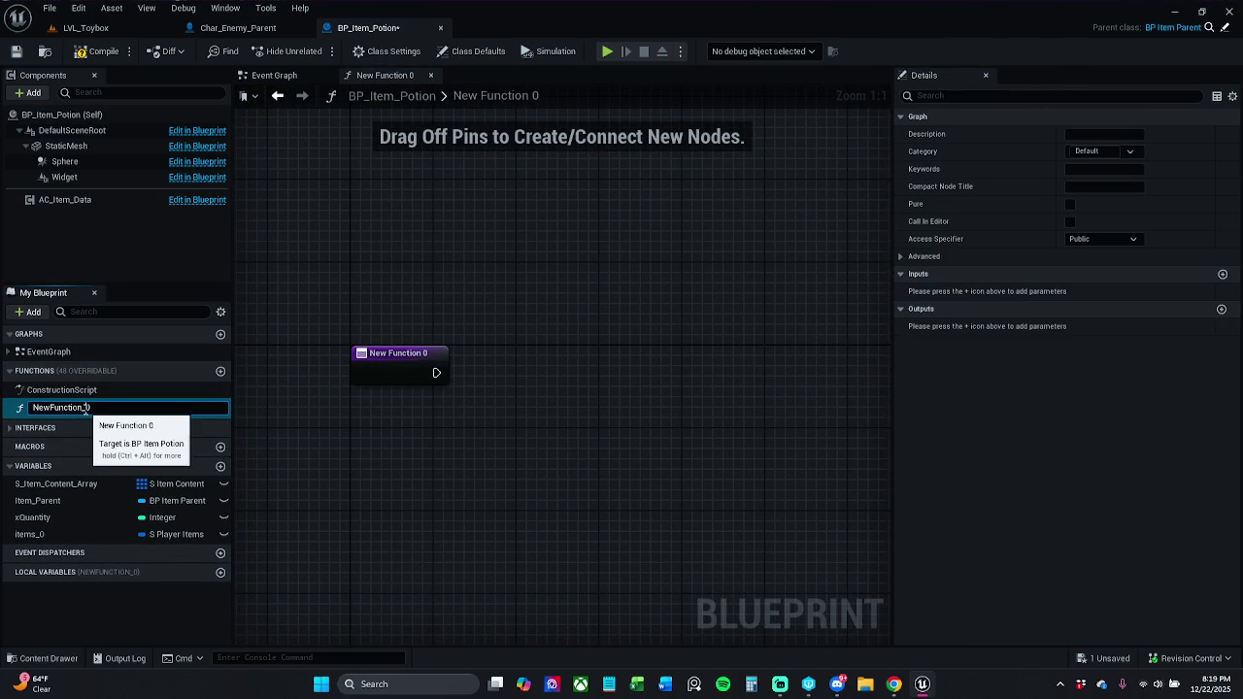
{"action": "key", "text": "BackSpace"}
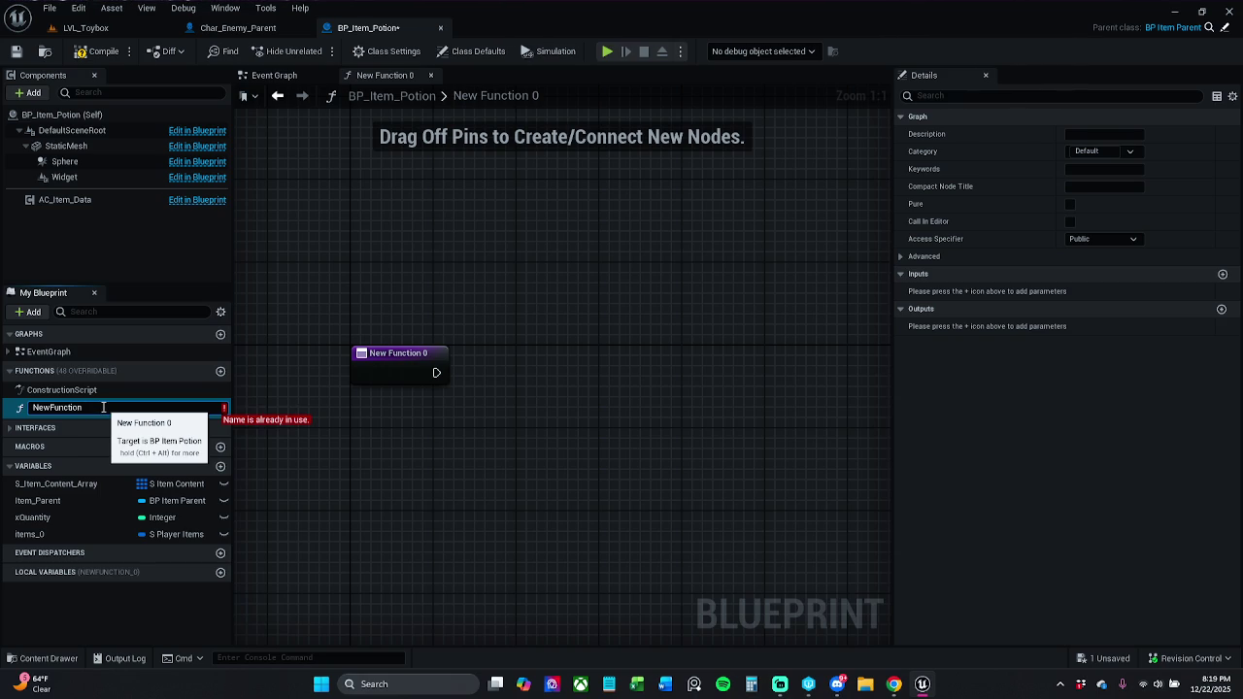
{"action": "left_click", "coordinate": [464, 297]}
{"action": "left_click", "coordinate": [110, 407]}
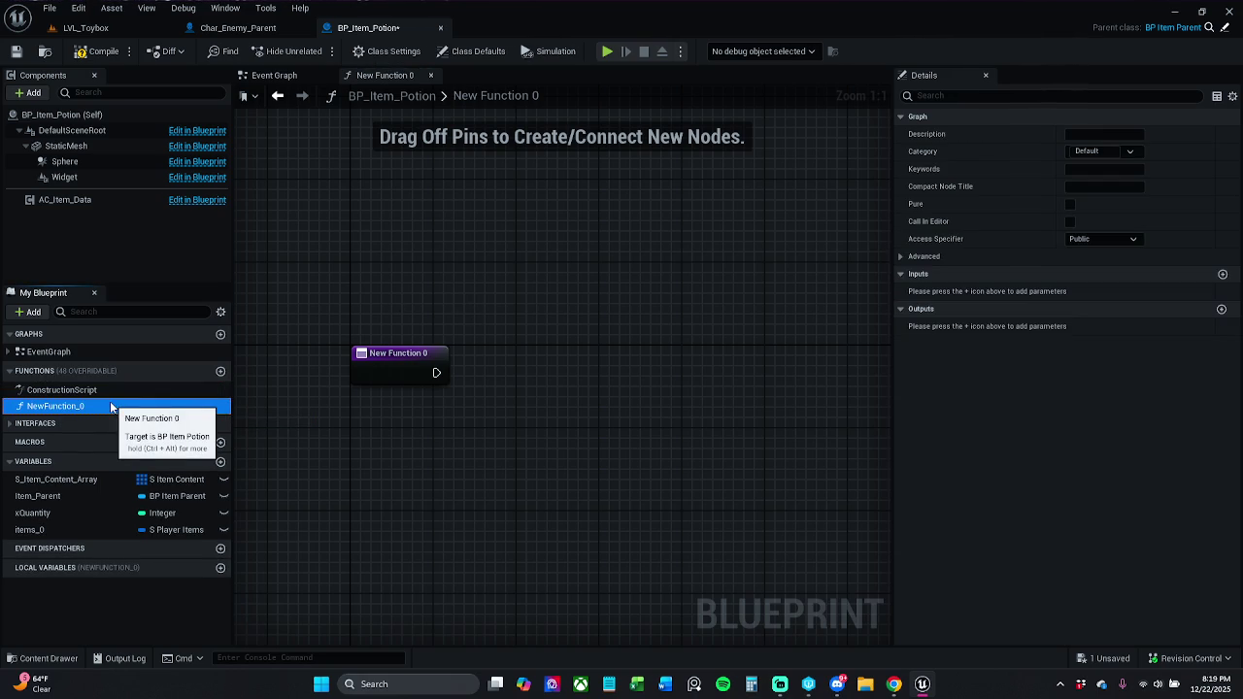
{"action": "key", "text": "Delete"}
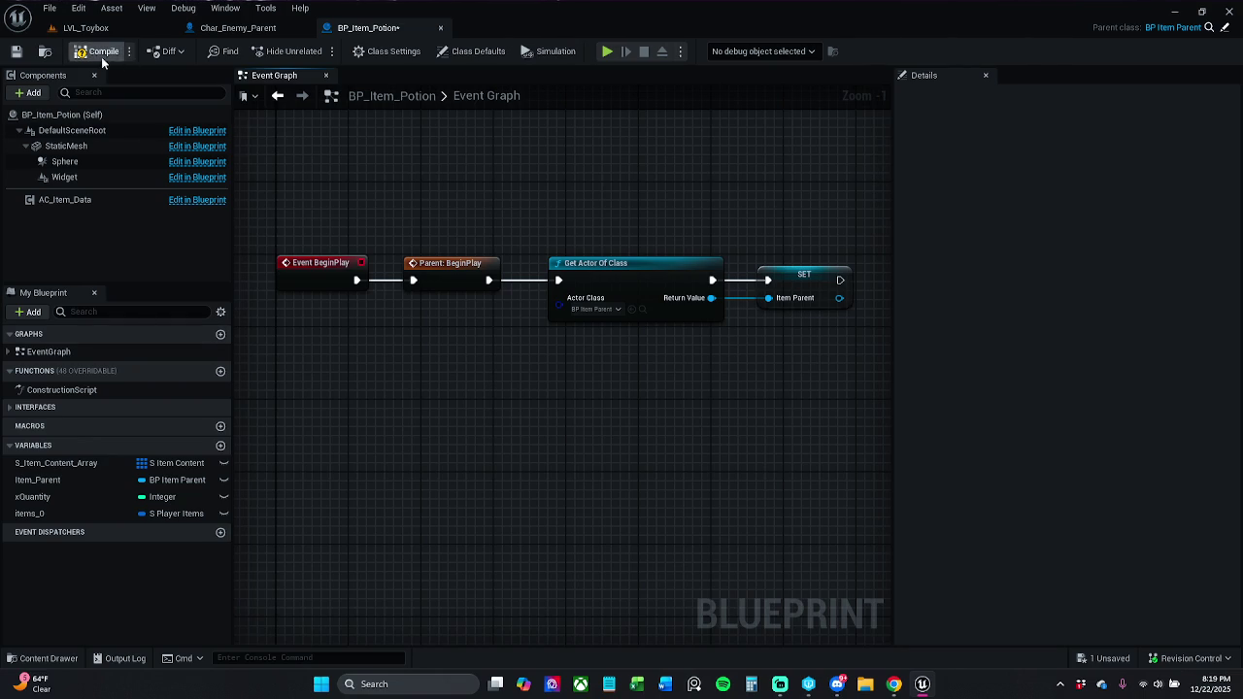
Save BP_Item_Potion and submit it with description 'Did not mean too mess with blue'.
{"action": "left_click", "coordinate": [15, 52]}
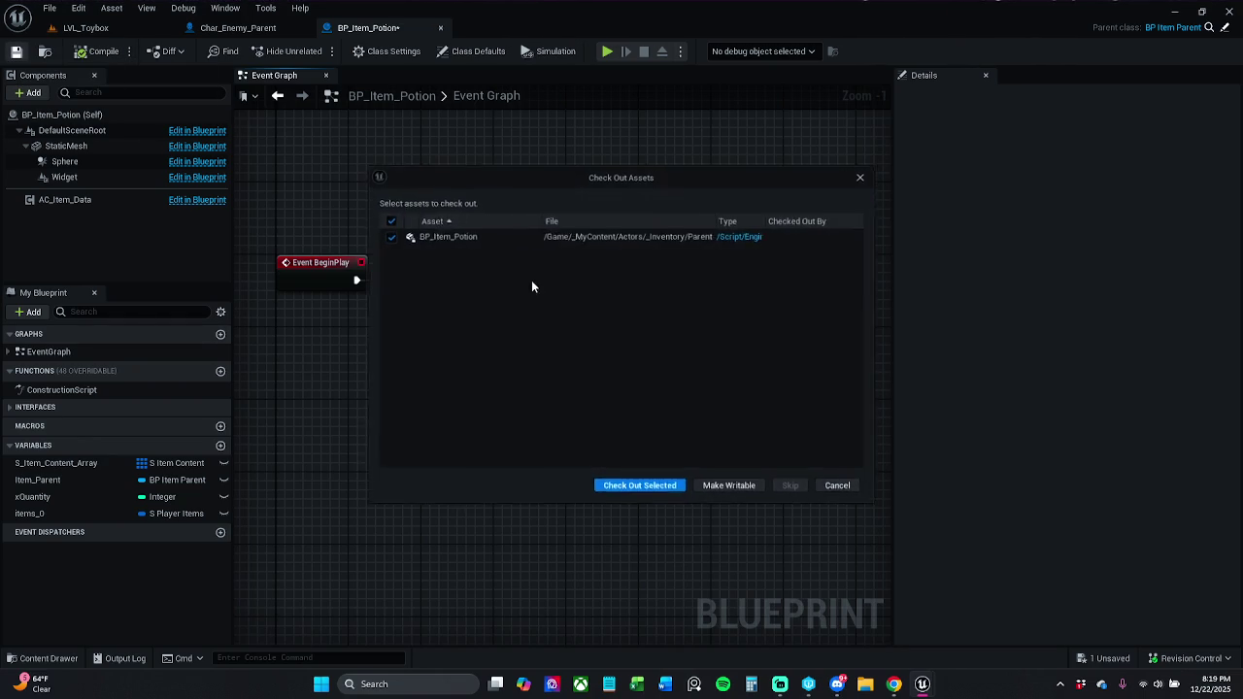
{"action": "left_click", "coordinate": [640, 487]}
{"action": "left_click", "coordinate": [1178, 660]}
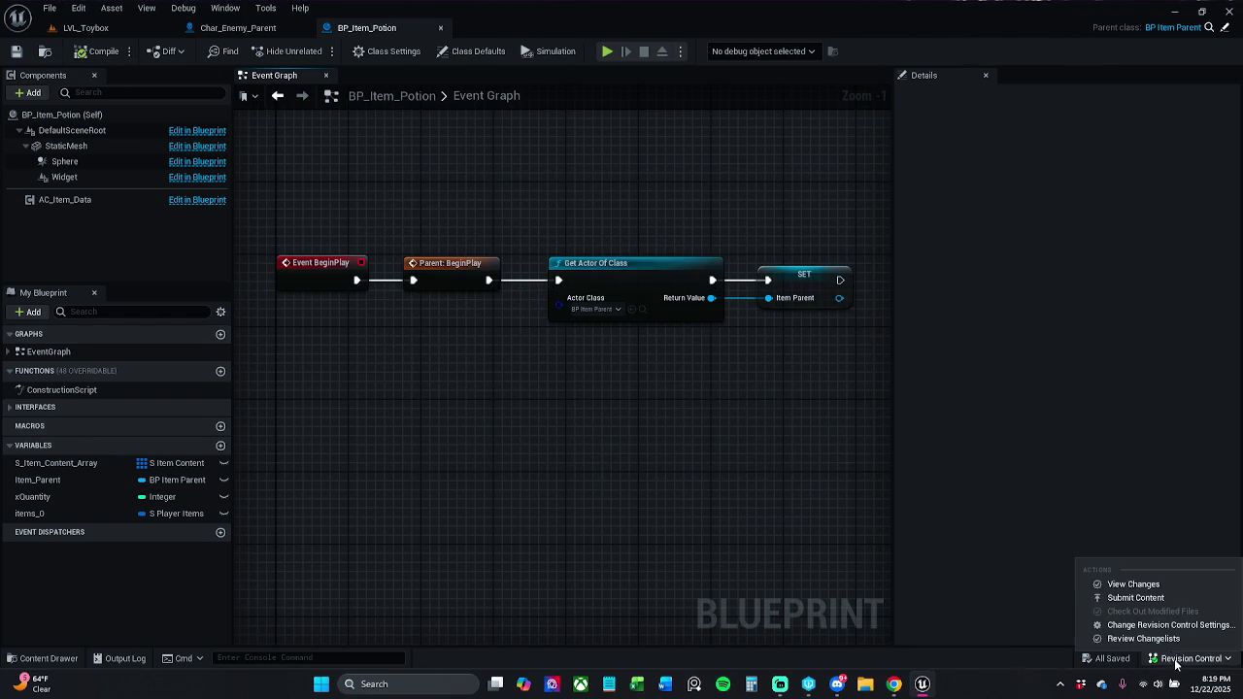
{"action": "left_click", "coordinate": [1137, 597]}
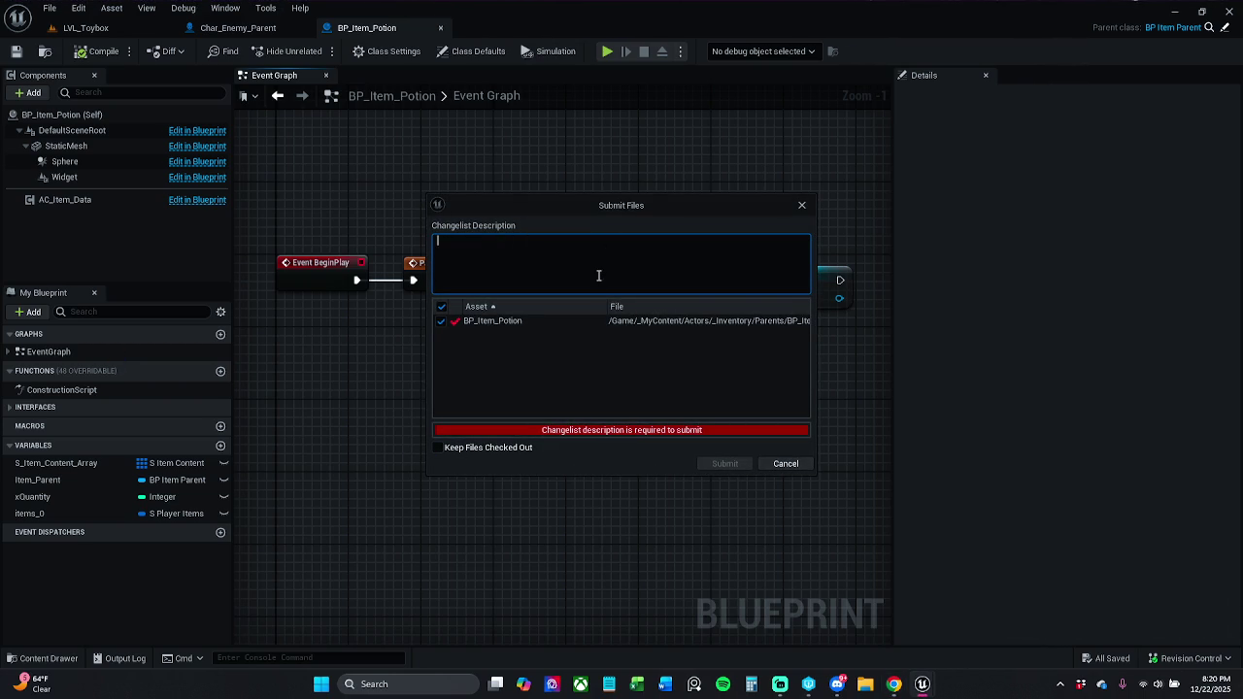
{"action": "type", "text": "Did n"}
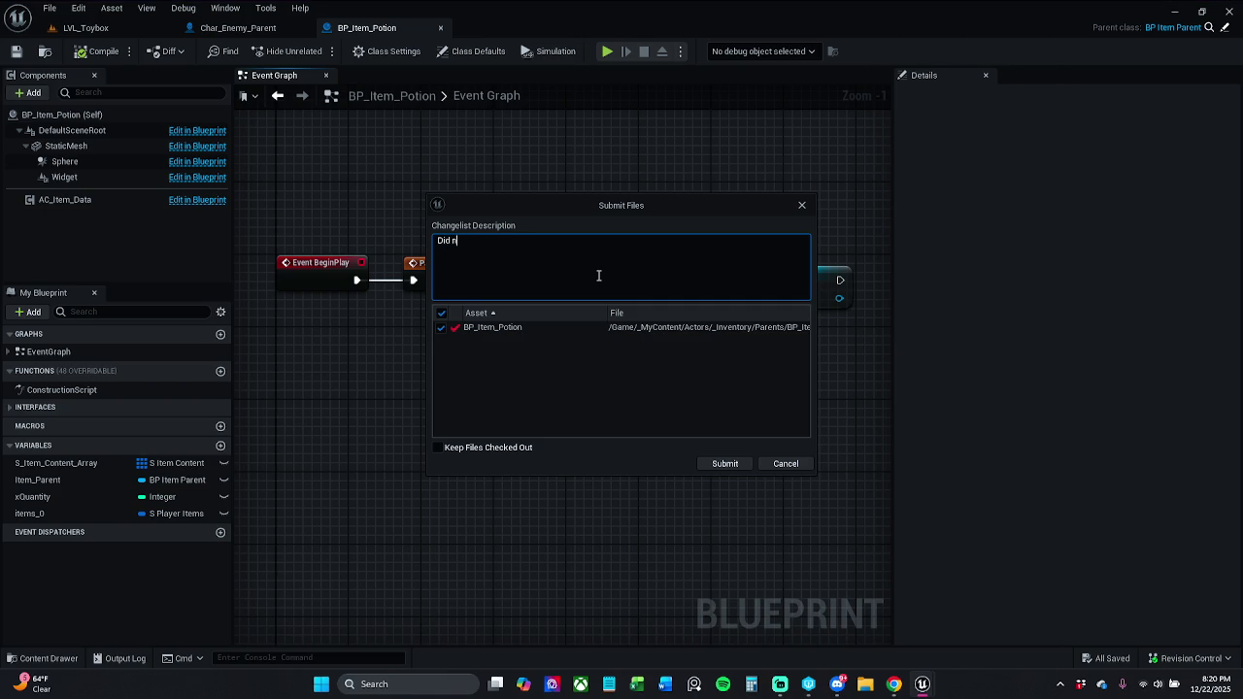
{"action": "type", "text": "ot mean too"}
{"action": "type", "text": " mess w"}
{"action": "type", "text": "ith bl"}
{"action": "type", "text": "ueprint."}
{"action": "left_click", "coordinate": [736, 459]}
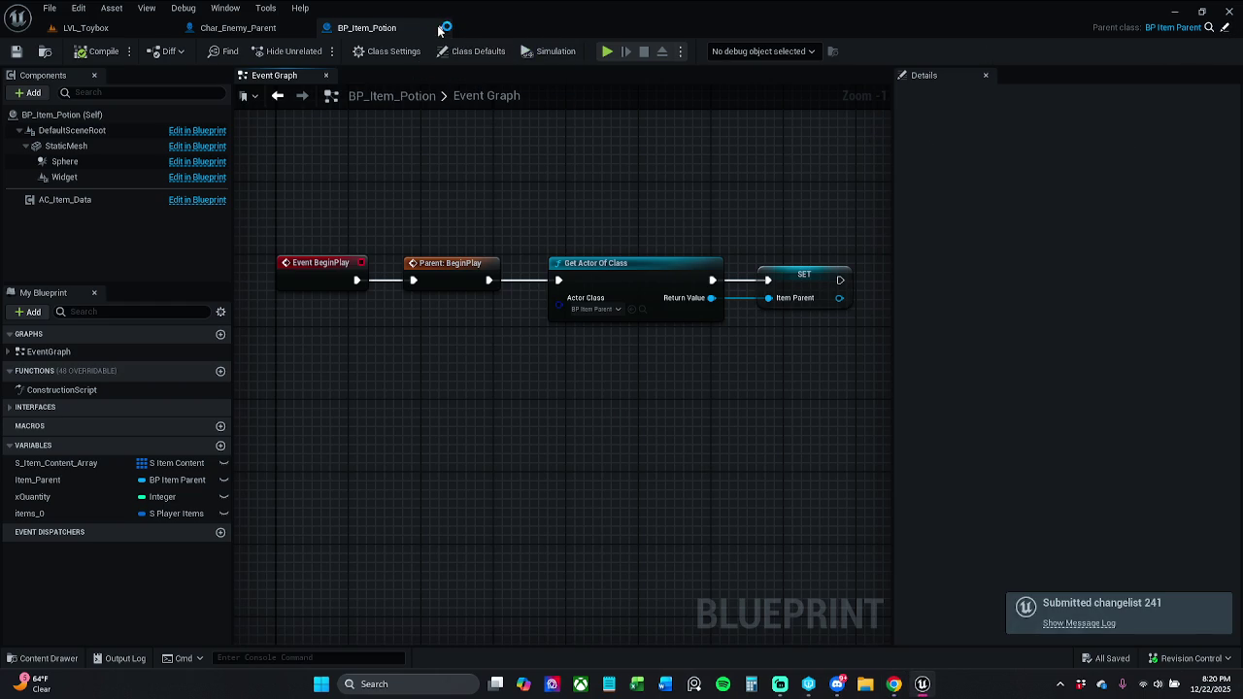
{"action": "left_click", "coordinate": [267, 29]}
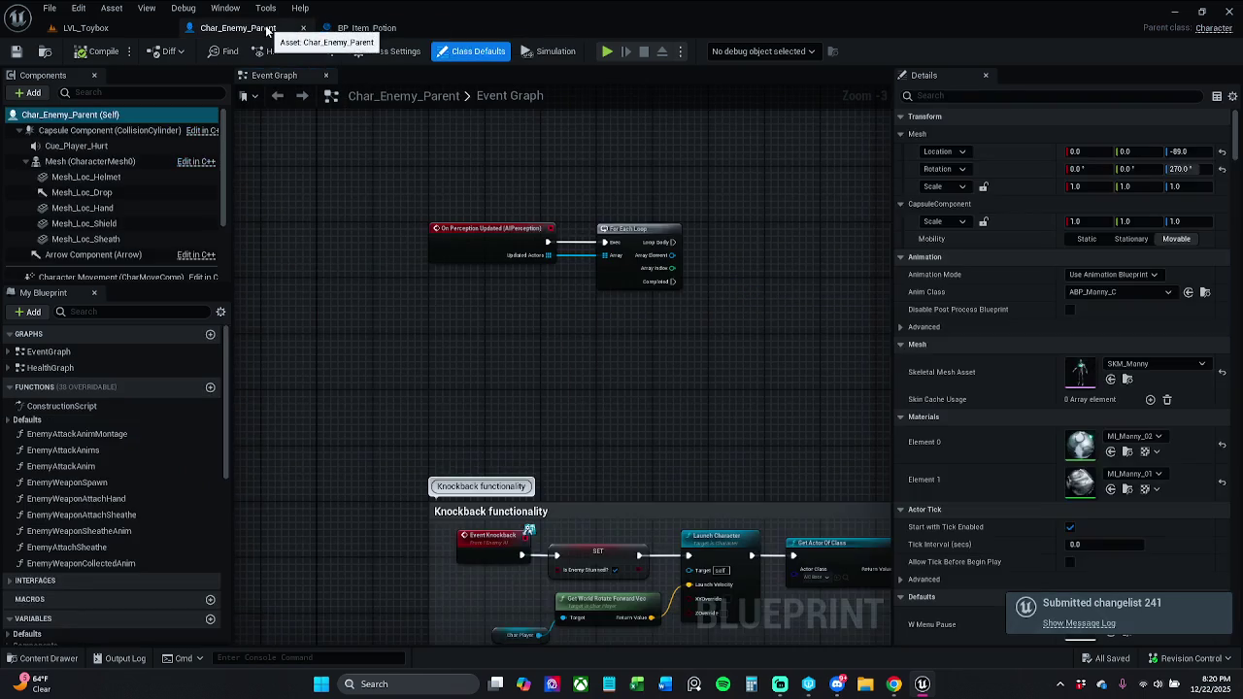
Open the parent Blueprint BP_Item_Parent from the BP_Item_Potion editor.
{"action": "left_click", "coordinate": [408, 29]}
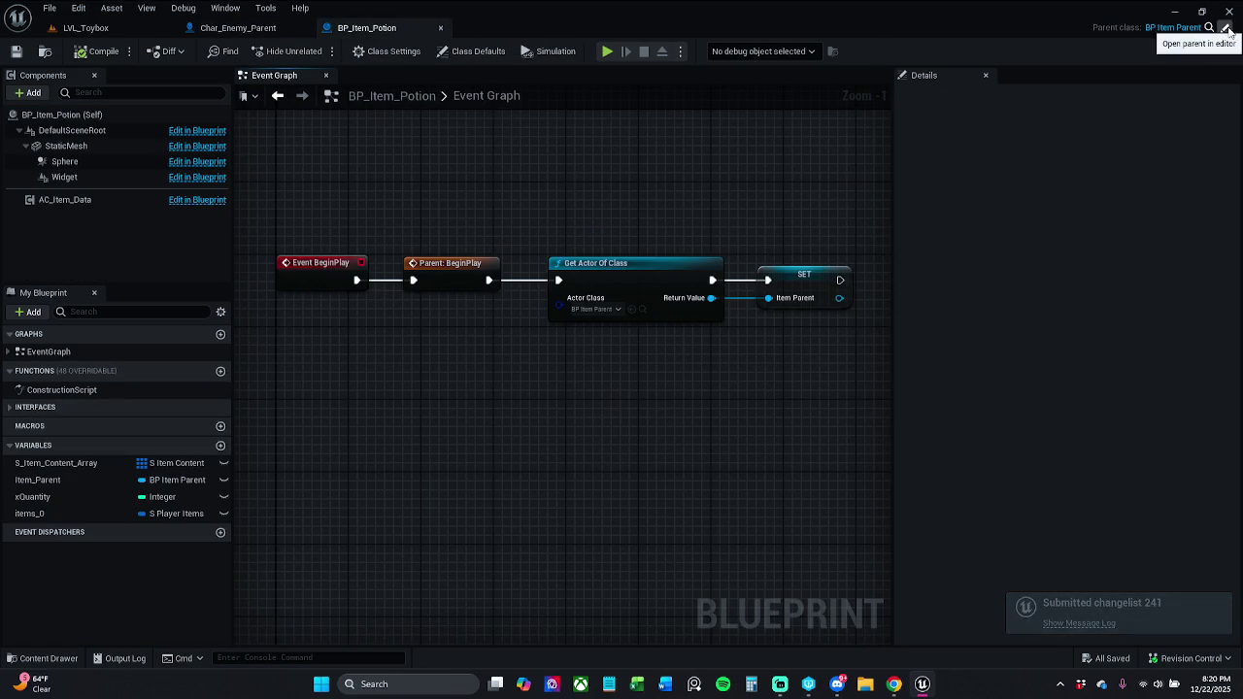
{"action": "left_click", "coordinate": [1226, 30]}
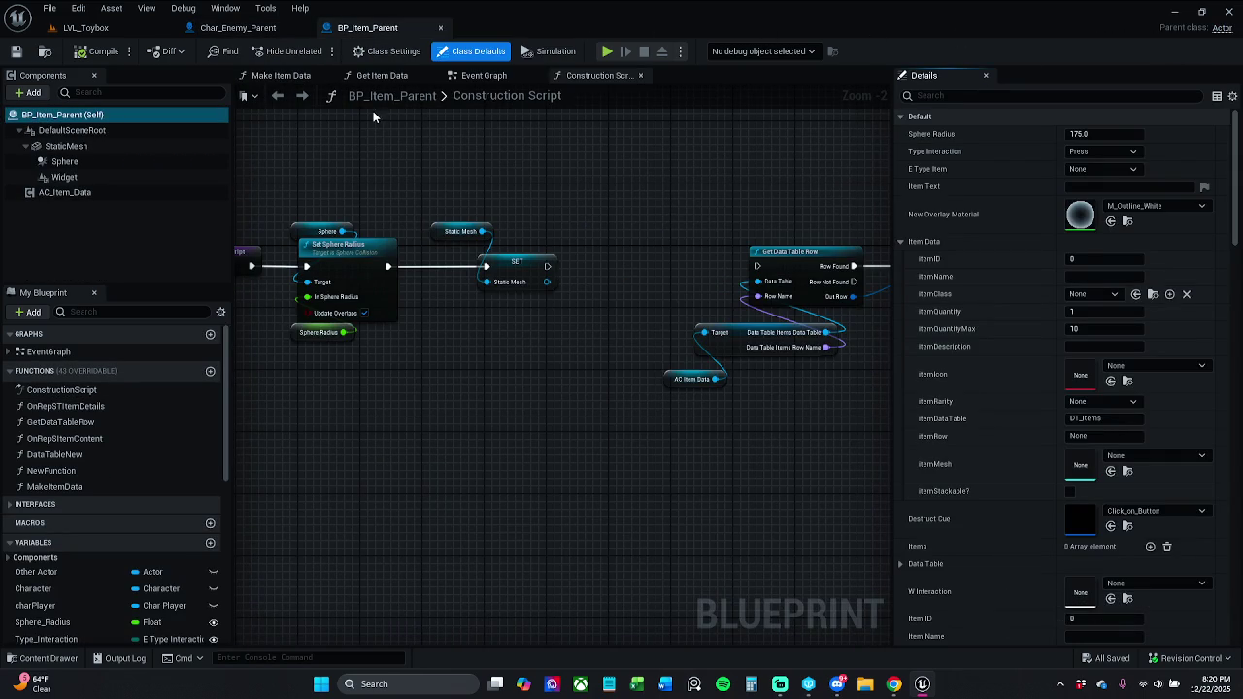
{"action": "left_click_drag", "start_coordinate": [544, 258], "coordinate": [593, 255]}
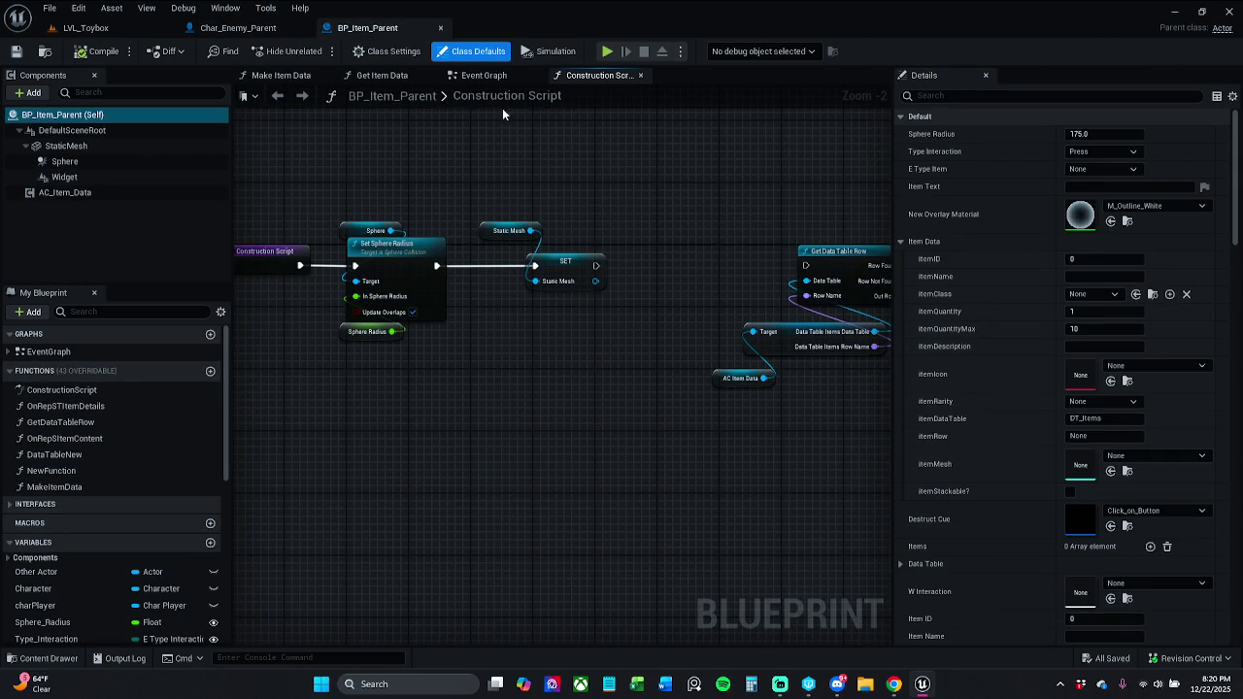
{"action": "left_click", "coordinate": [272, 30]}
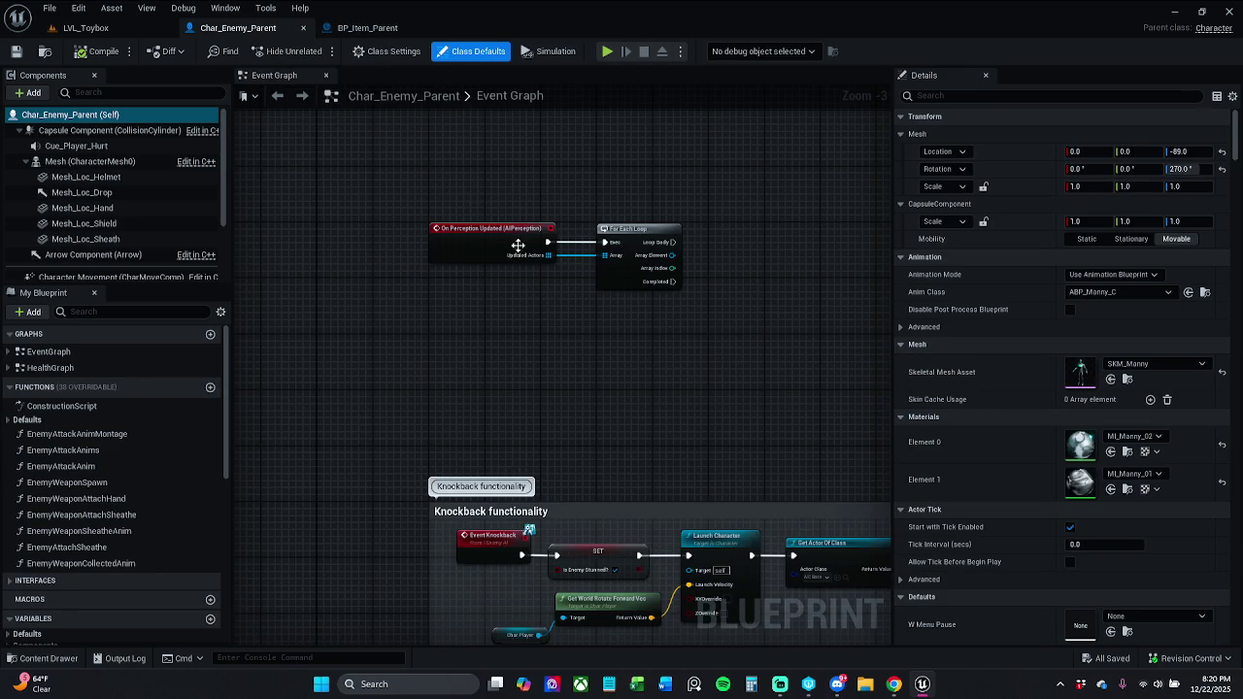
{"action": "scroll", "coordinate": [515, 245], "scroll_direction": "down", "scroll_amount": 1}
Look over BP_Item_Parent's Construction Script, Event Graph and Get Item Data, then open NewFunction.
{"action": "left_click", "coordinate": [377, 29]}
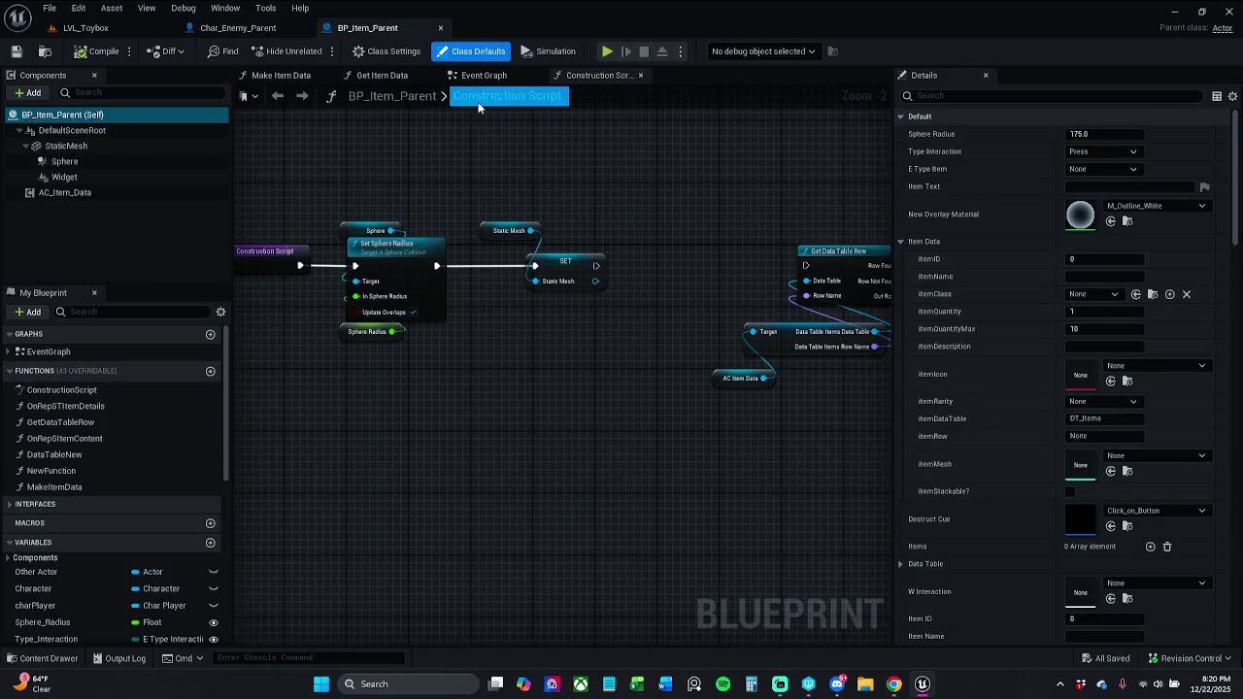
{"action": "left_click", "coordinate": [481, 78]}
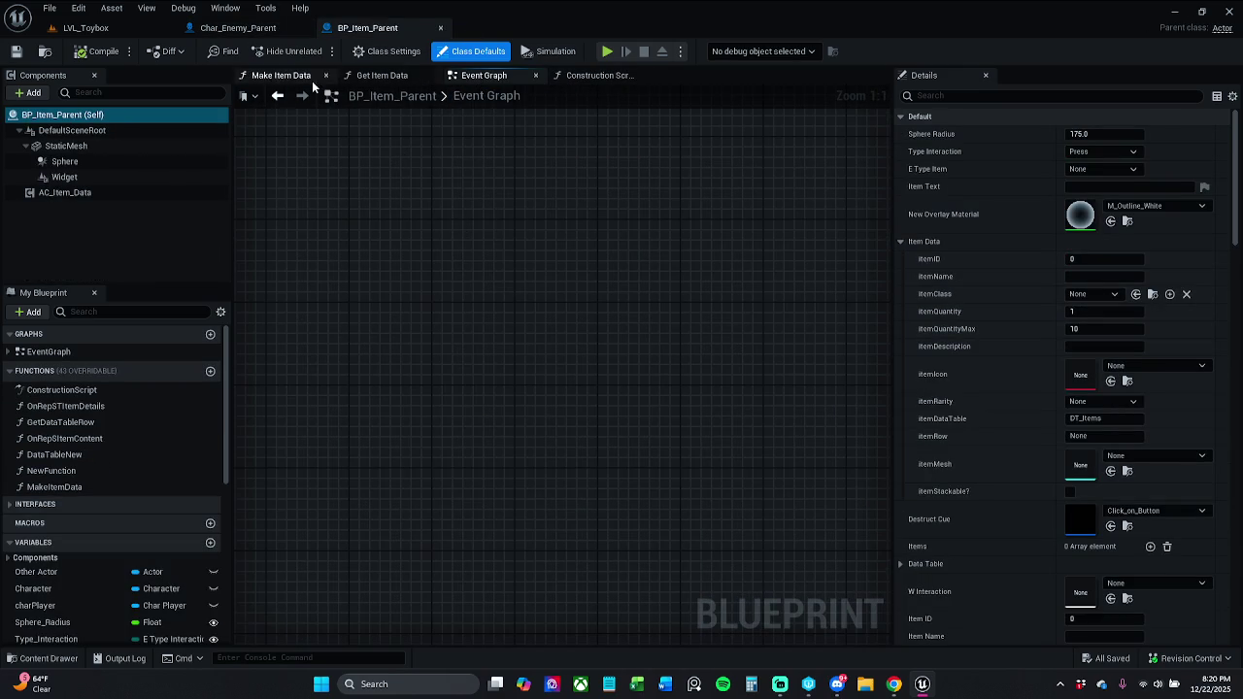
{"action": "left_click", "coordinate": [384, 75]}
{"action": "left_click", "coordinate": [480, 78]}
{"action": "scroll", "coordinate": [278, 308], "scroll_direction": "down", "scroll_amount": 12}
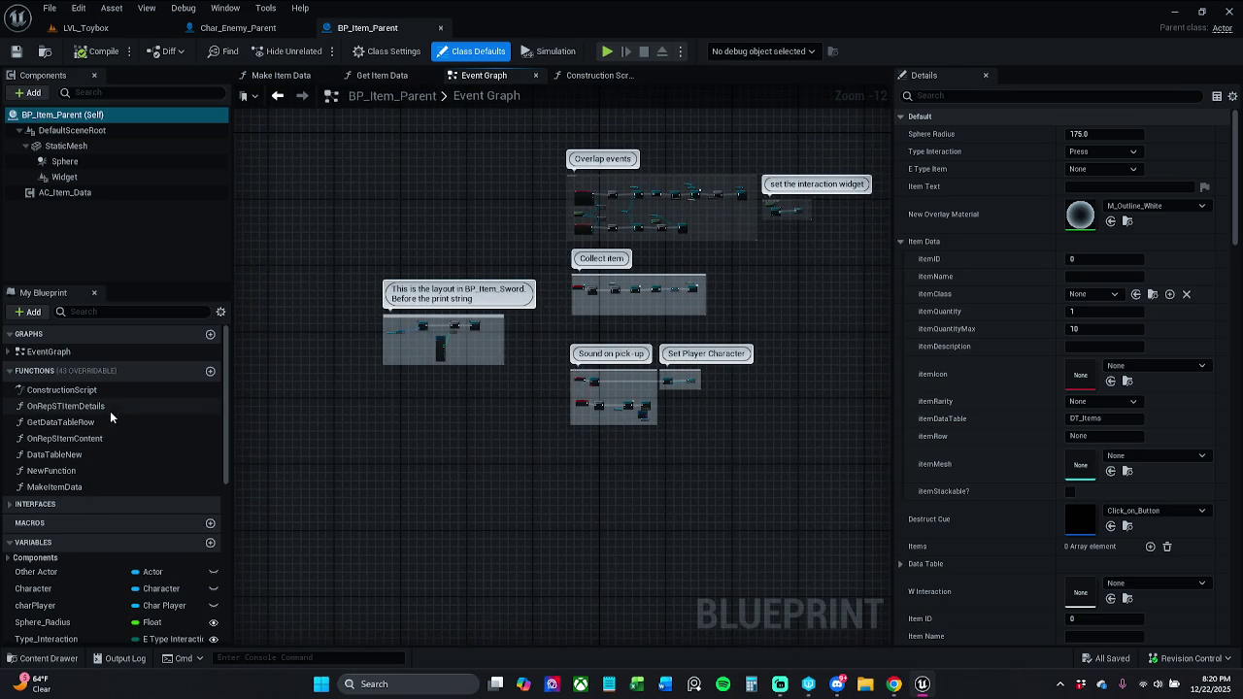
{"action": "double_click", "coordinate": [101, 466]}
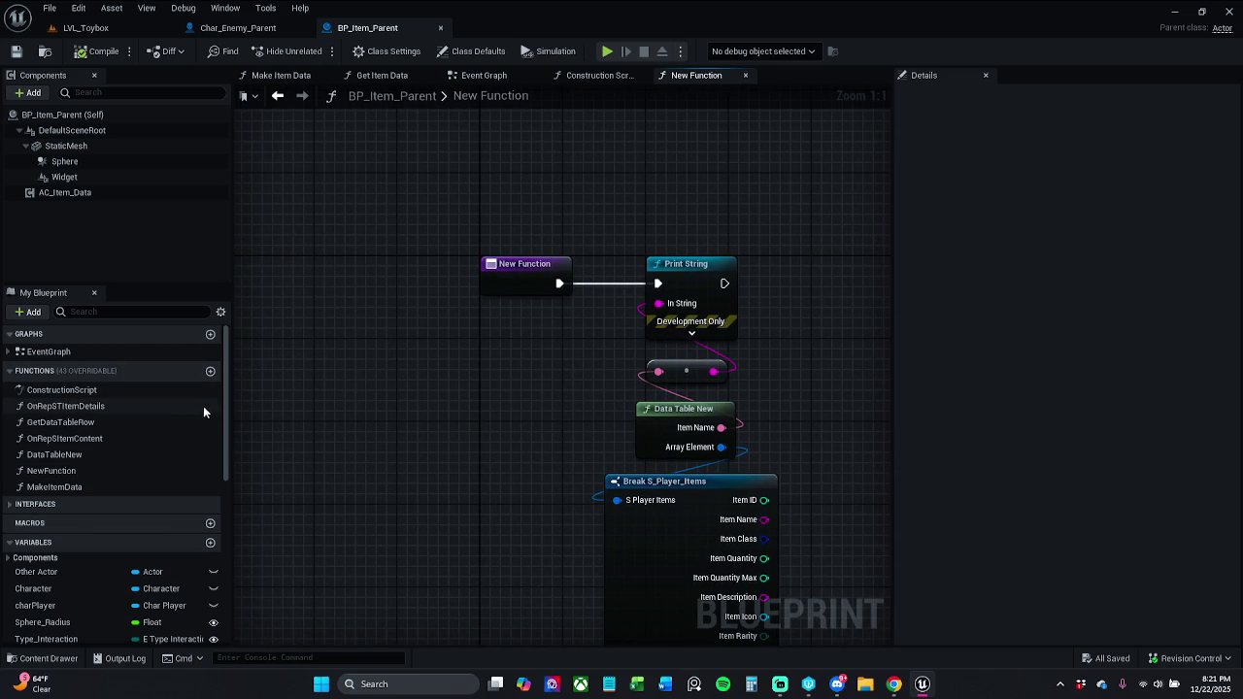
Add a new function to BP_Item_Parent and rename it NewFunction0.
{"action": "left_click", "coordinate": [210, 373]}
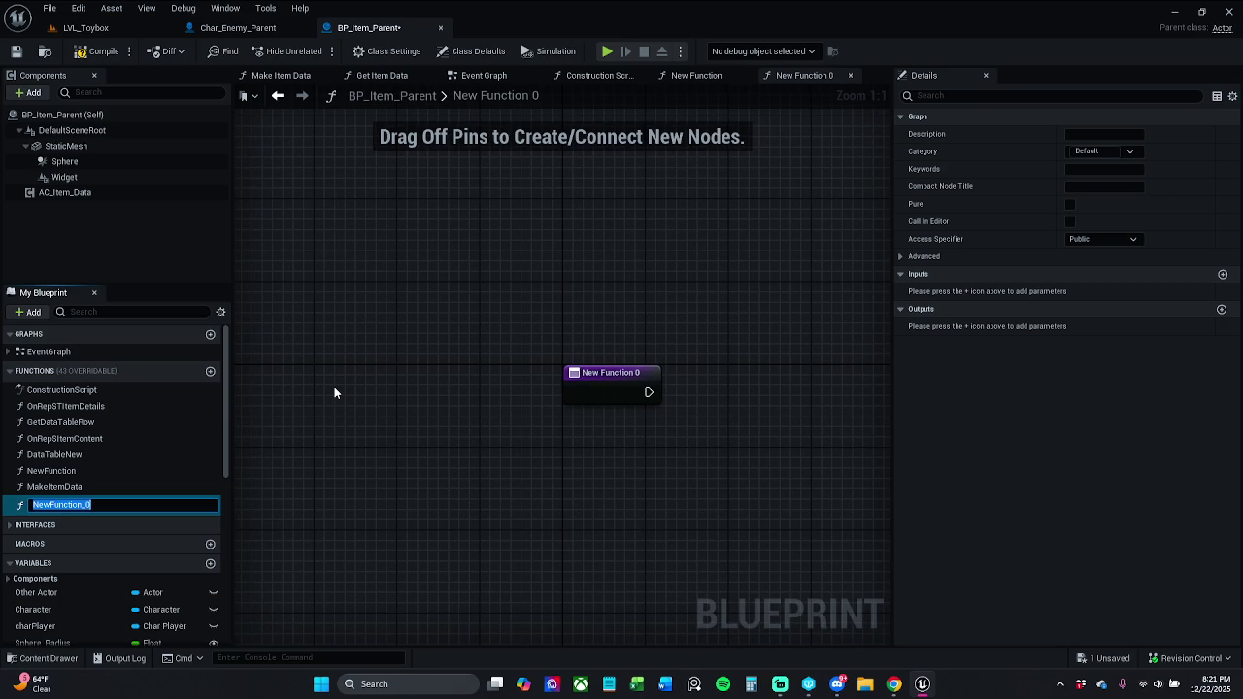
{"action": "key", "text": "Return"}
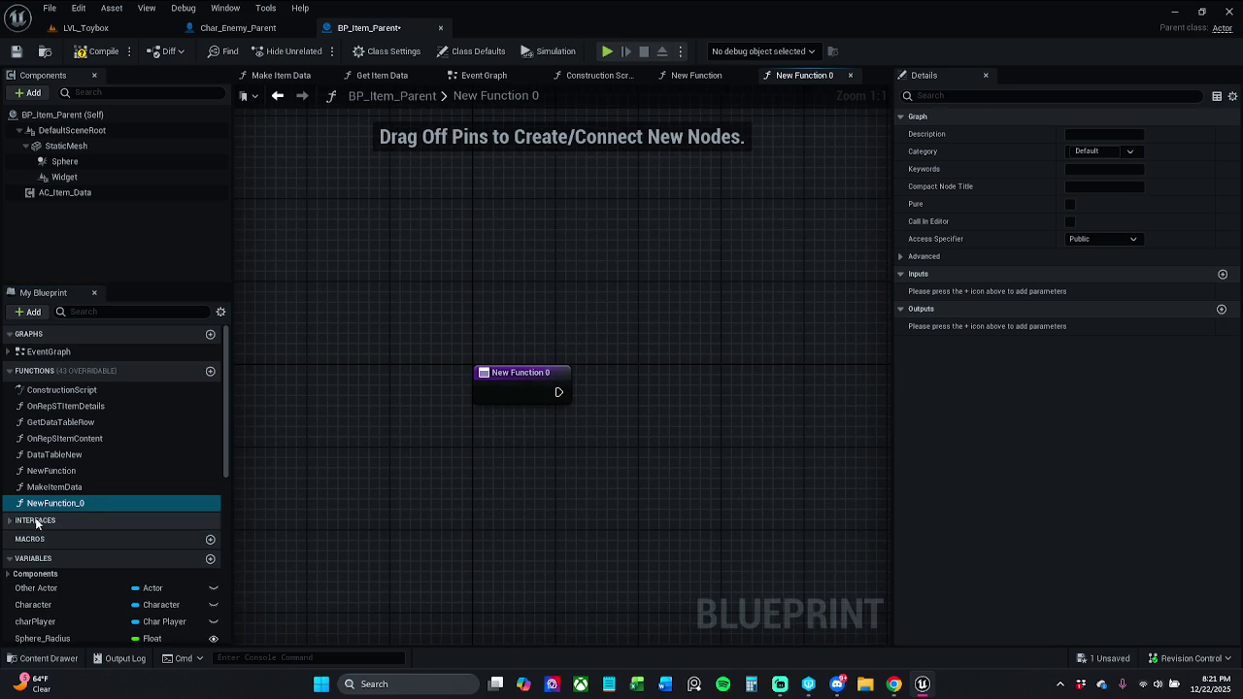
{"action": "left_click", "coordinate": [103, 505]}
{"action": "left_click", "coordinate": [99, 505]}
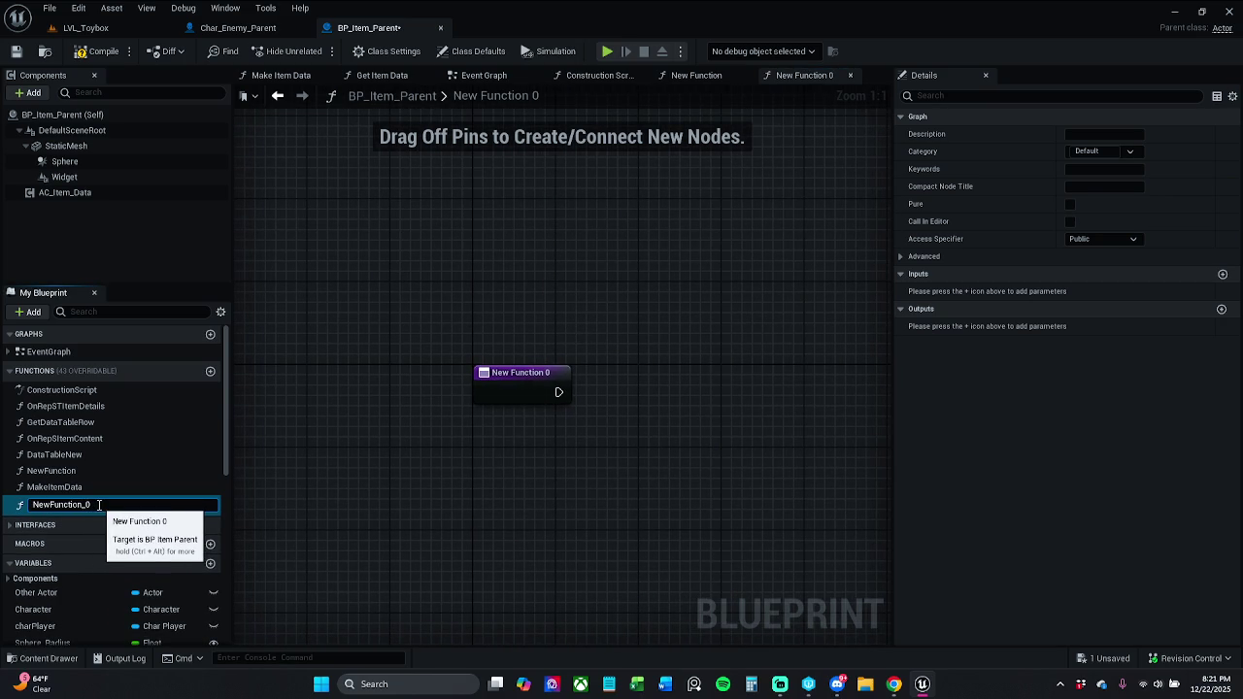
{"action": "key", "text": "BackSpace"}
{"action": "key", "text": "Return"}
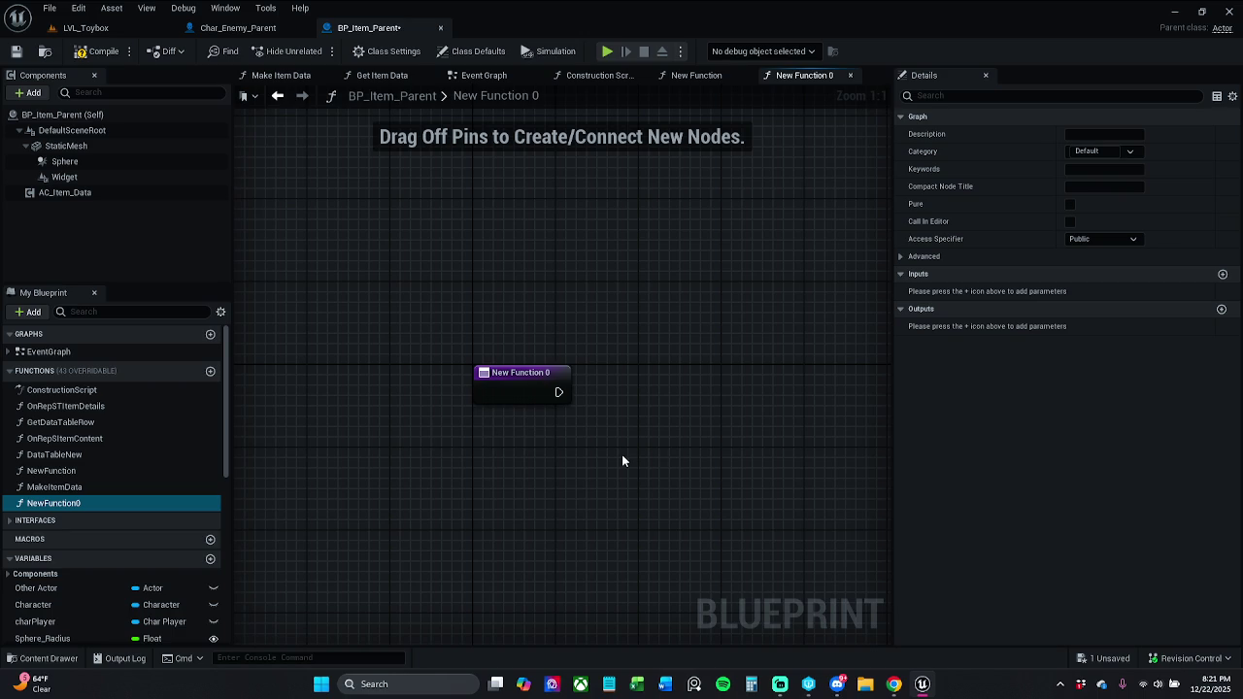
{"action": "left_click_drag", "start_coordinate": [652, 434], "coordinate": [533, 441]}
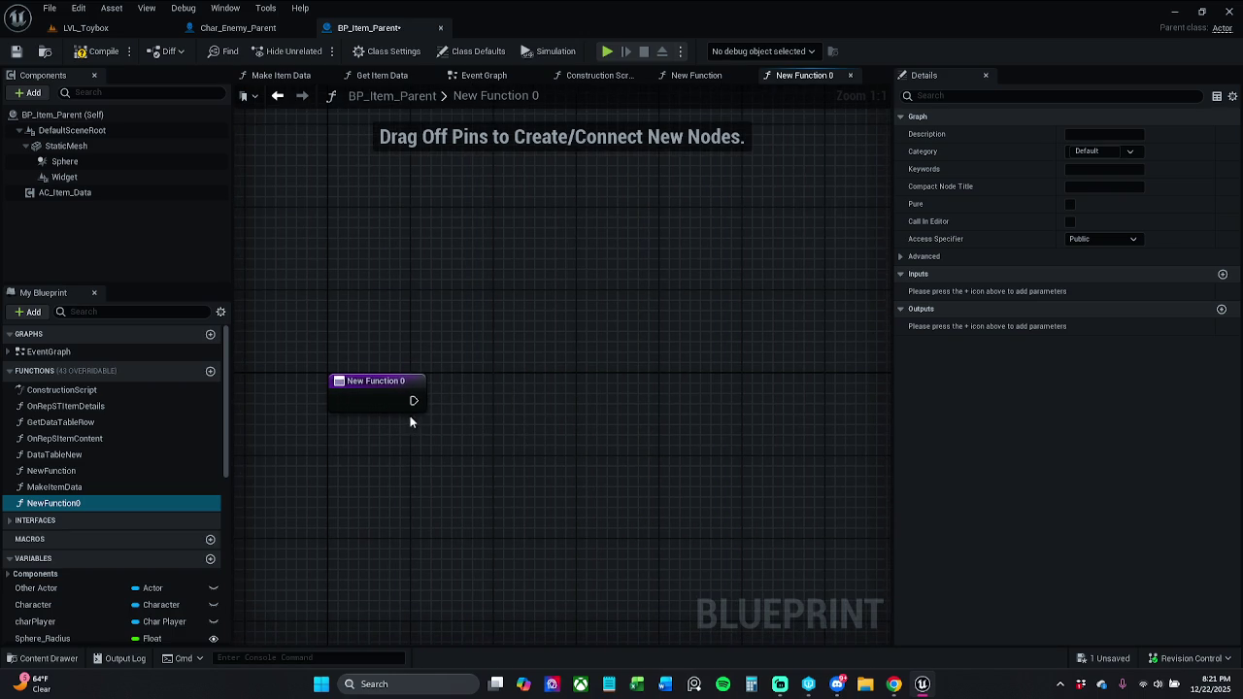
{"action": "double_click", "coordinate": [111, 472]}
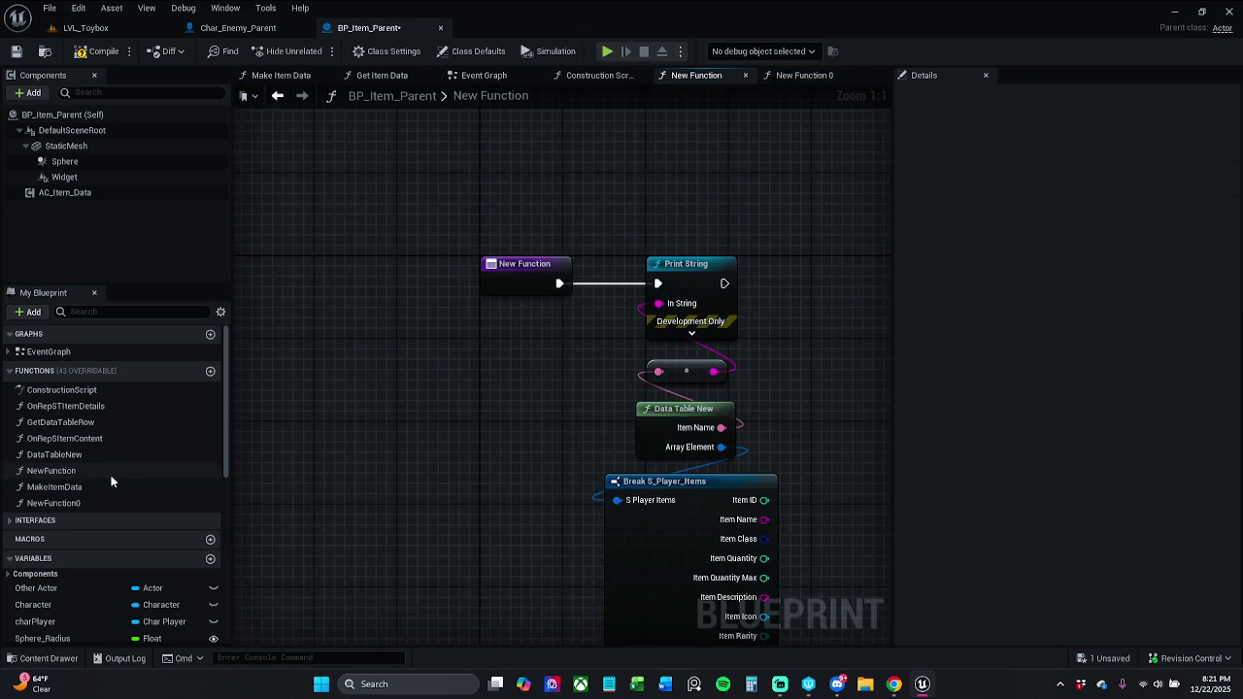
{"action": "double_click", "coordinate": [110, 500]}
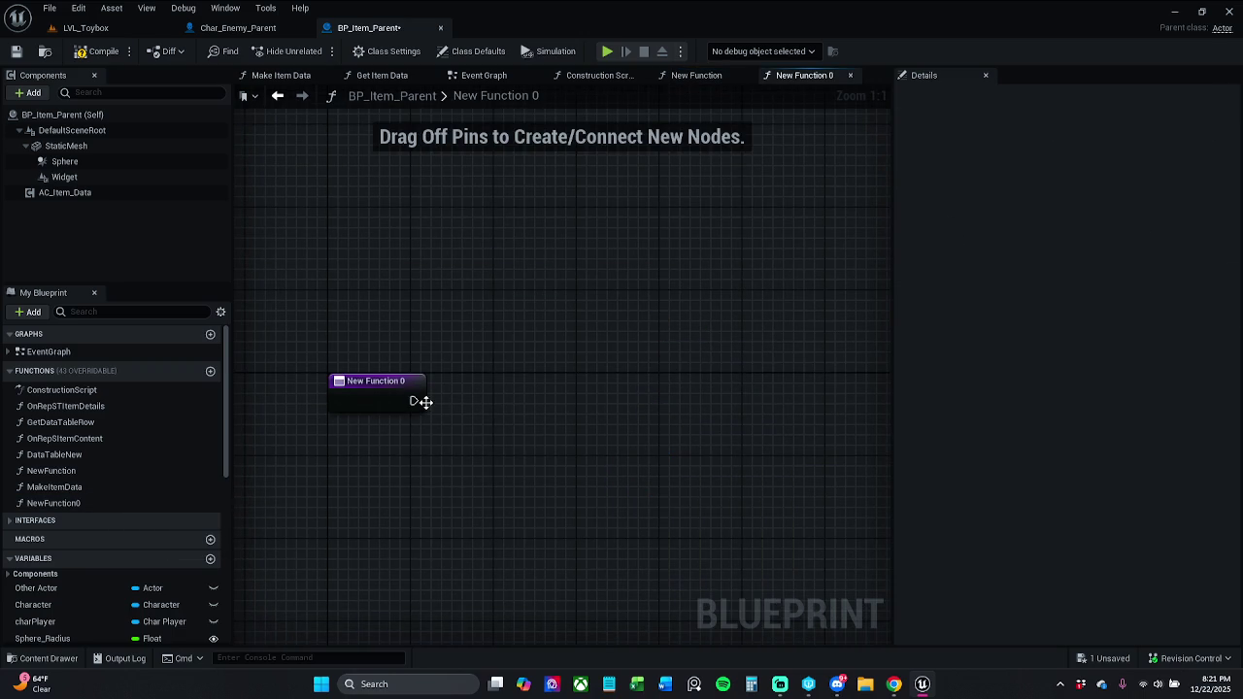
Check the exec output's action list, then mark New Function 0 as Pure.
{"action": "left_click_drag", "start_coordinate": [414, 401], "coordinate": [492, 399]}
{"action": "key", "text": "Escape"}
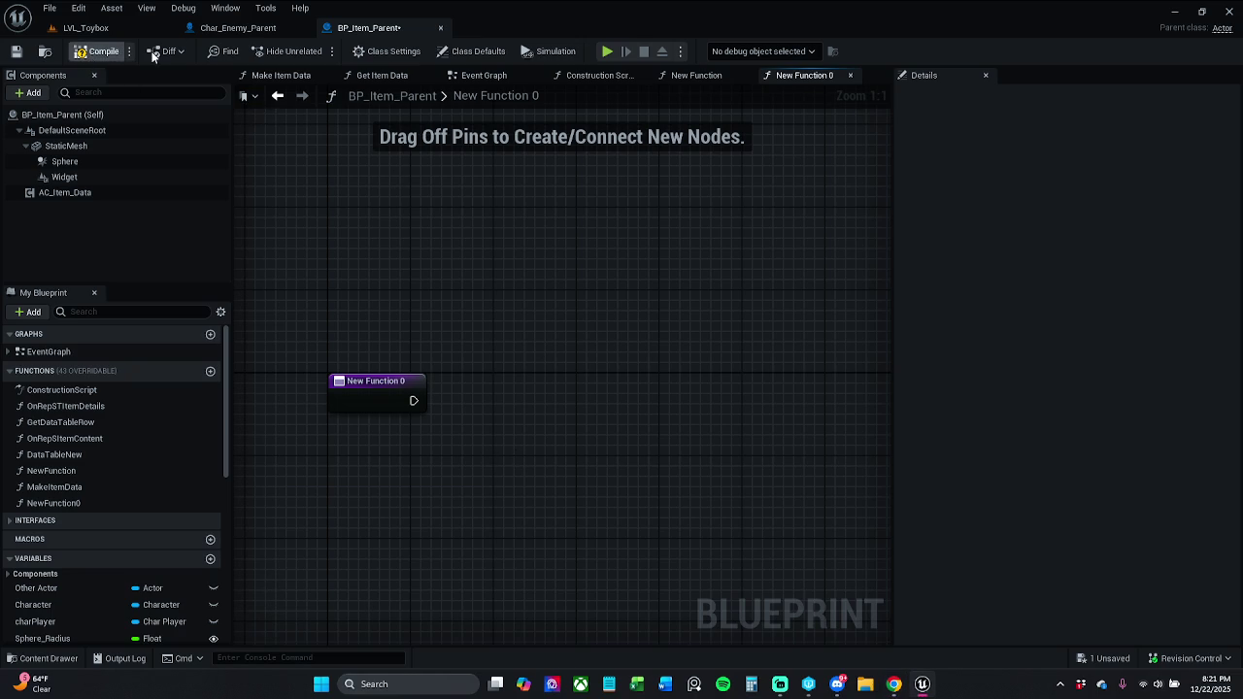
{"action": "left_click", "coordinate": [244, 29]}
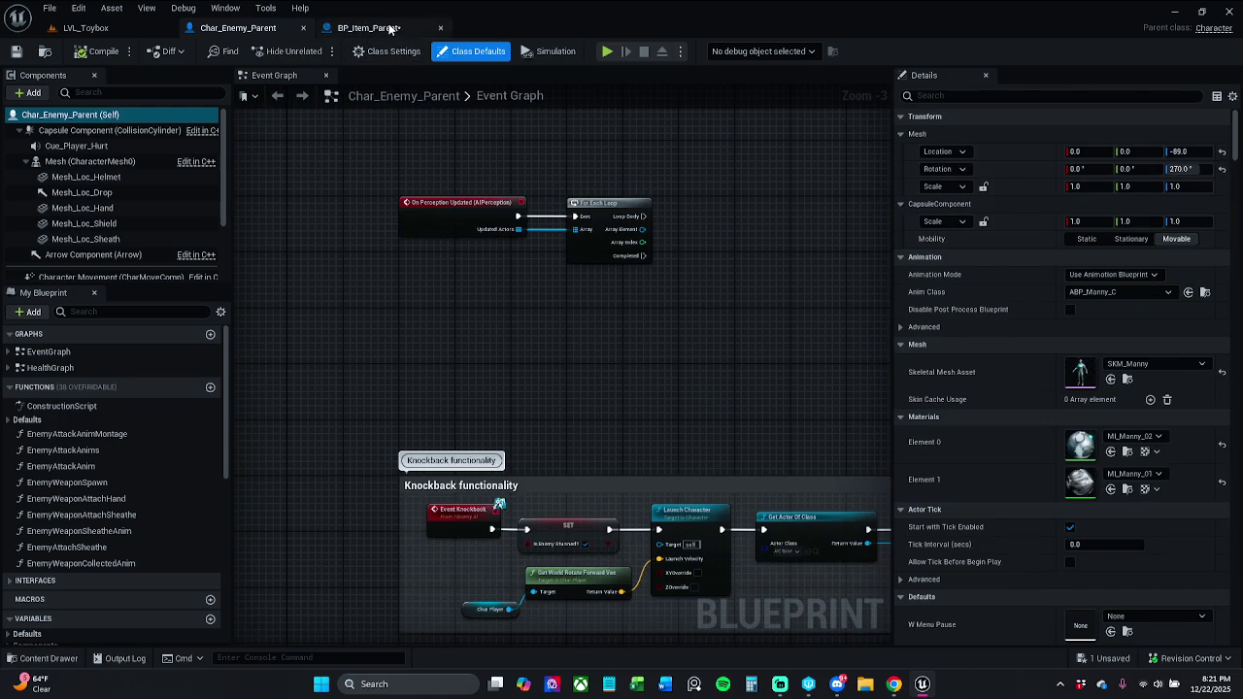
{"action": "left_click", "coordinate": [385, 27]}
{"action": "left_click_drag", "start_coordinate": [414, 401], "coordinate": [490, 401]}
{"action": "left_click", "coordinate": [418, 424]}
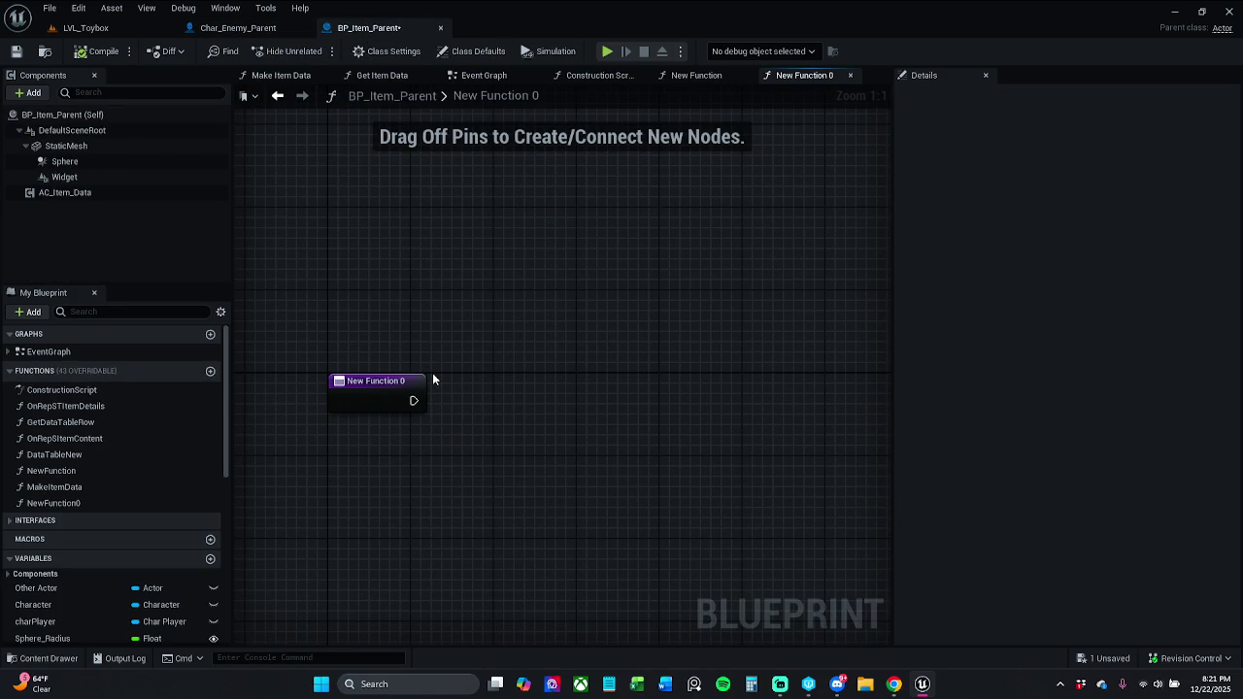
{"action": "left_click_drag", "start_coordinate": [414, 401], "coordinate": [470, 402]}
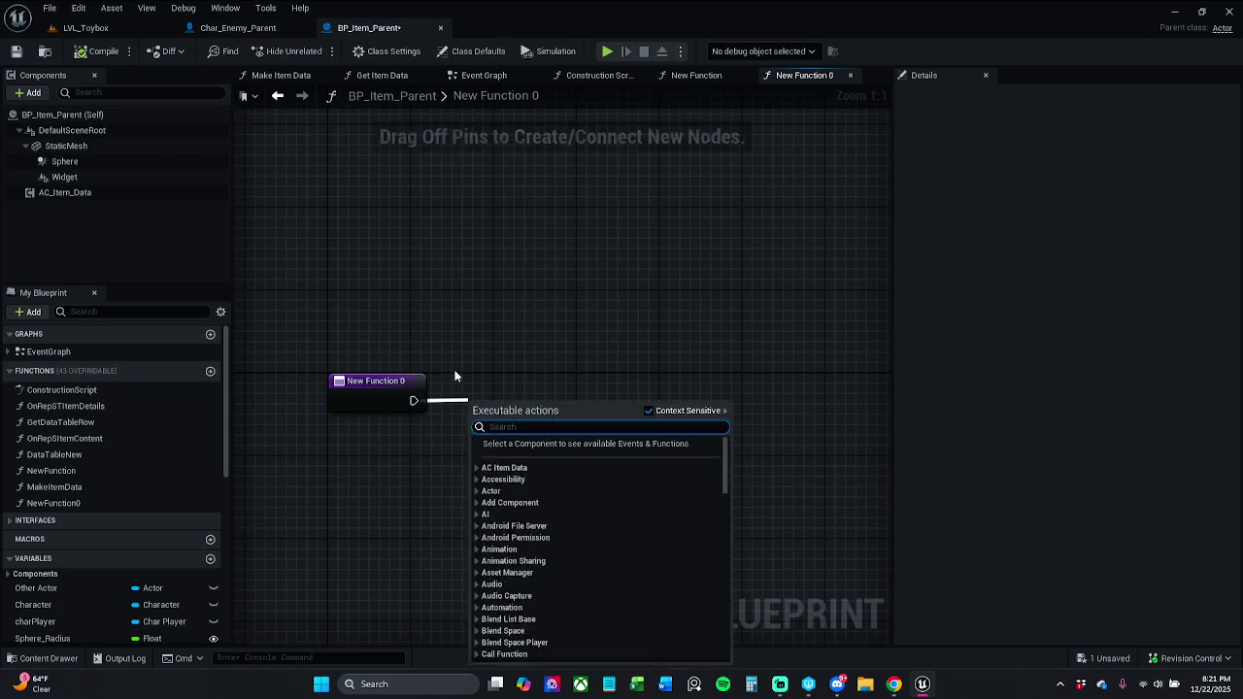
{"action": "left_click", "coordinate": [391, 400]}
{"action": "left_click", "coordinate": [1069, 240]}
{"action": "left_click", "coordinate": [461, 352]}
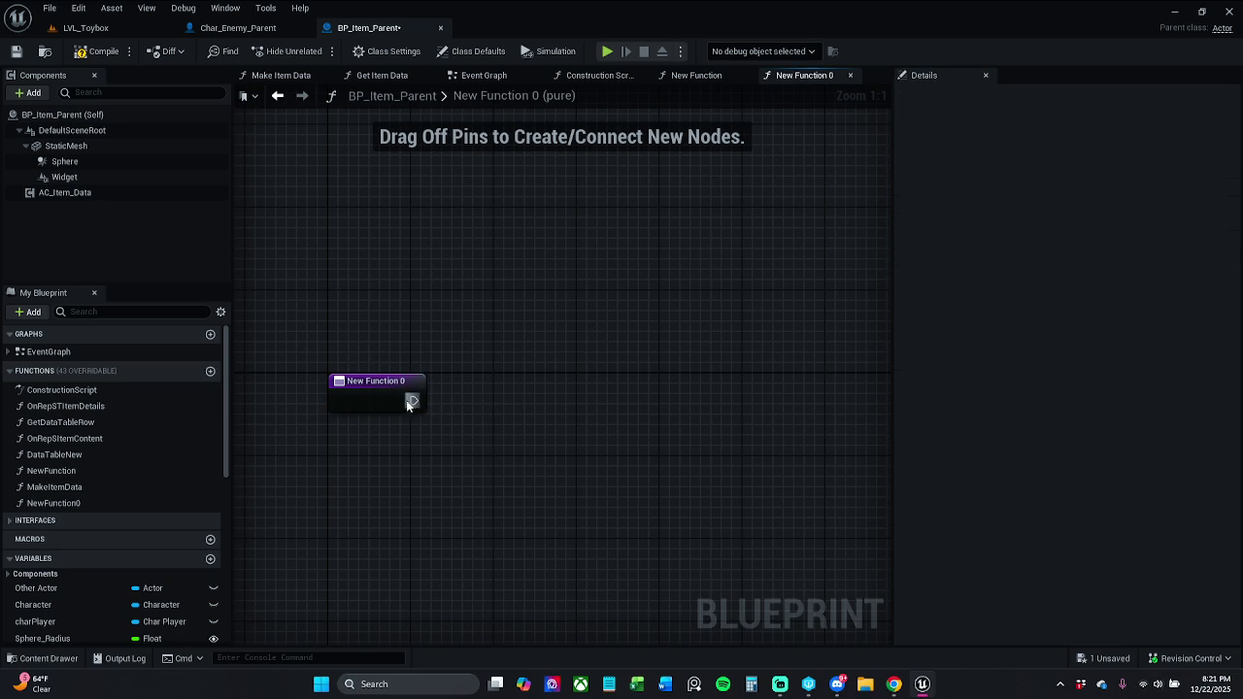
Place a Does Implement Interface node in New Function 0 and position it.
{"action": "left_click_drag", "start_coordinate": [478, 427], "coordinate": [474, 429]}
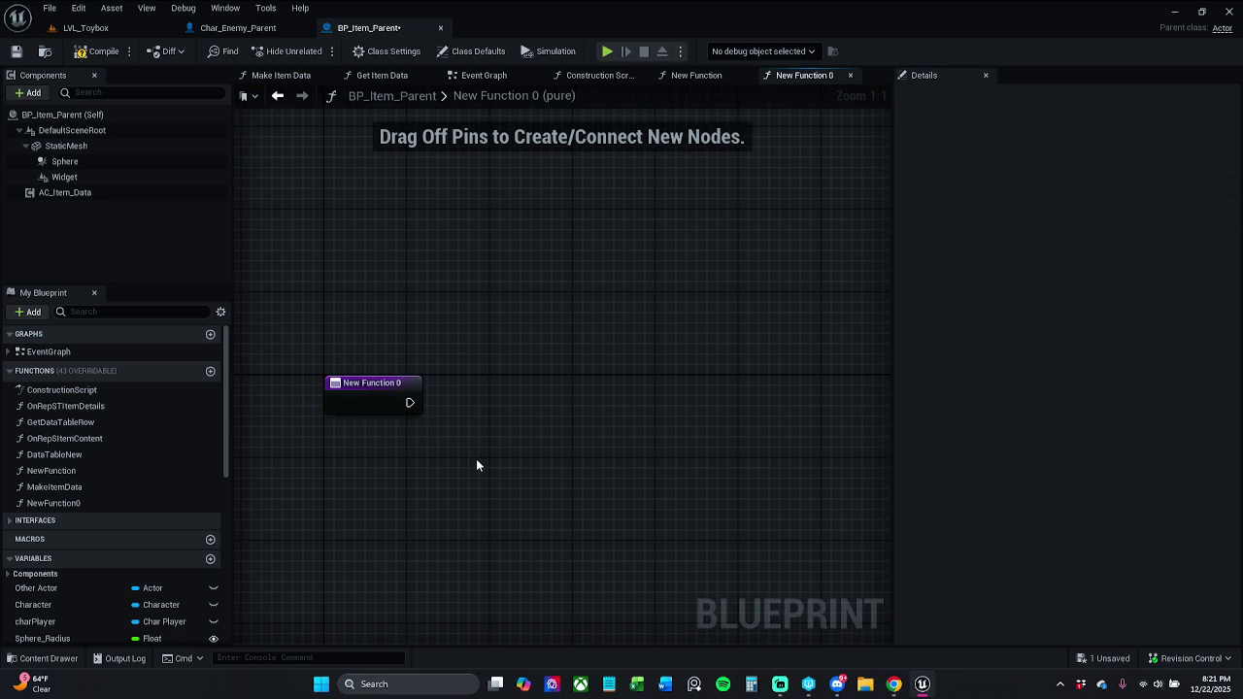
{"action": "right_click", "coordinate": [476, 465]}
{"action": "type", "text": "does im"}
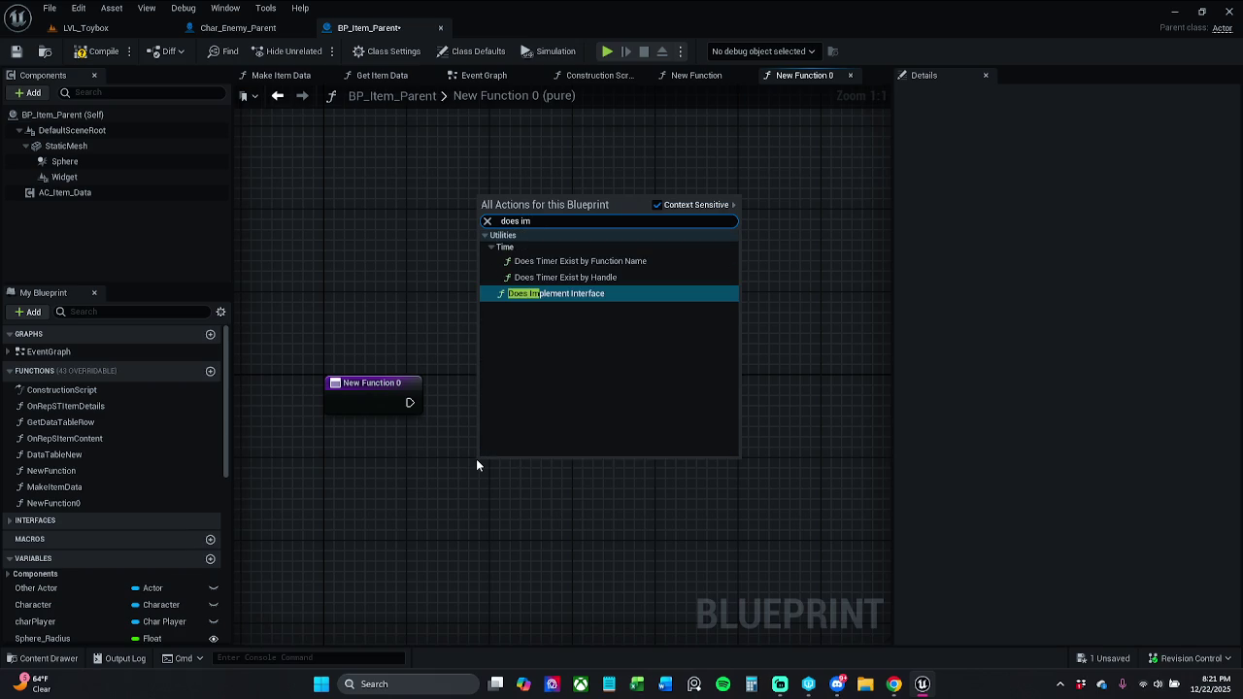
{"action": "key", "text": "Return"}
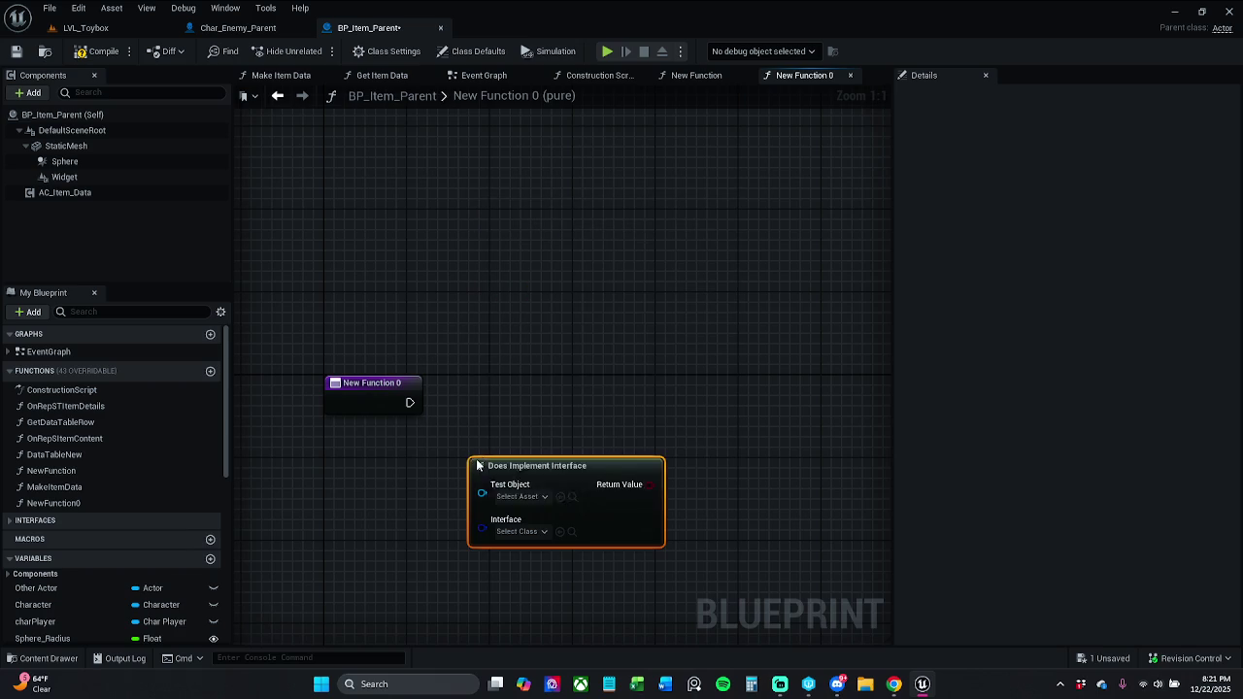
{"action": "left_click", "coordinate": [477, 50]}
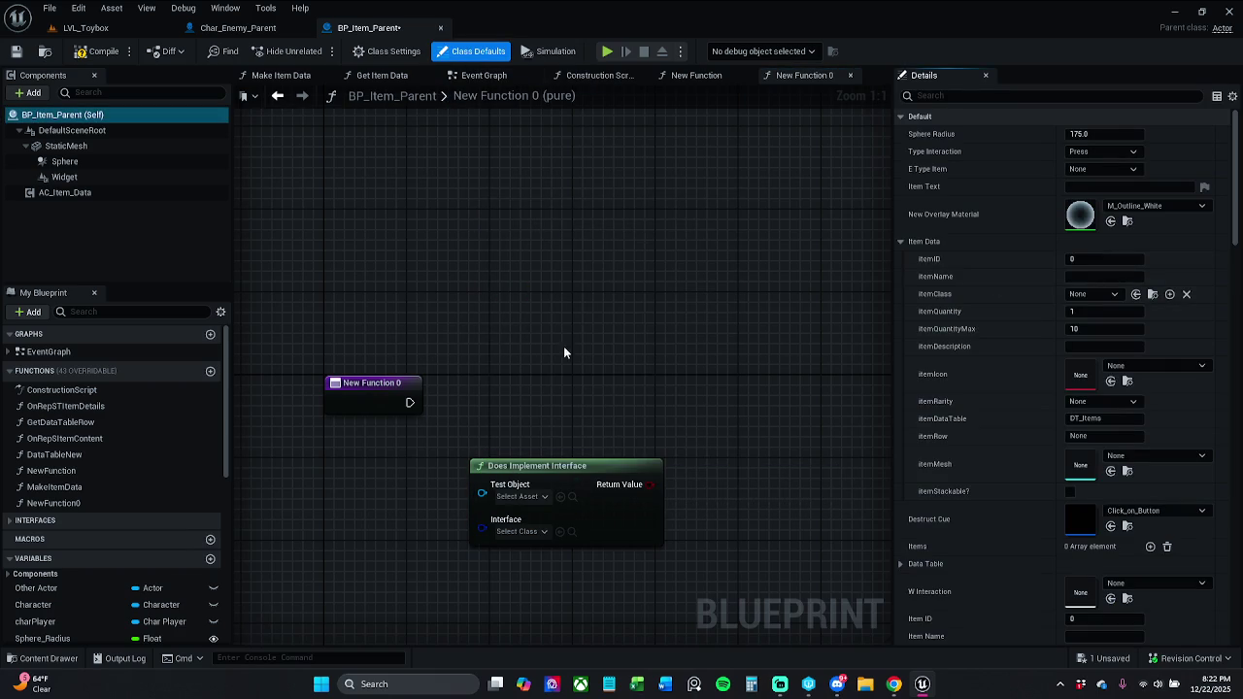
{"action": "left_click_drag", "start_coordinate": [581, 467], "coordinate": [510, 480]}
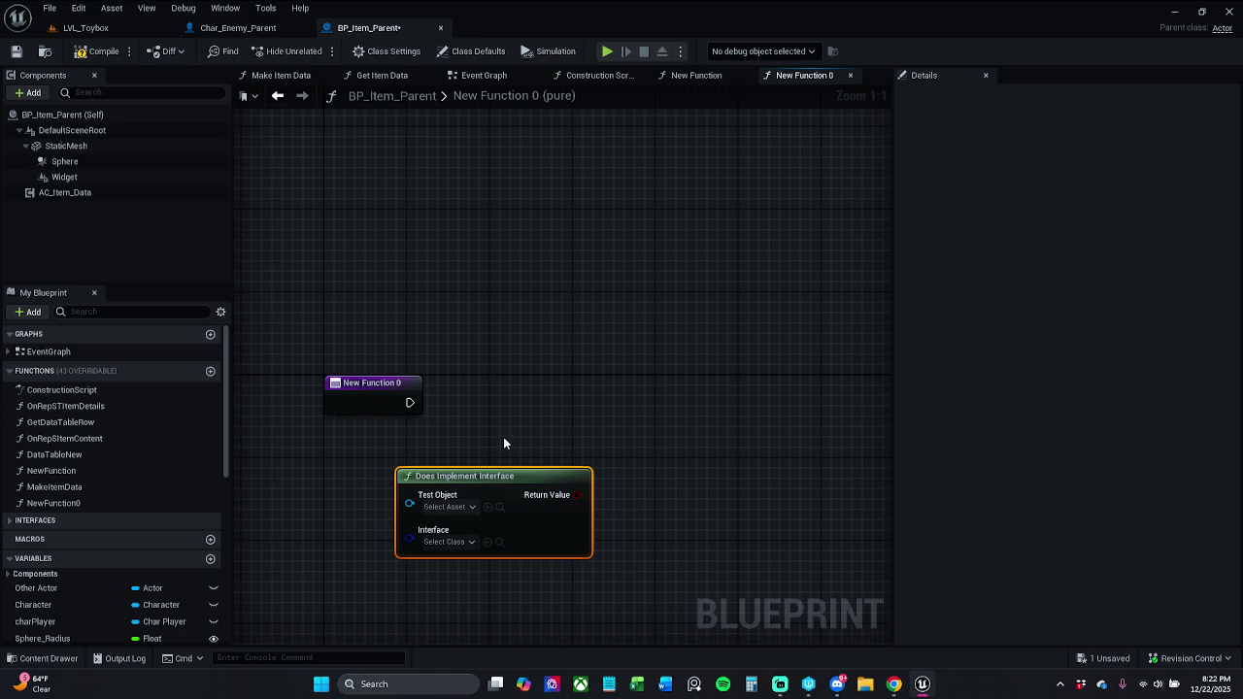
{"action": "left_click", "coordinate": [389, 388]}
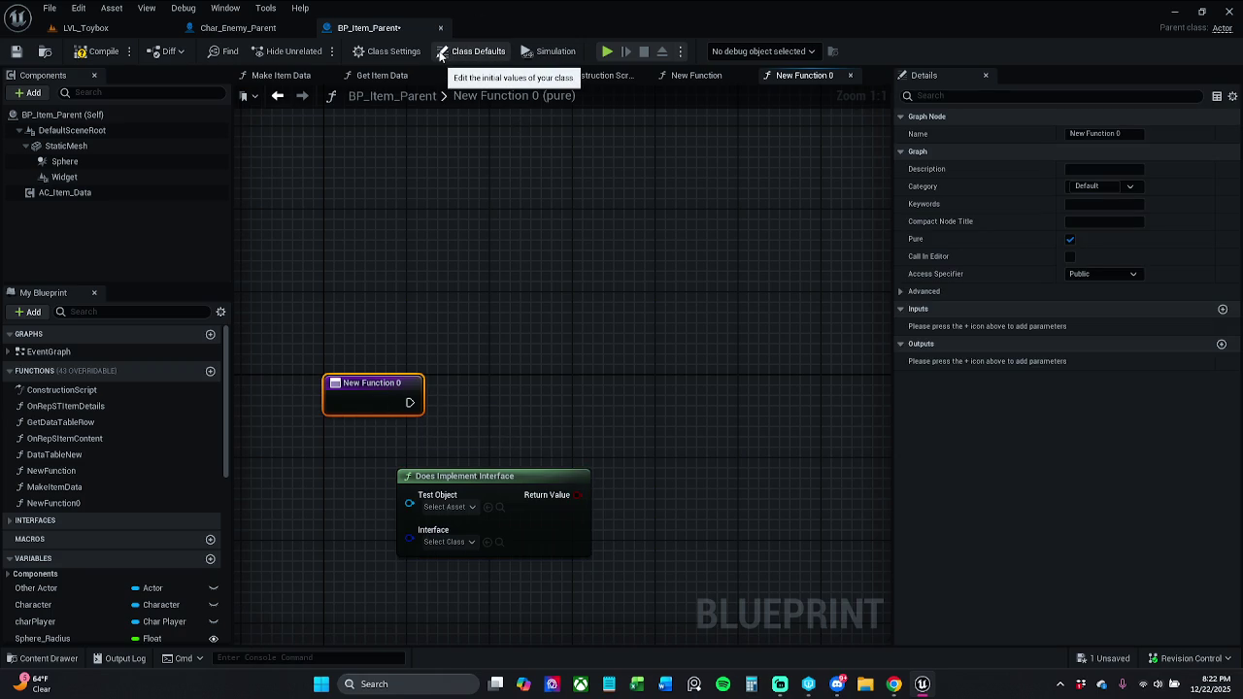
{"action": "left_click", "coordinate": [118, 31]}
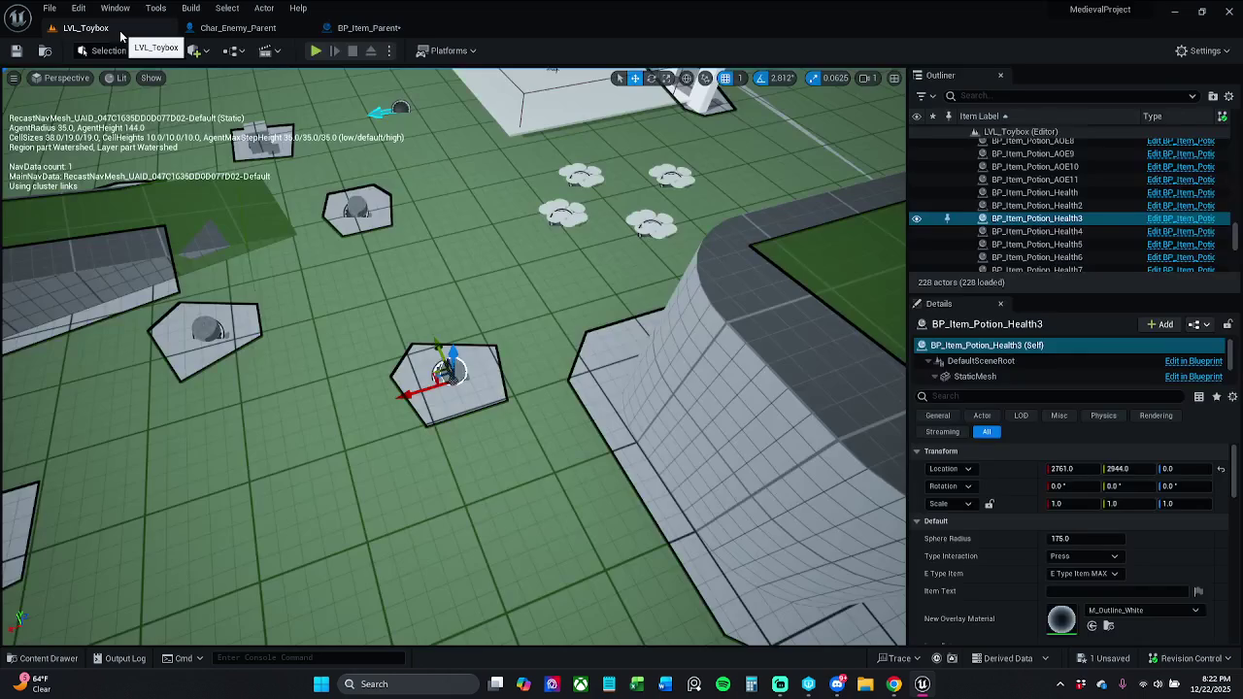
Open the Char_Player Blueprint from _MyContent > Characters > Player in the Content Drawer.
{"action": "left_click", "coordinate": [41, 659]}
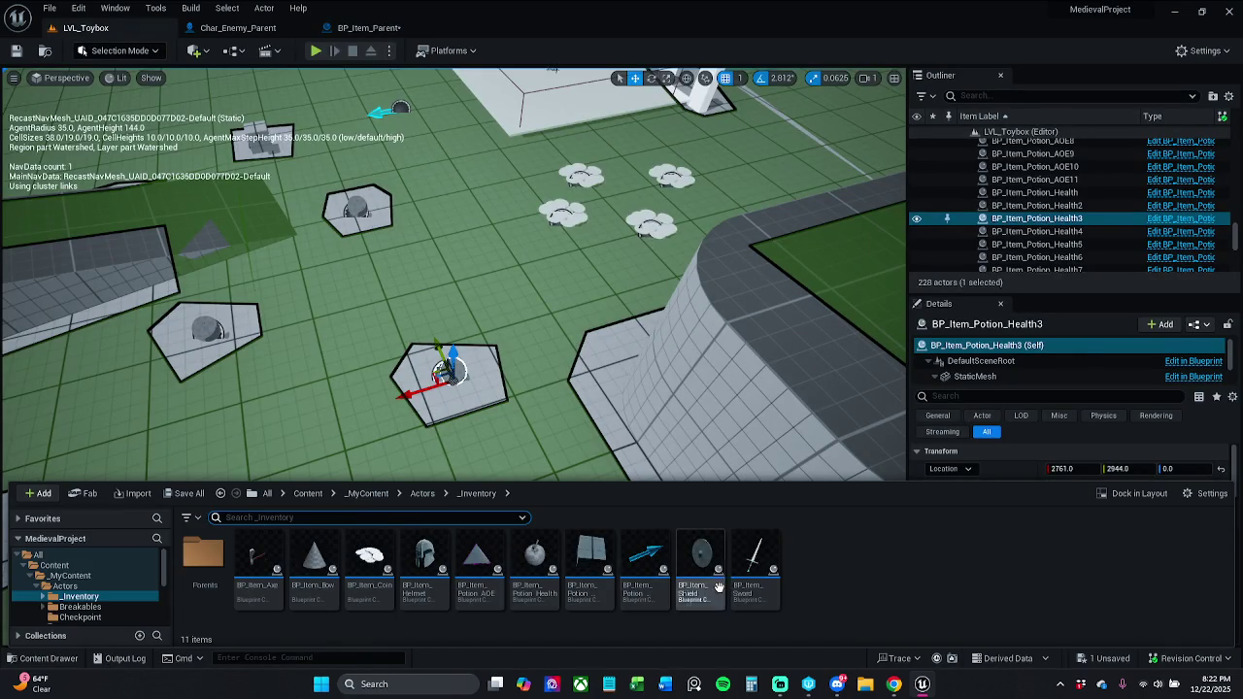
{"action": "left_click", "coordinate": [362, 495]}
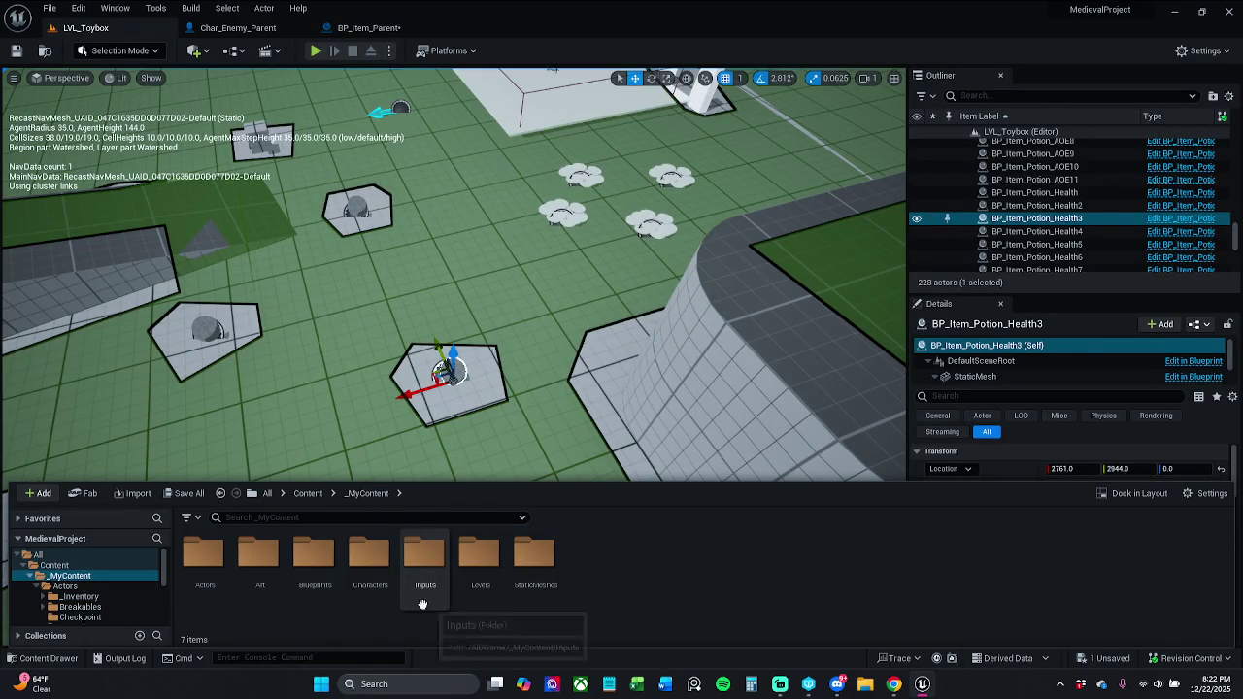
{"action": "double_click", "coordinate": [372, 583]}
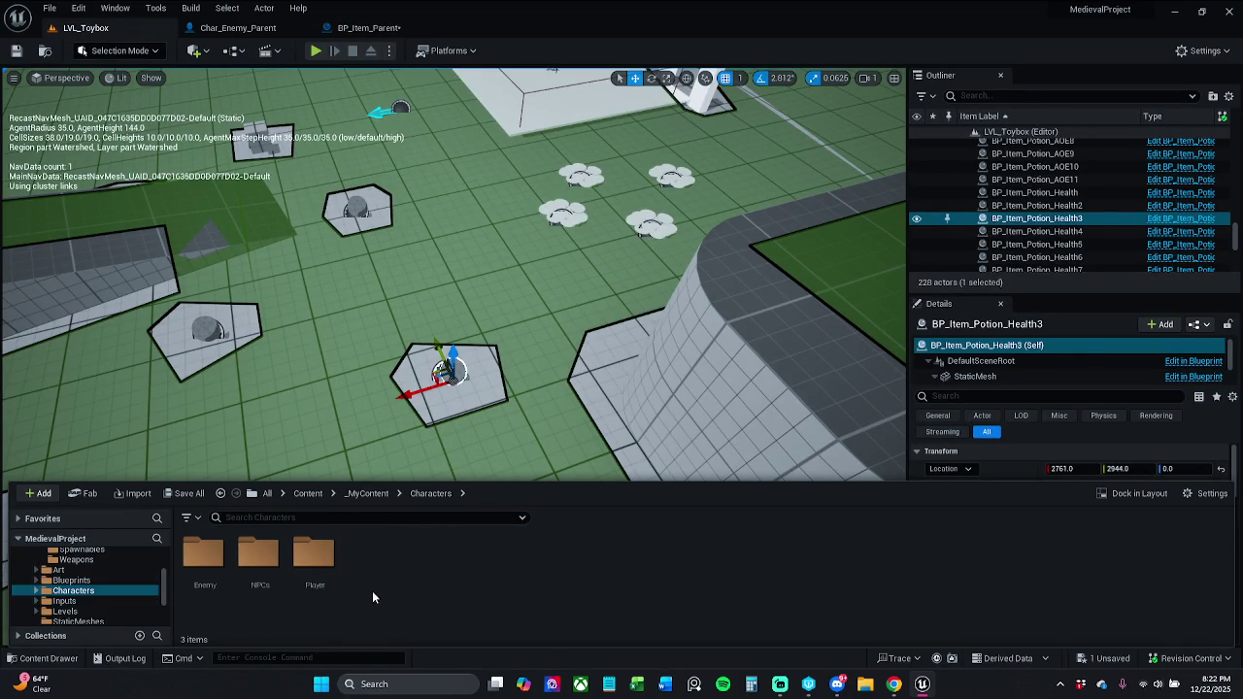
{"action": "double_click", "coordinate": [316, 573]}
{"action": "double_click", "coordinate": [260, 579]}
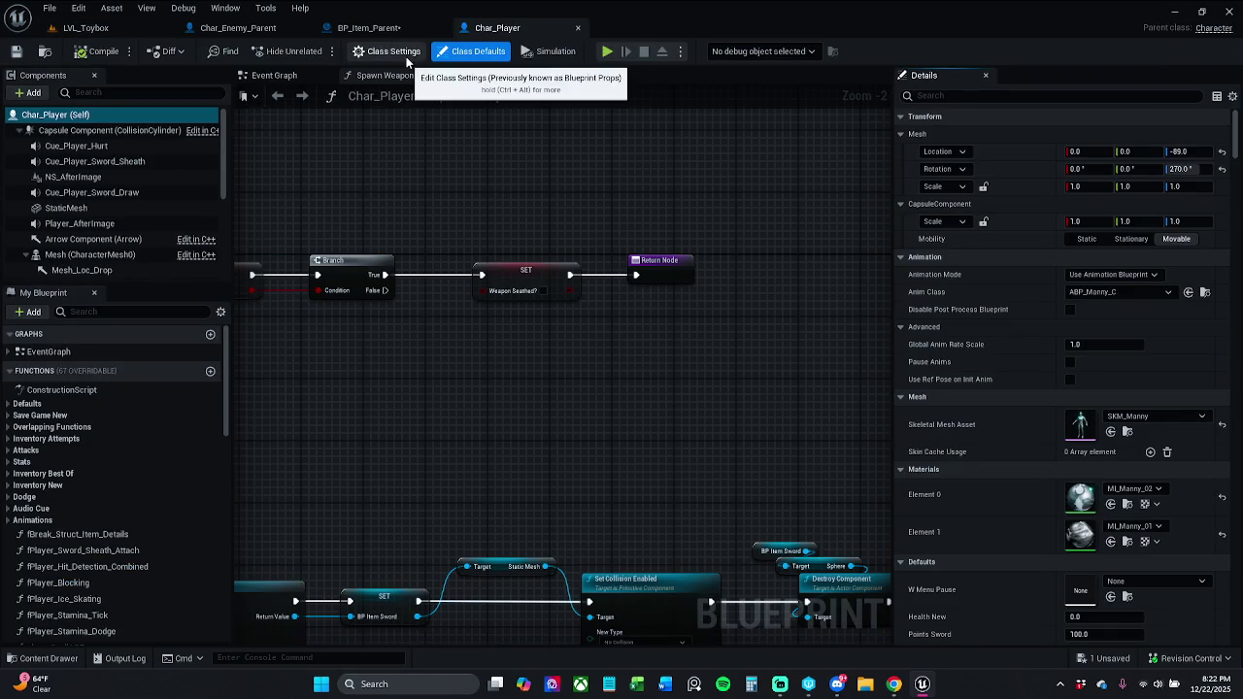
{"action": "left_click", "coordinate": [387, 51]}
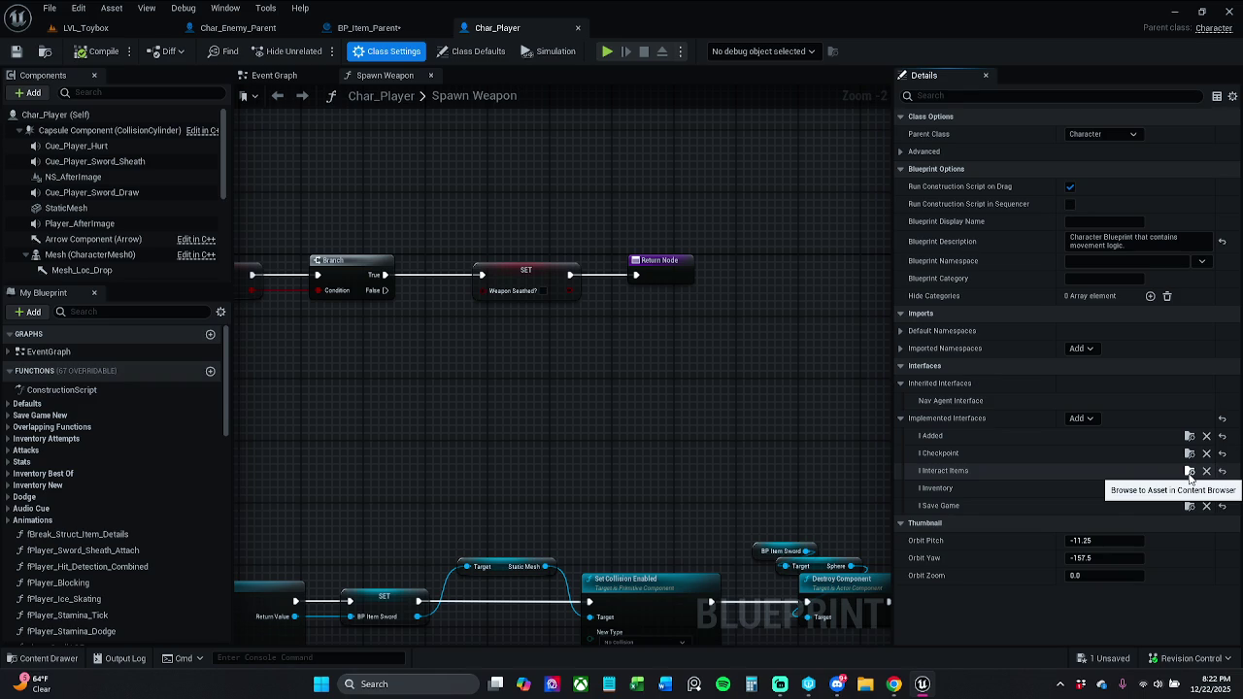
Inspect the SpawnActor node and the I_Interact_Items interface, then show Char_Player's Event Graph.
{"action": "left_click_drag", "start_coordinate": [479, 406], "coordinate": [670, 407]}
{"action": "scroll", "coordinate": [566, 408], "scroll_direction": "down", "scroll_amount": 2}
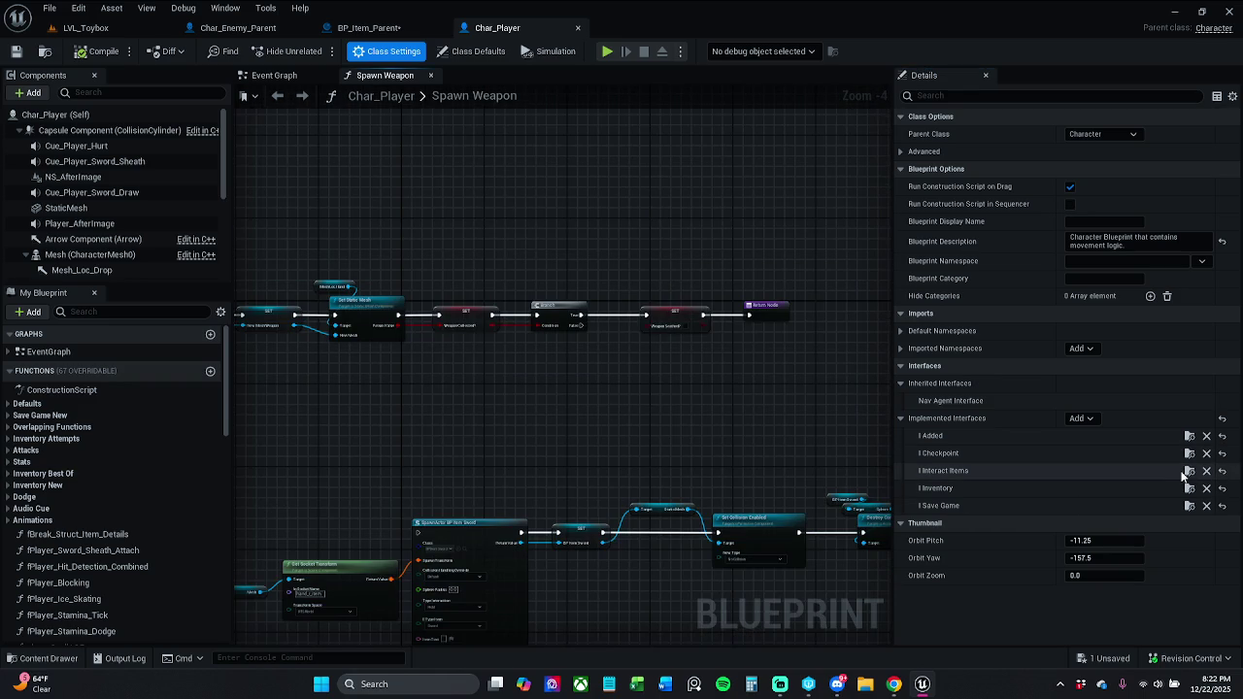
{"action": "left_click", "coordinate": [1187, 472]}
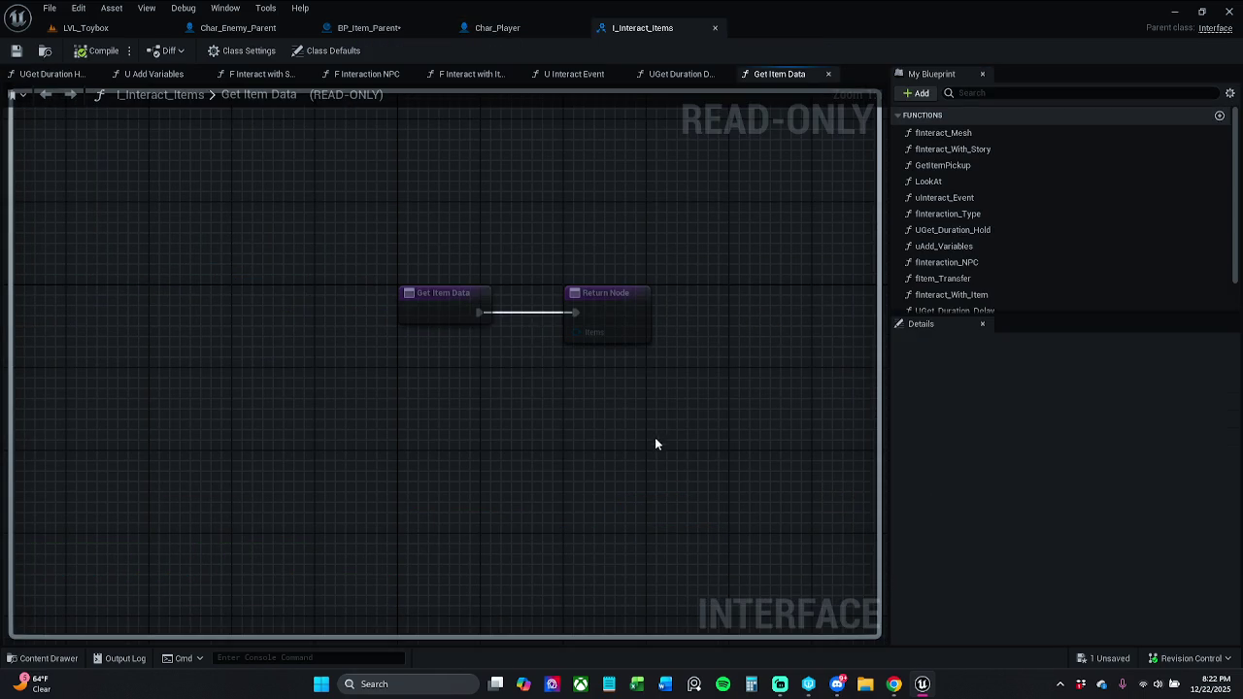
{"action": "left_click", "coordinate": [716, 29]}
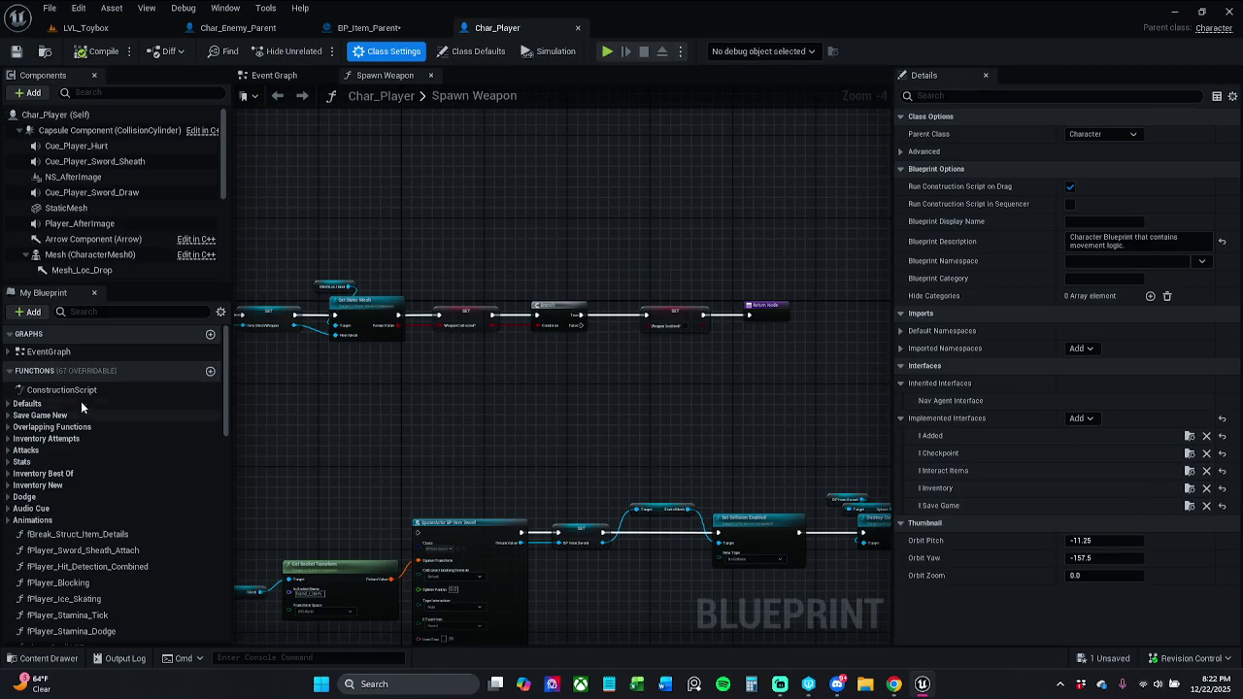
{"action": "left_click", "coordinate": [125, 313]}
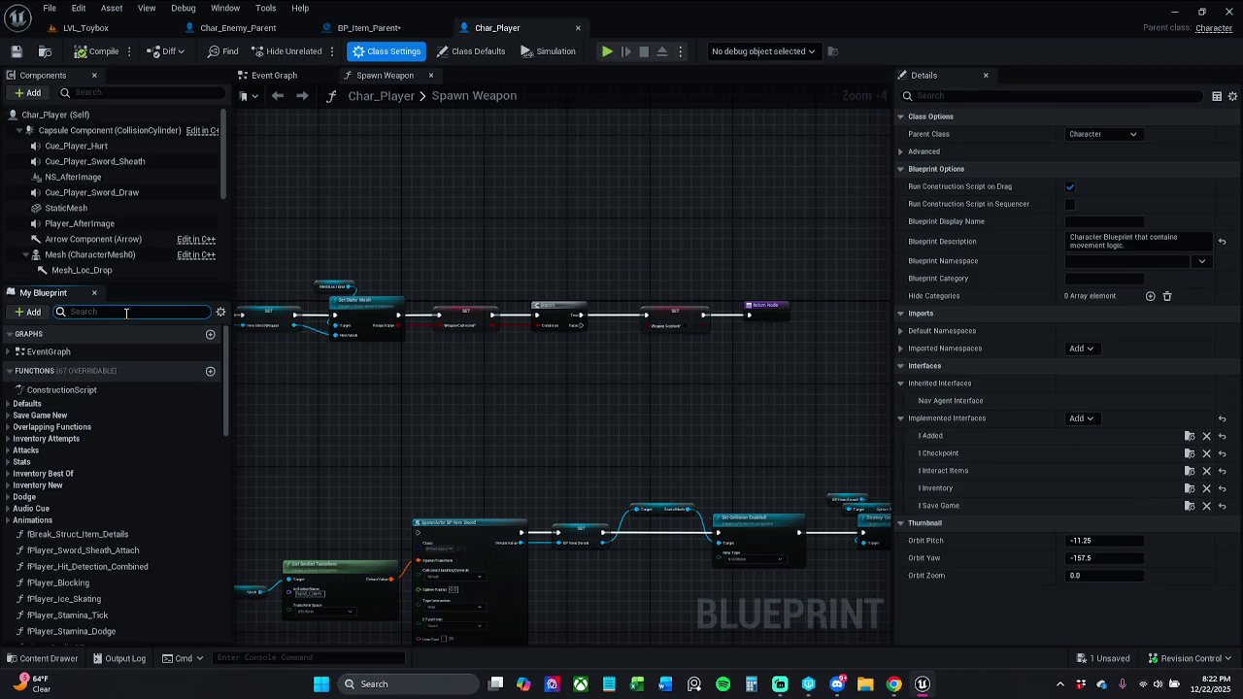
{"action": "left_click", "coordinate": [1188, 472]}
{"action": "left_click", "coordinate": [715, 28]}
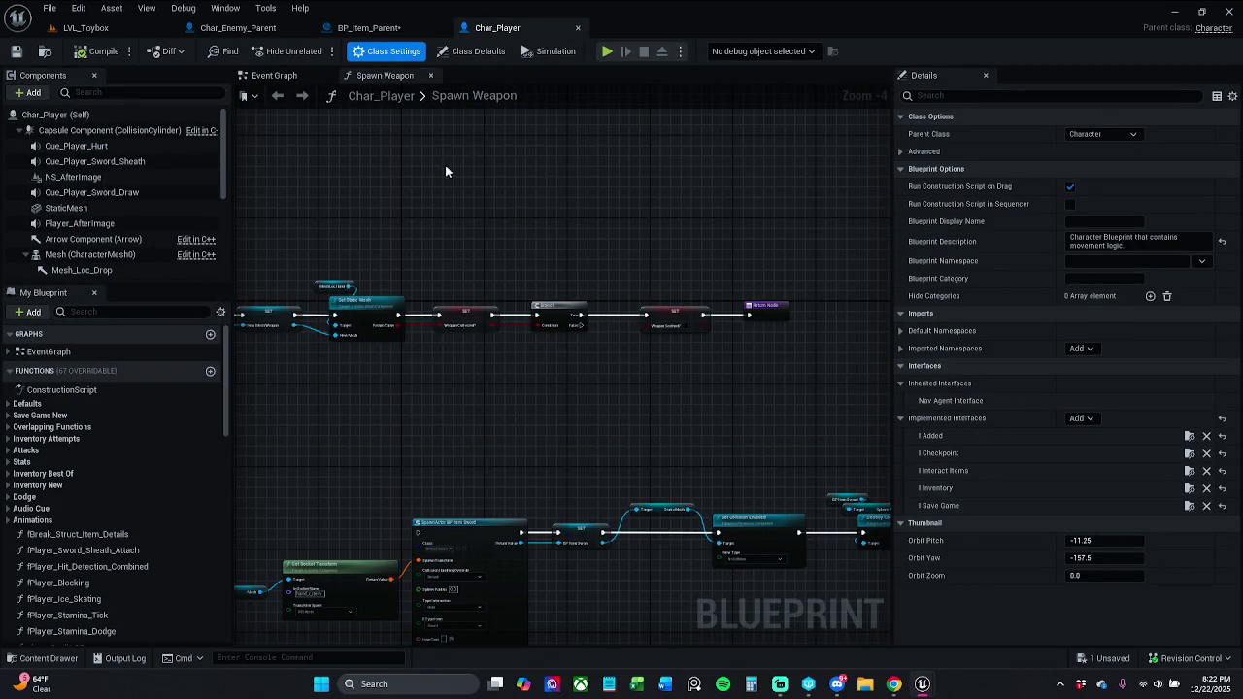
{"action": "left_click", "coordinate": [317, 78]}
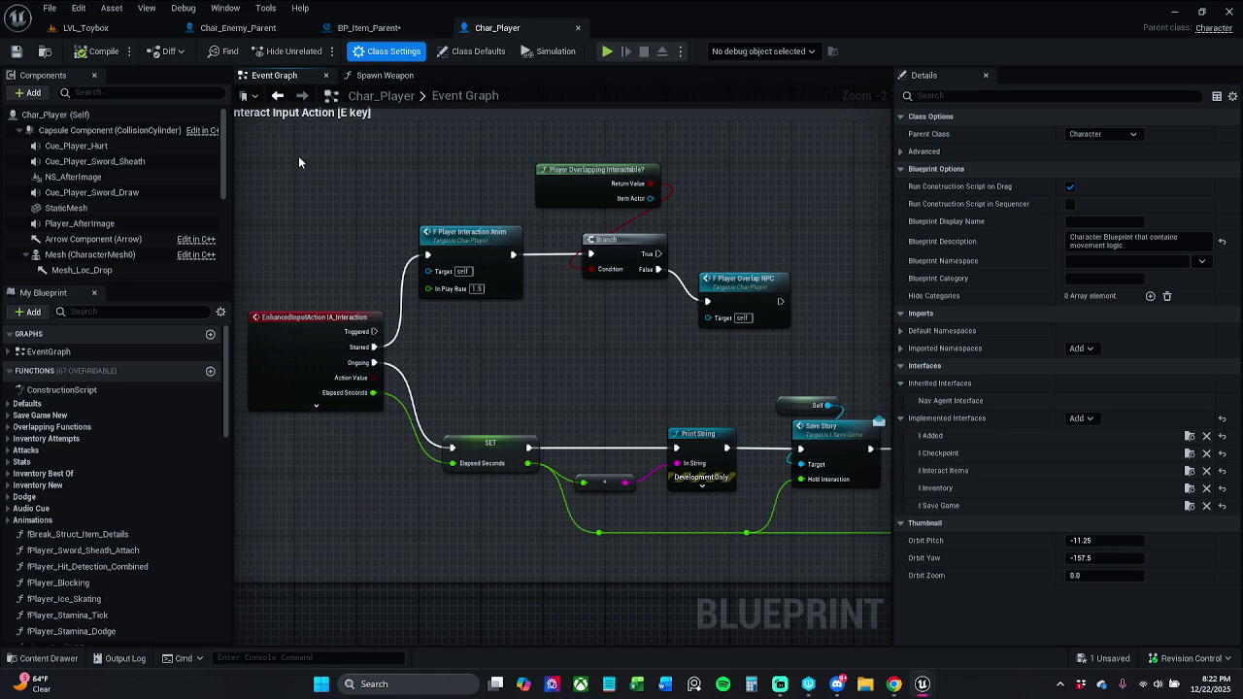
Search members for 'OnColl', implement the On Collected event, then delete it.
{"action": "left_click", "coordinate": [156, 92]}
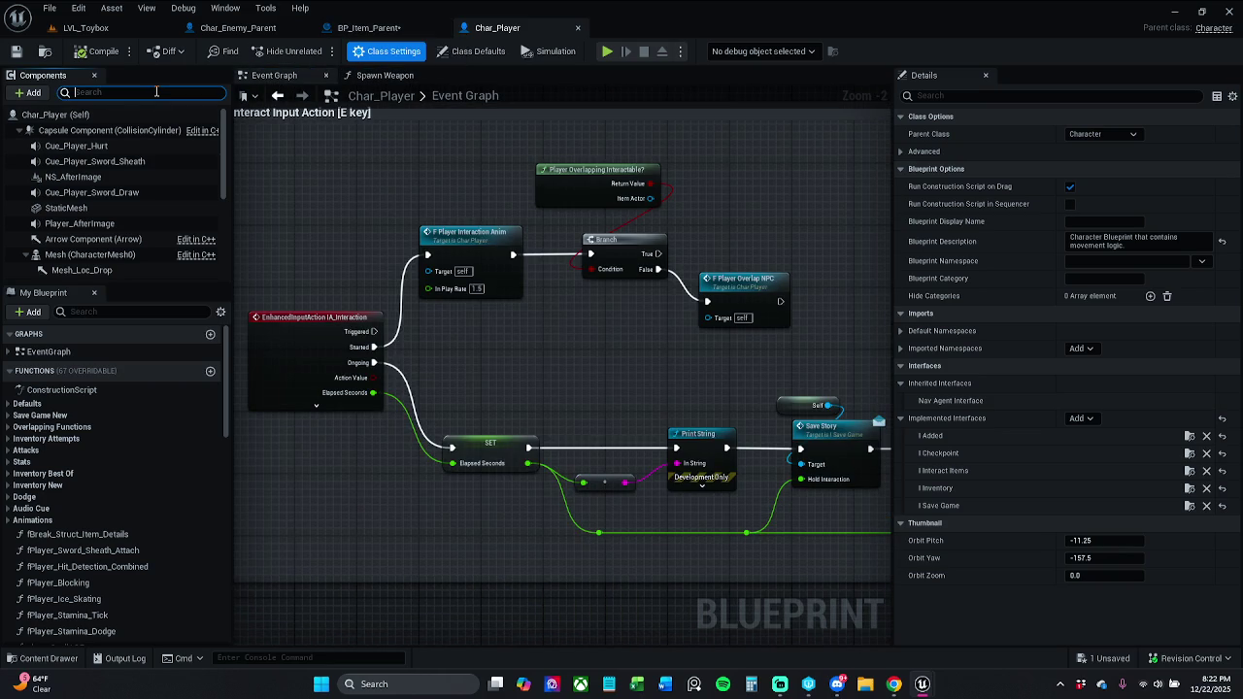
{"action": "type", "text": "OnCo"}
{"action": "type", "text": "ll"}
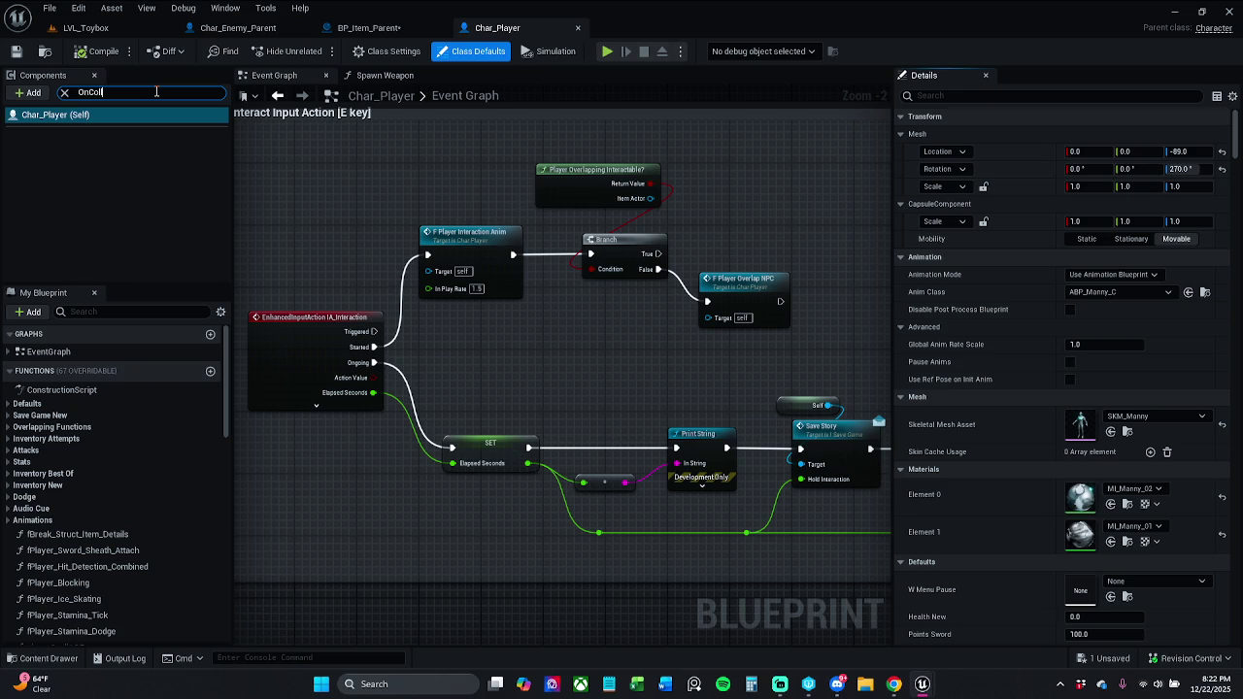
{"action": "double_click", "coordinate": [117, 92]}
{"action": "key", "text": "BackSpace"}
{"action": "left_click", "coordinate": [125, 311]}
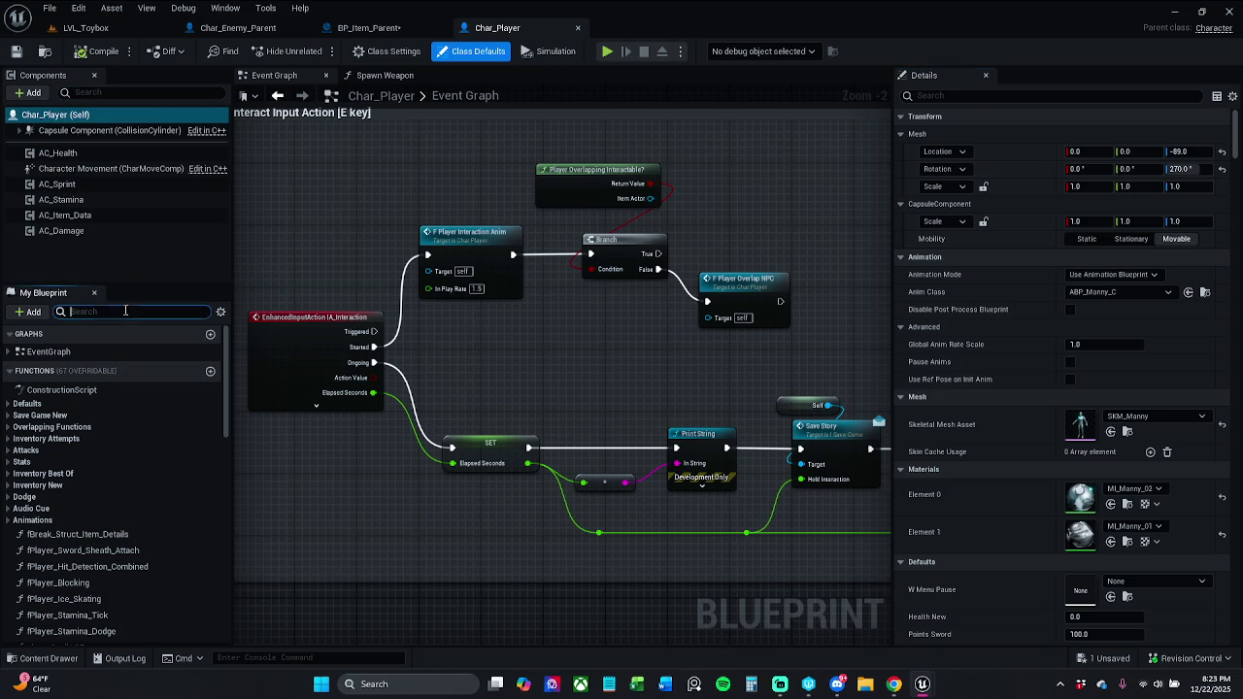
{"action": "type", "text": "OnColl"}
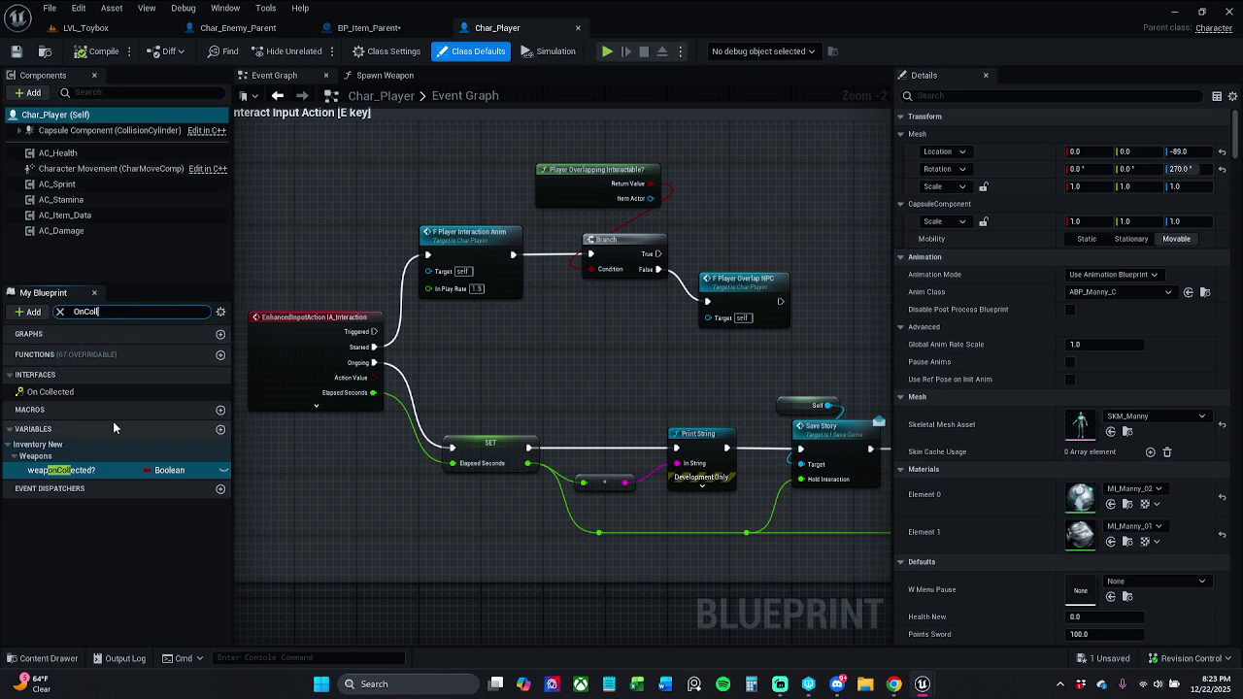
{"action": "double_click", "coordinate": [84, 393]}
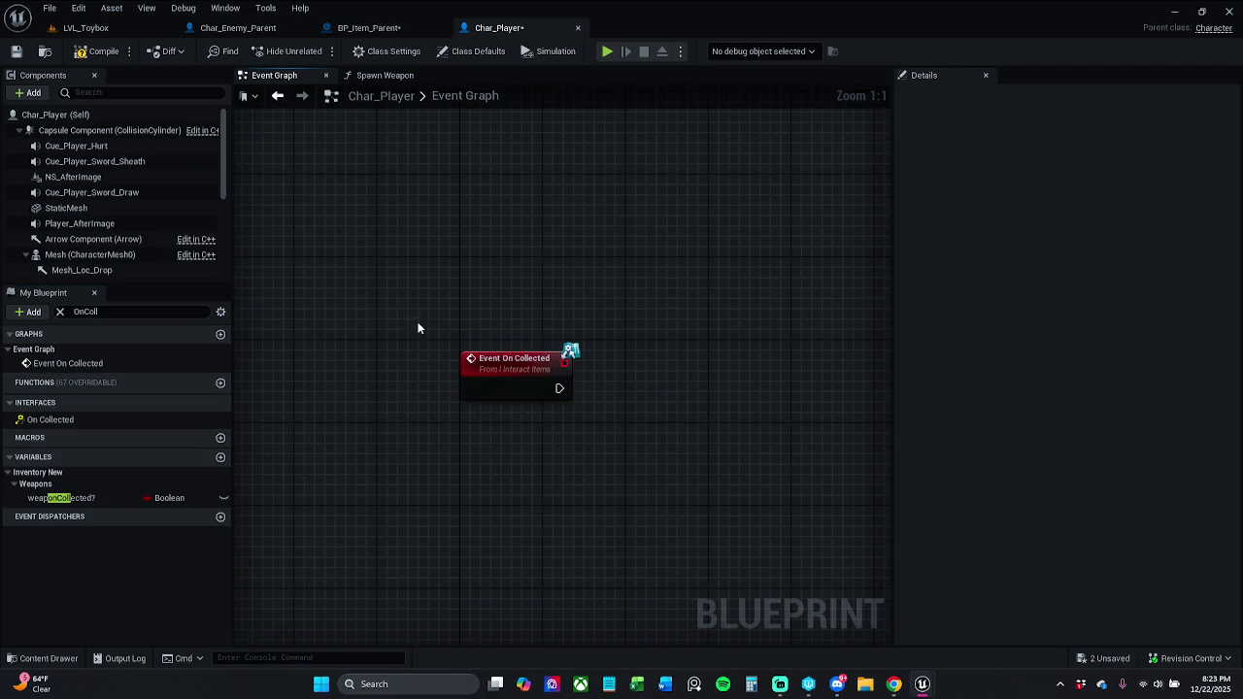
{"action": "key", "text": "Delete"}
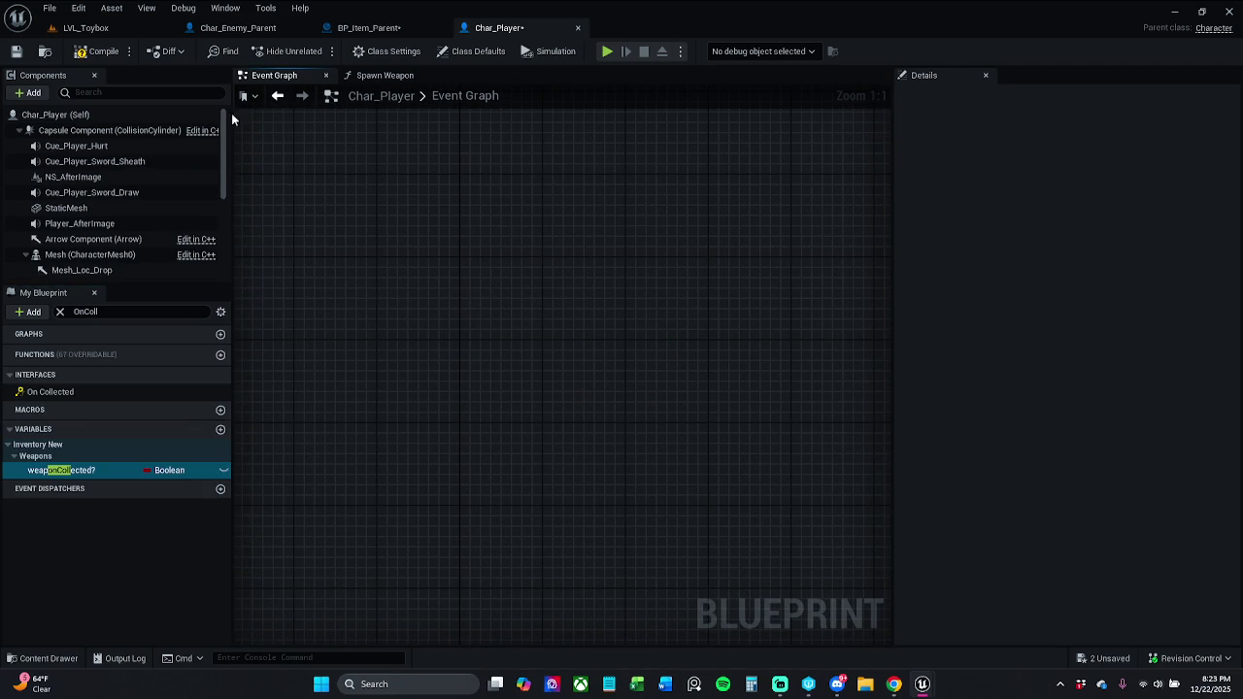
Inspect weaponCollected?, search members for 'GetIt', clear the search and save Char_Player.
{"action": "left_click", "coordinate": [97, 468]}
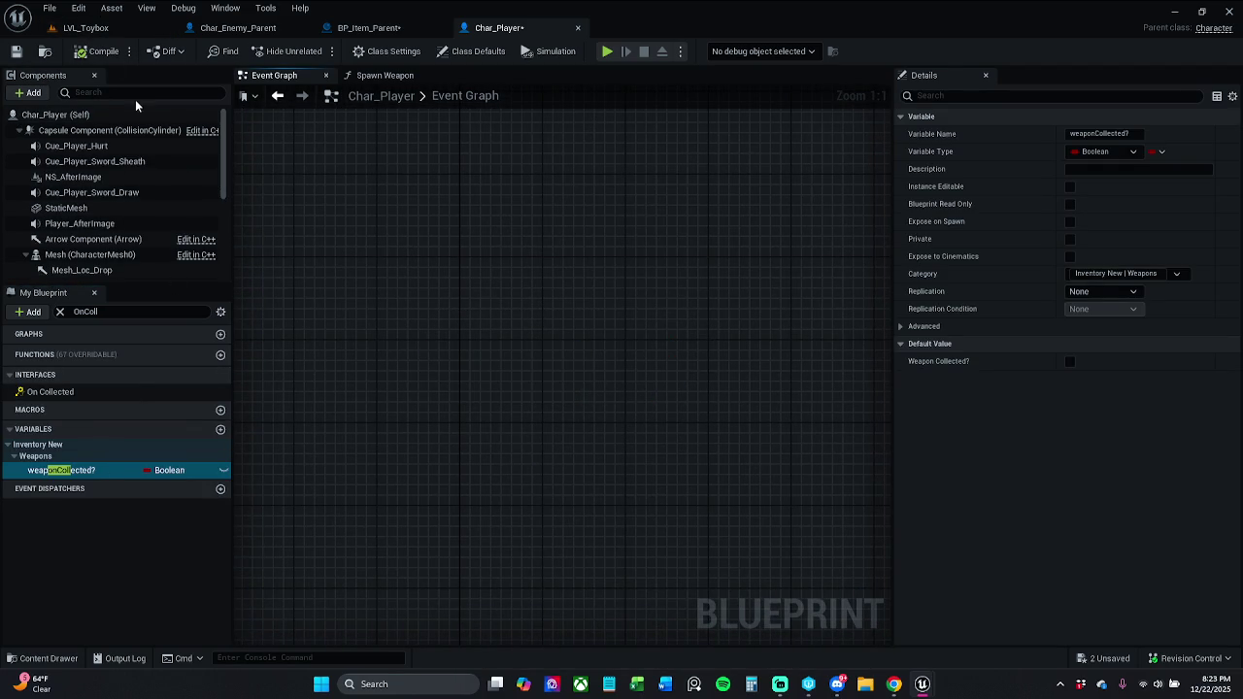
{"action": "left_click", "coordinate": [117, 312]}
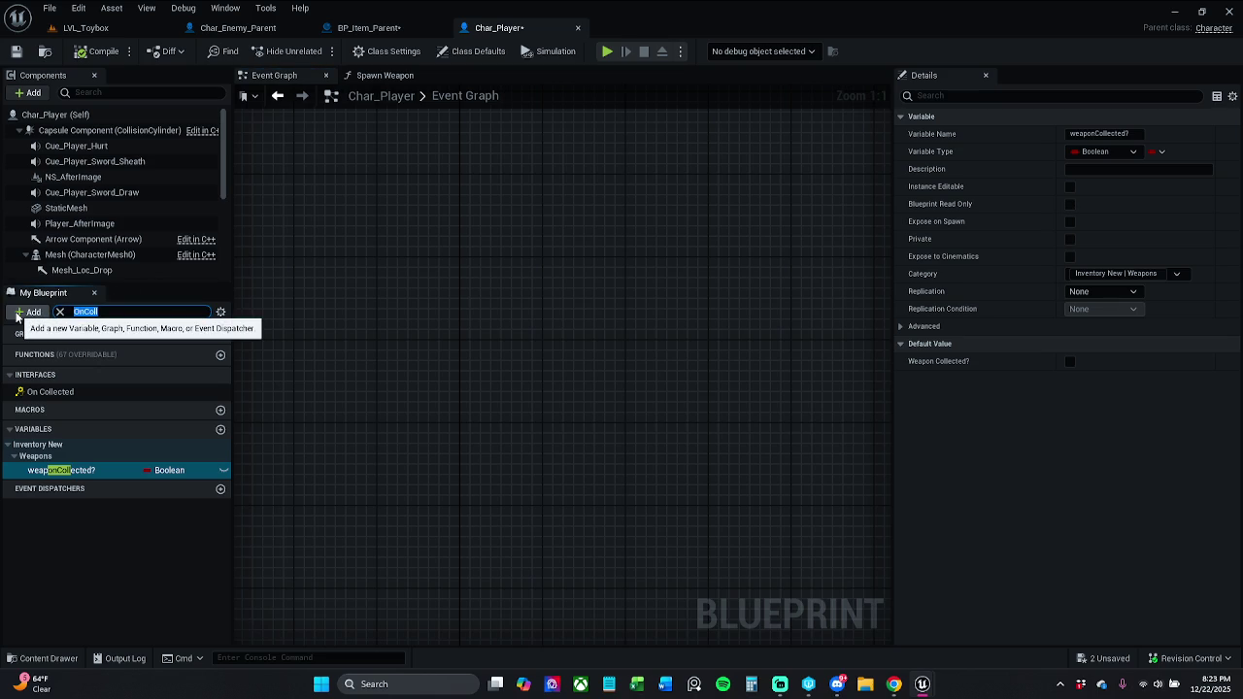
{"action": "type", "text": "GetItem"}
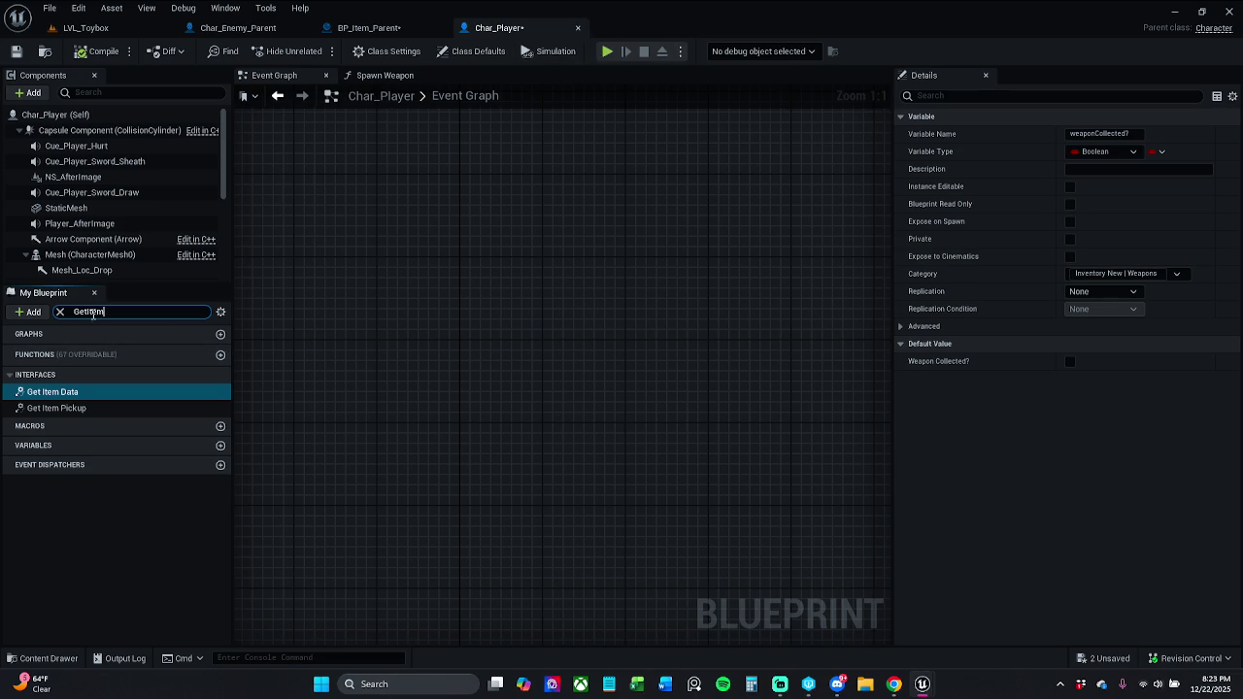
{"action": "left_click", "coordinate": [60, 311]}
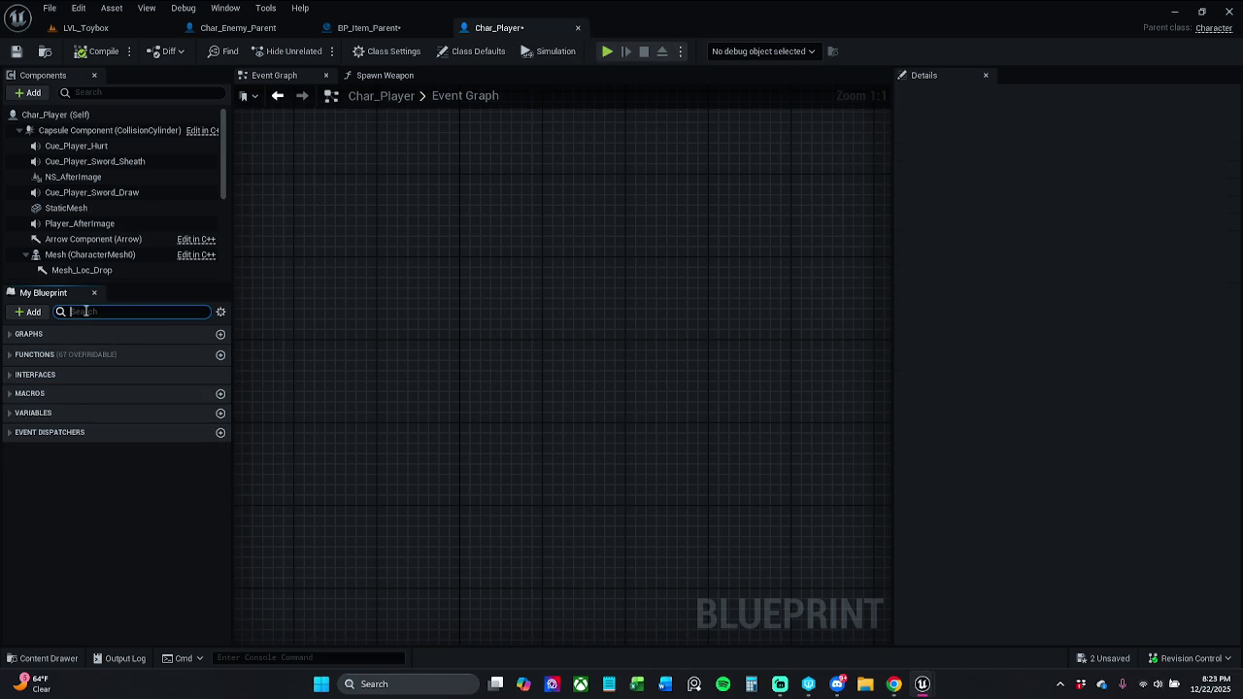
{"action": "left_click", "coordinate": [17, 56]}
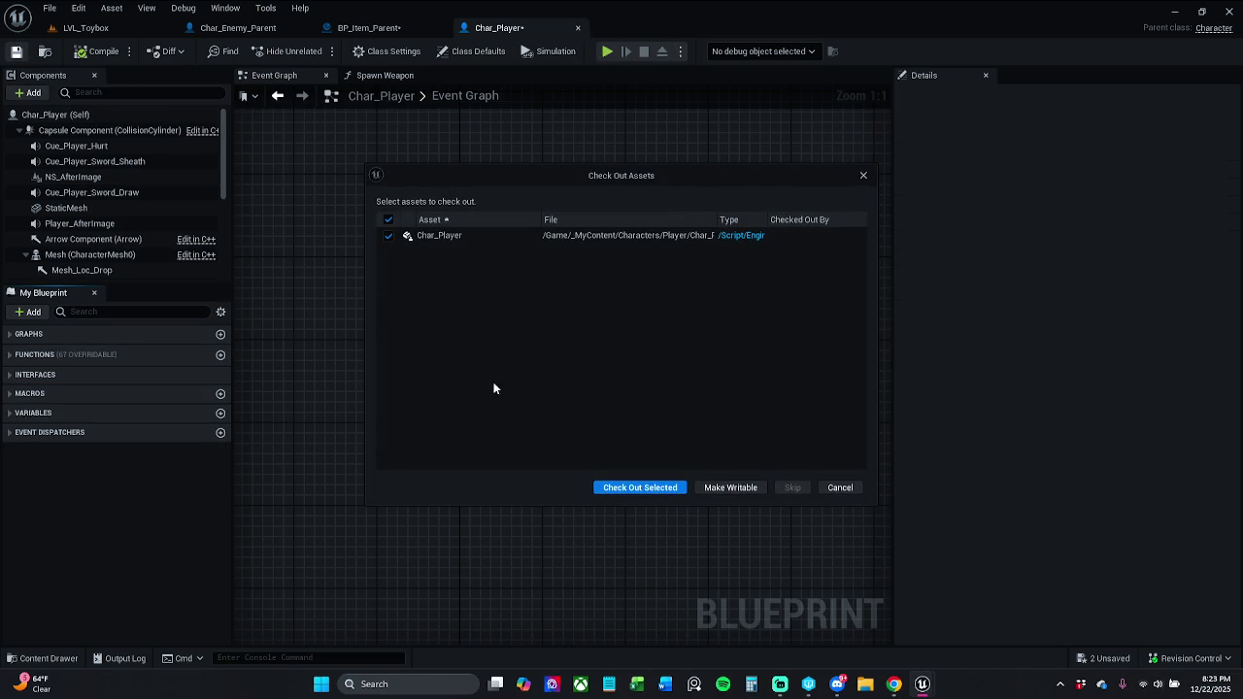
Check out Char_Player and remove the I Interact Items interface without keeping its functions.
{"action": "left_click", "coordinate": [656, 491]}
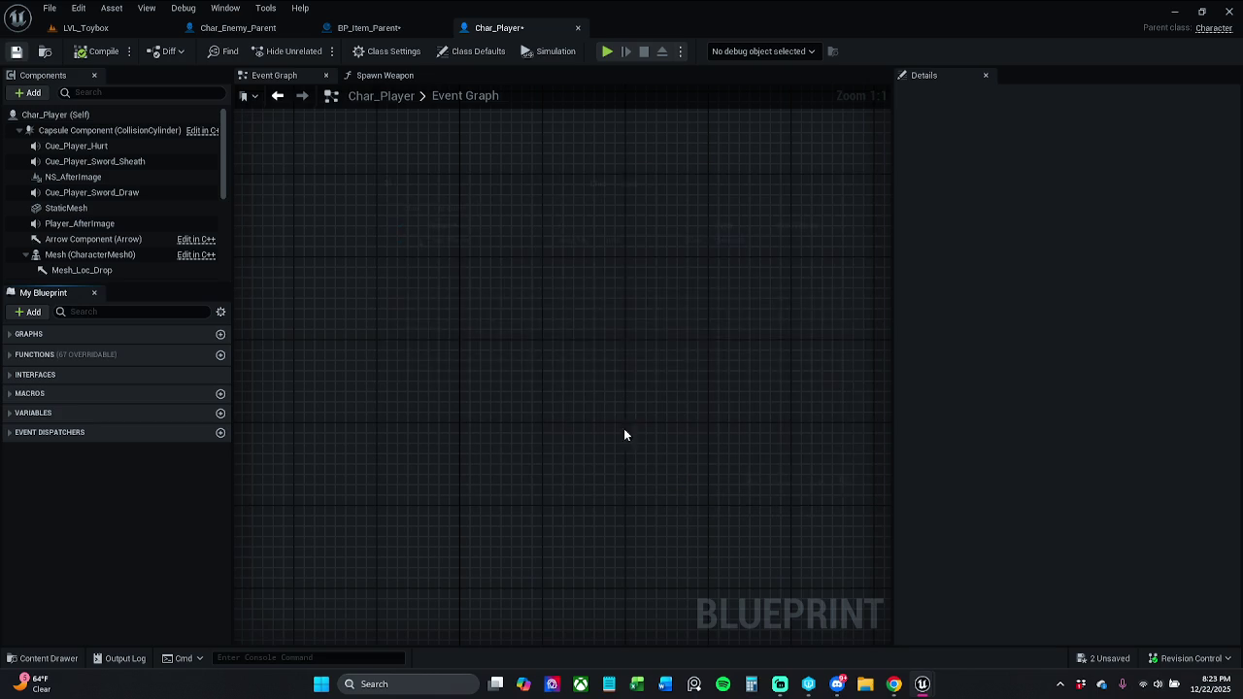
{"action": "left_click", "coordinate": [374, 27]}
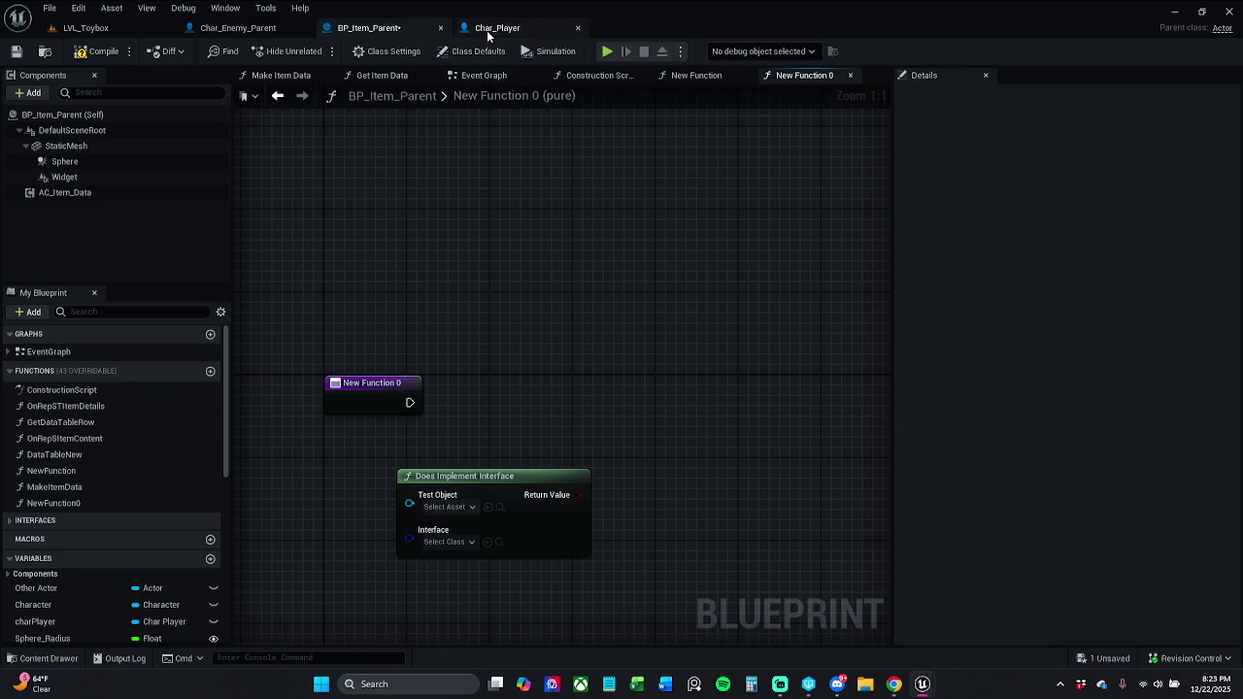
{"action": "left_click", "coordinate": [491, 27]}
{"action": "left_click", "coordinate": [417, 53]}
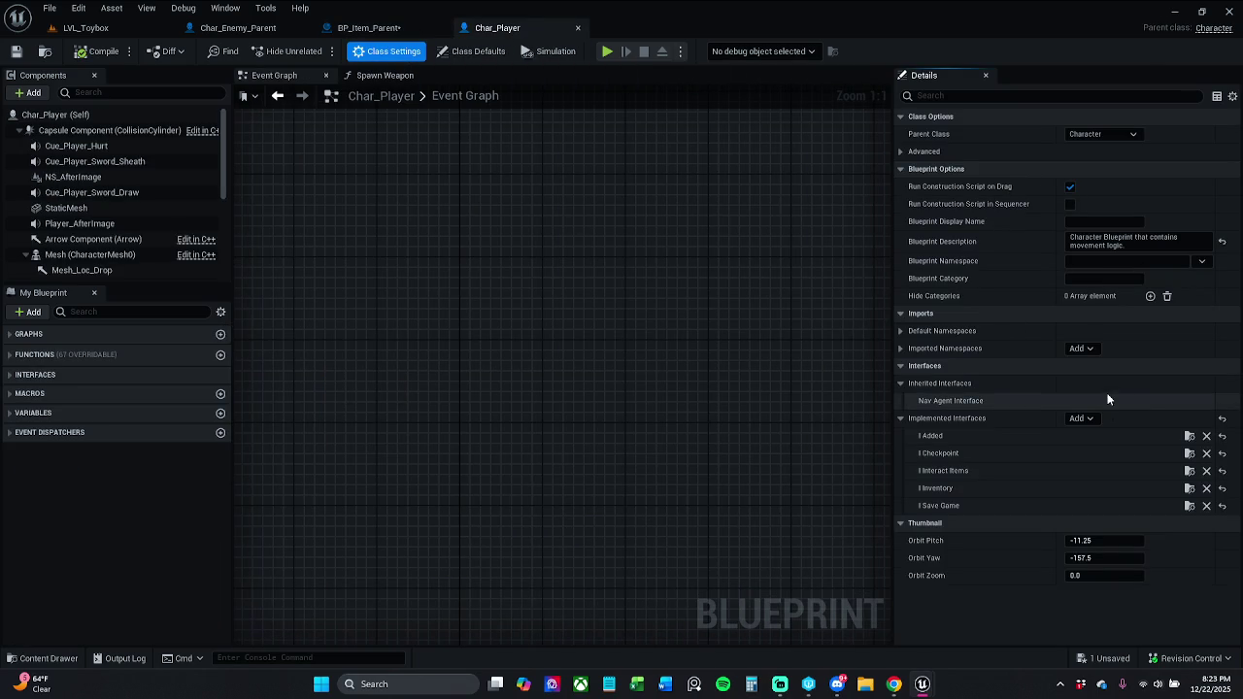
{"action": "left_click", "coordinate": [1206, 471]}
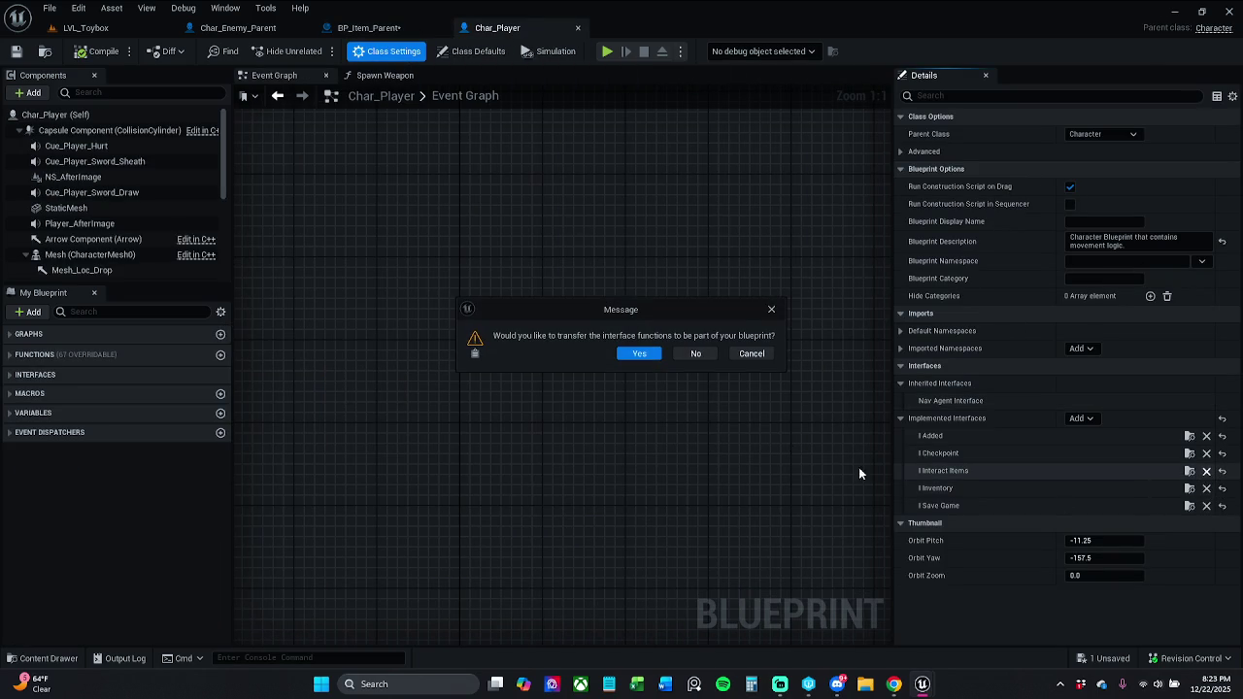
{"action": "left_click", "coordinate": [641, 355]}
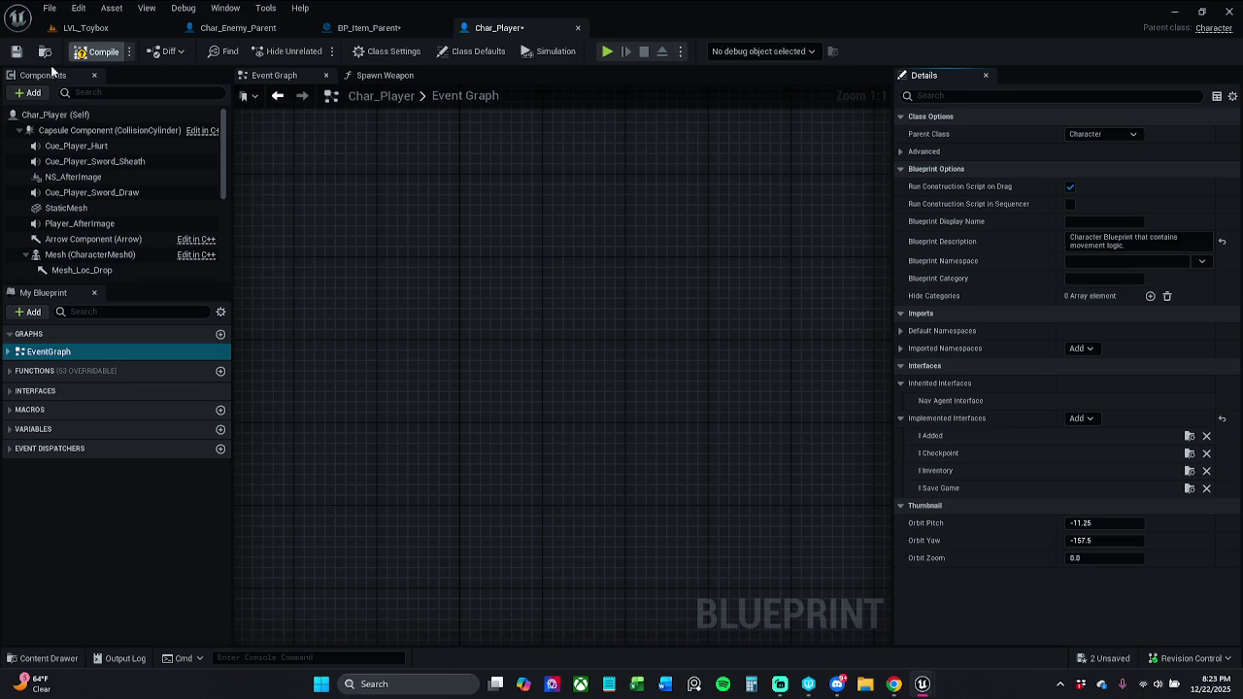
Save Char_Player and return to BP_Item_Parent's New Function 0 graph.
{"action": "left_click", "coordinate": [16, 50]}
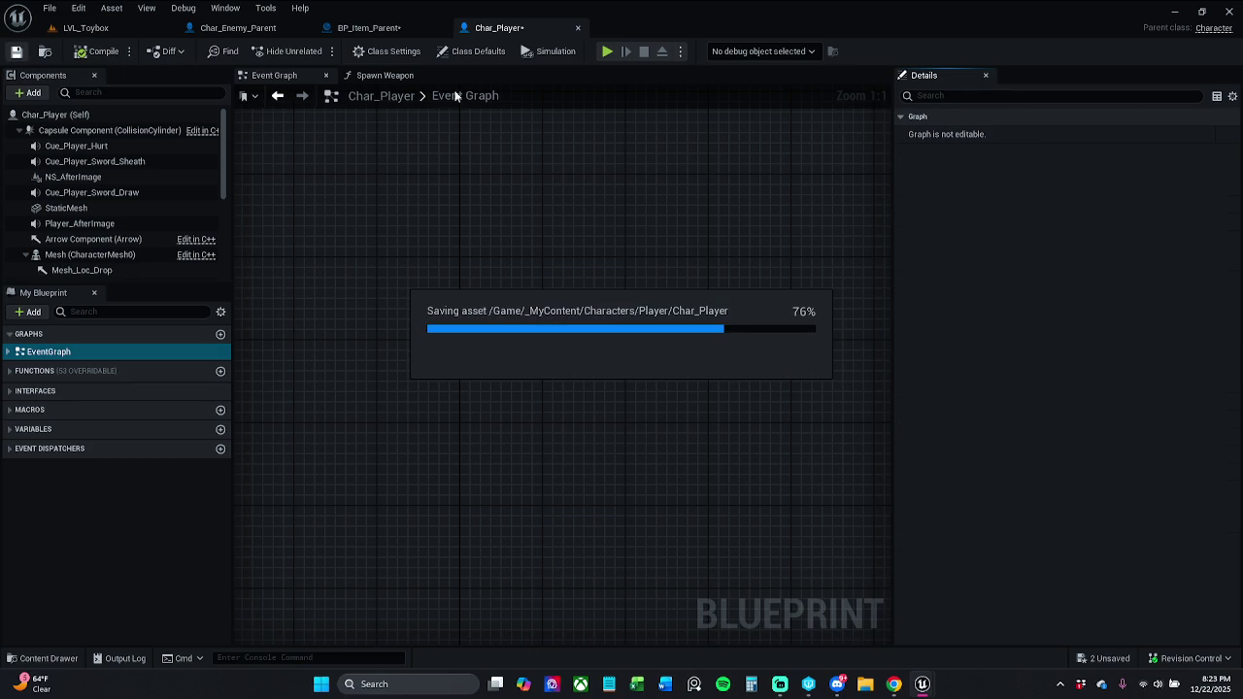
{"action": "left_click", "coordinate": [378, 27]}
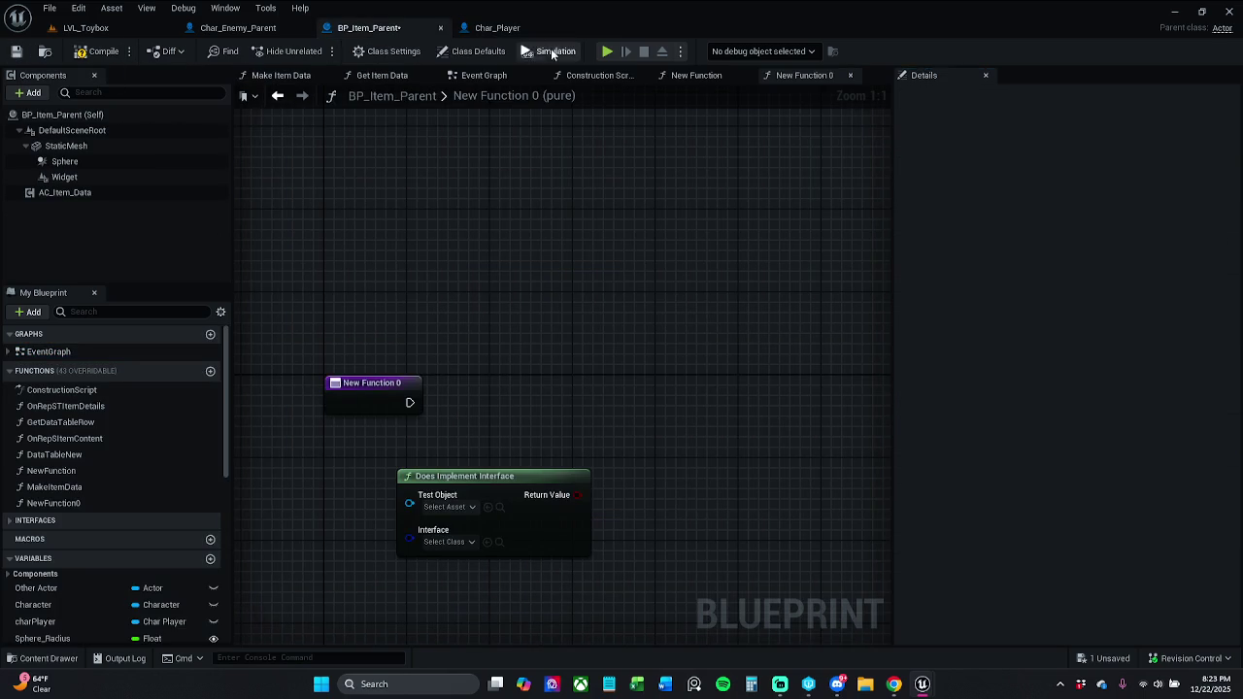
{"action": "left_click", "coordinate": [499, 29]}
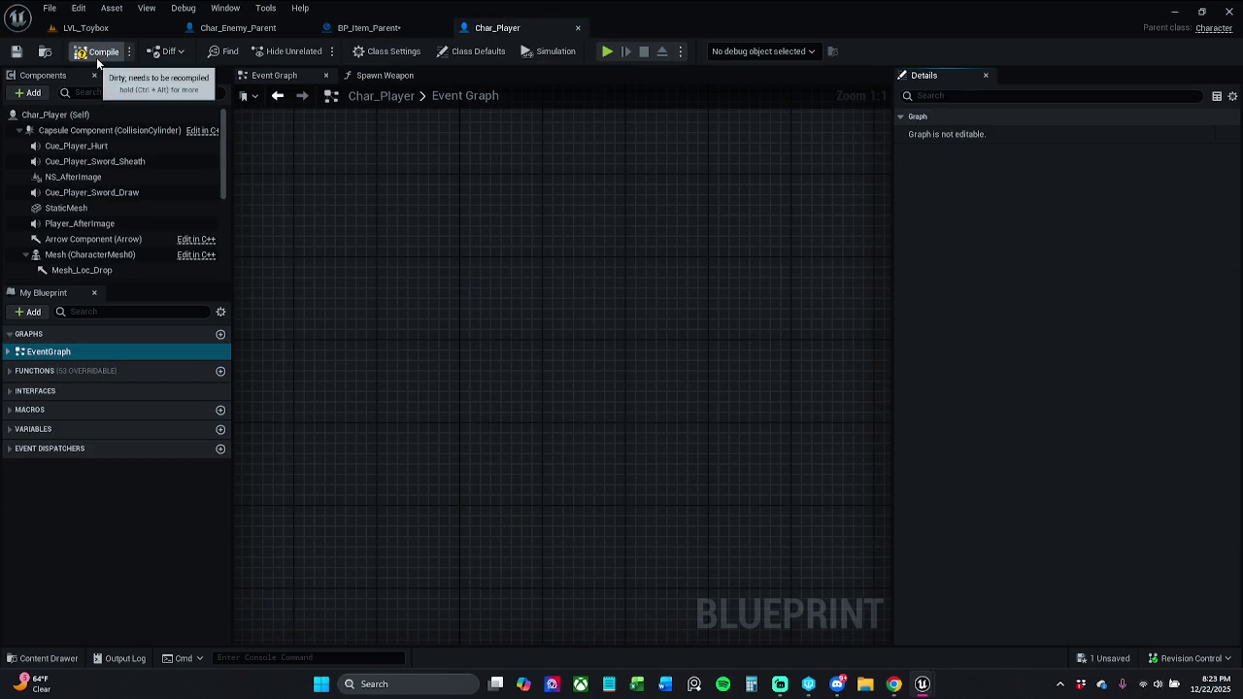
{"action": "left_click", "coordinate": [15, 51]}
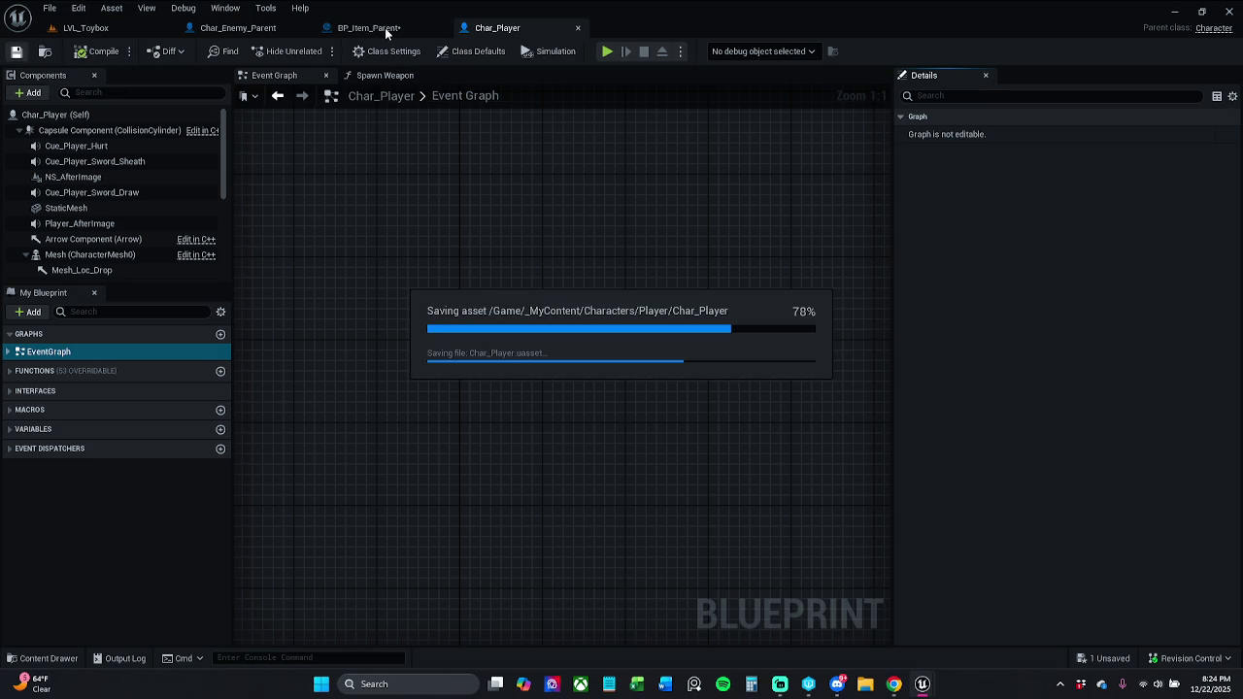
{"action": "left_click", "coordinate": [369, 28]}
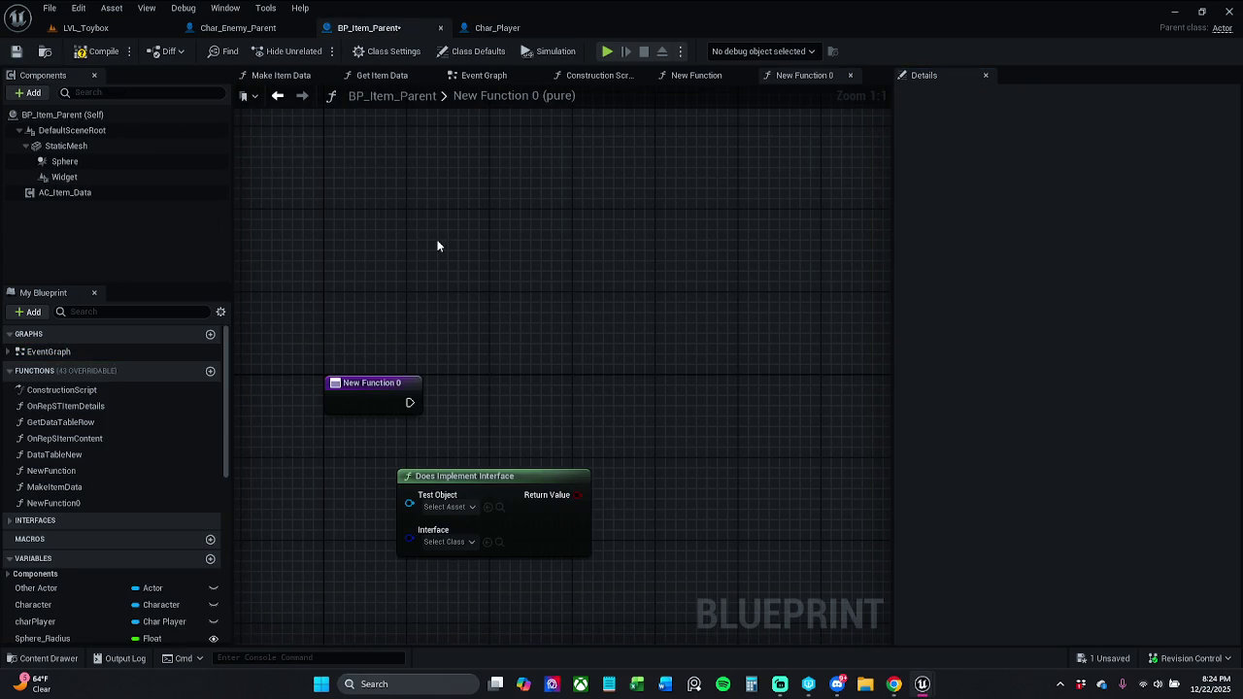
Try Test Object as I_Inter and search Interface for 'bp item', then reset Test Object to none.
{"action": "left_click_drag", "start_coordinate": [510, 343], "coordinate": [514, 212]}
{"action": "left_click", "coordinate": [449, 377]}
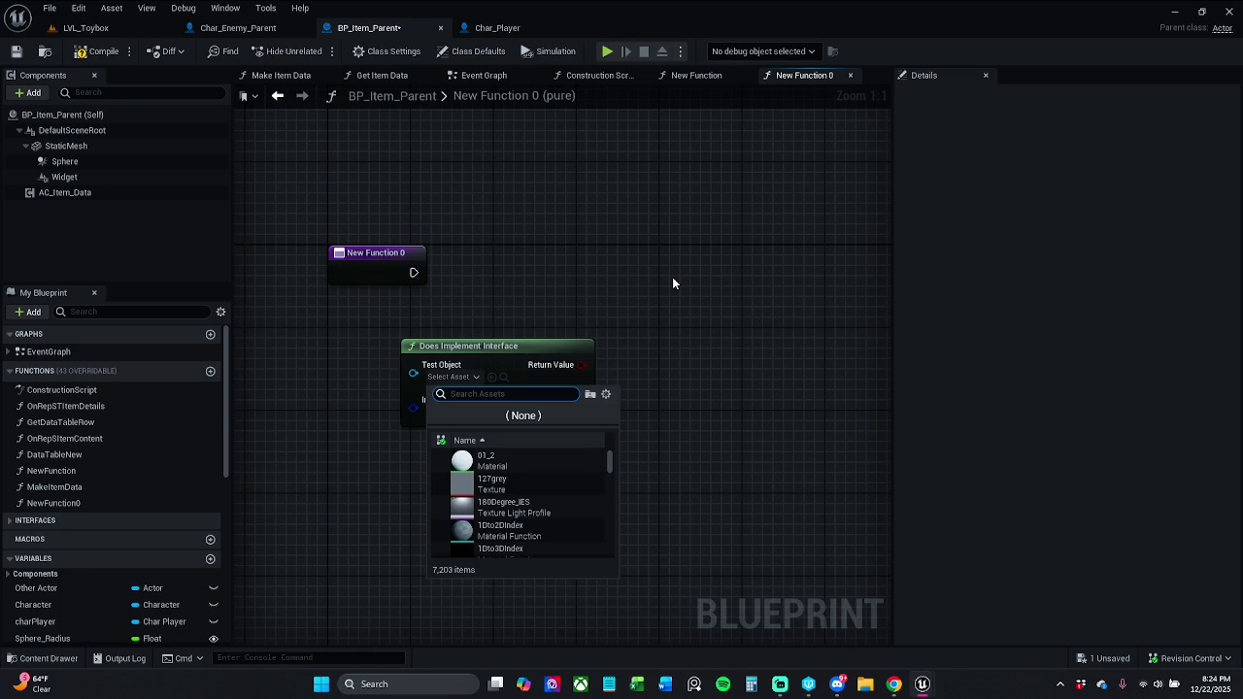
{"action": "type", "text": "I_Inter"}
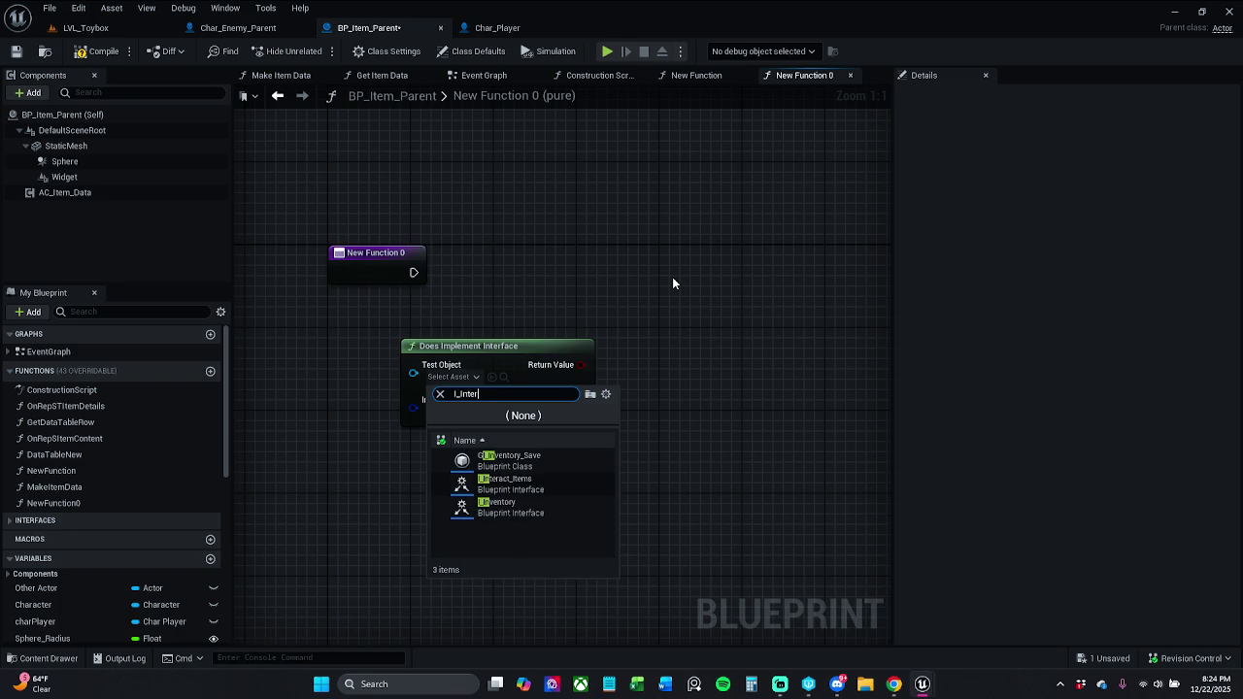
{"action": "left_click", "coordinate": [541, 465]}
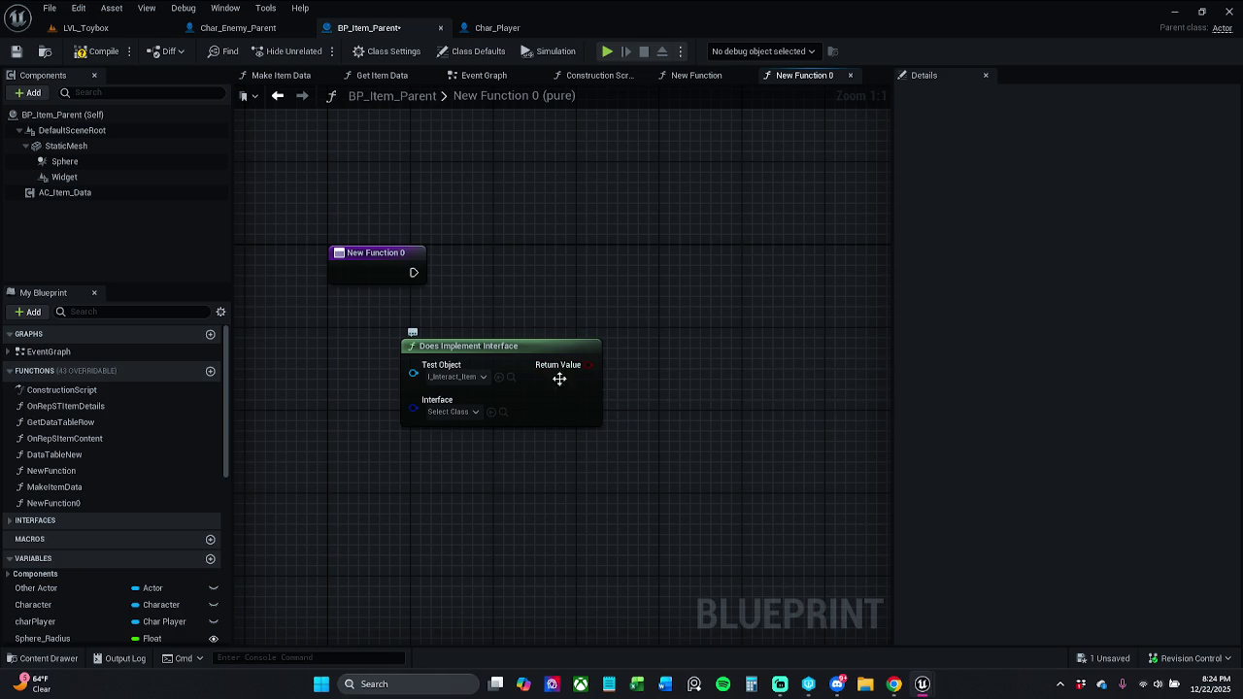
{"action": "left_click", "coordinate": [474, 412]}
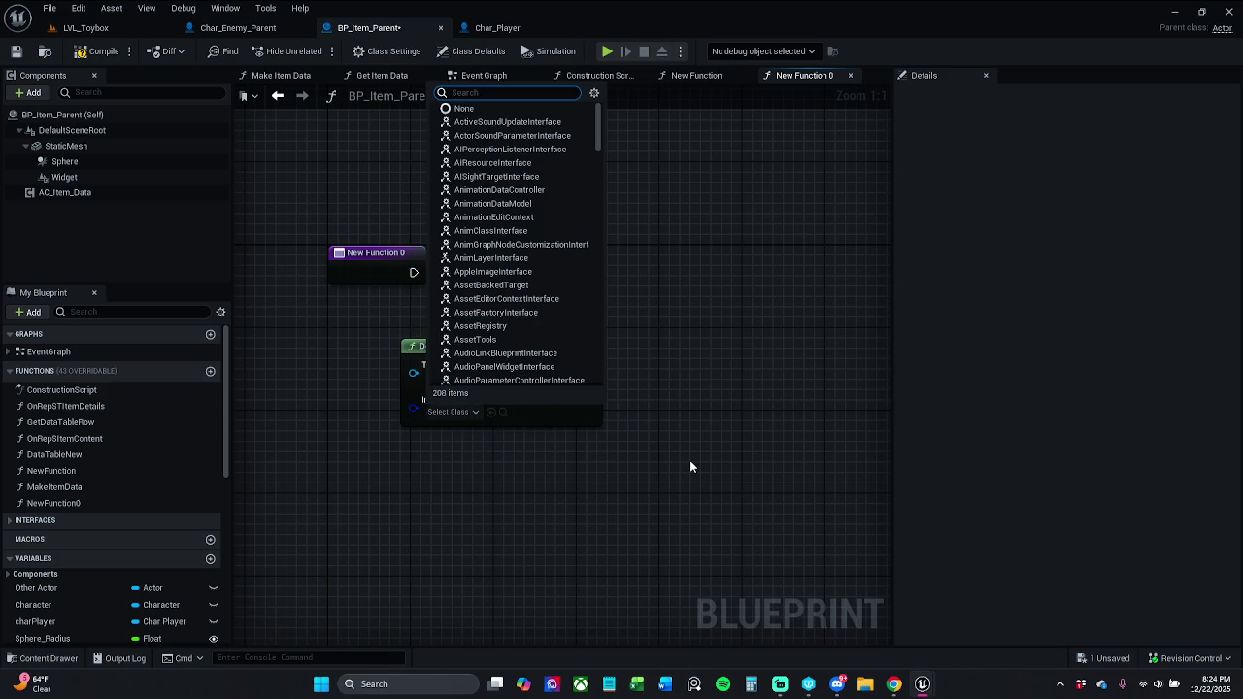
{"action": "type", "text": "bp item"}
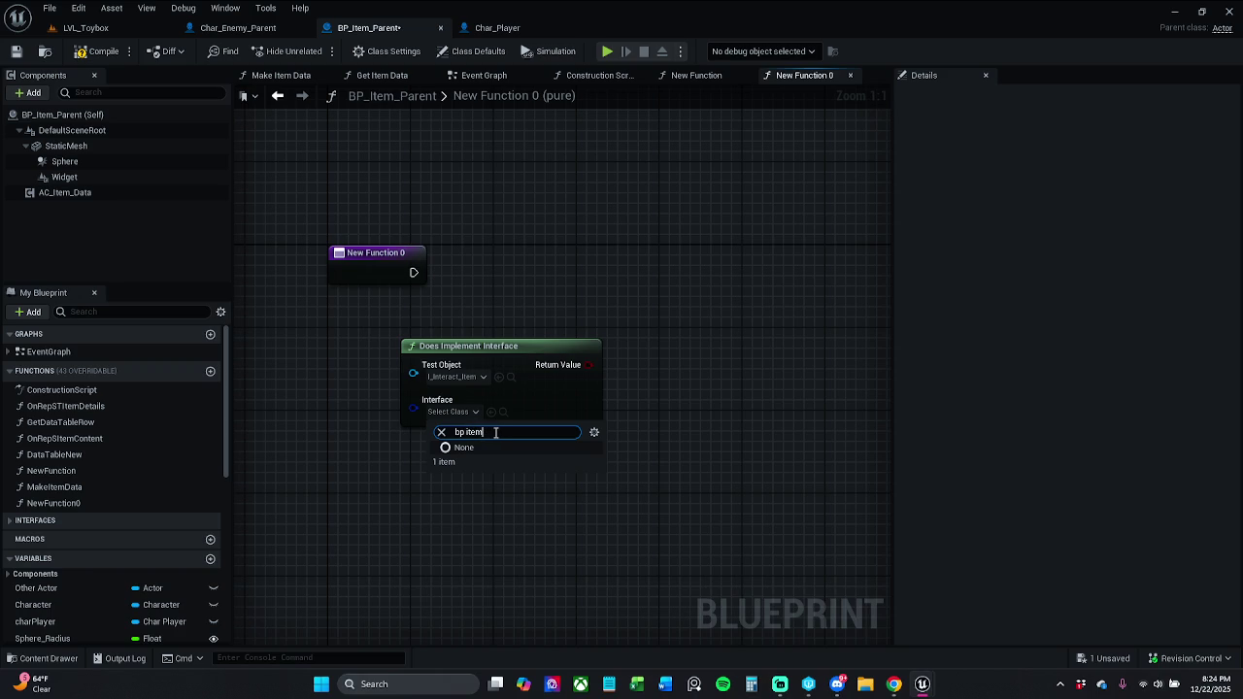
{"action": "left_click", "coordinate": [641, 381]}
{"action": "left_click", "coordinate": [511, 376]}
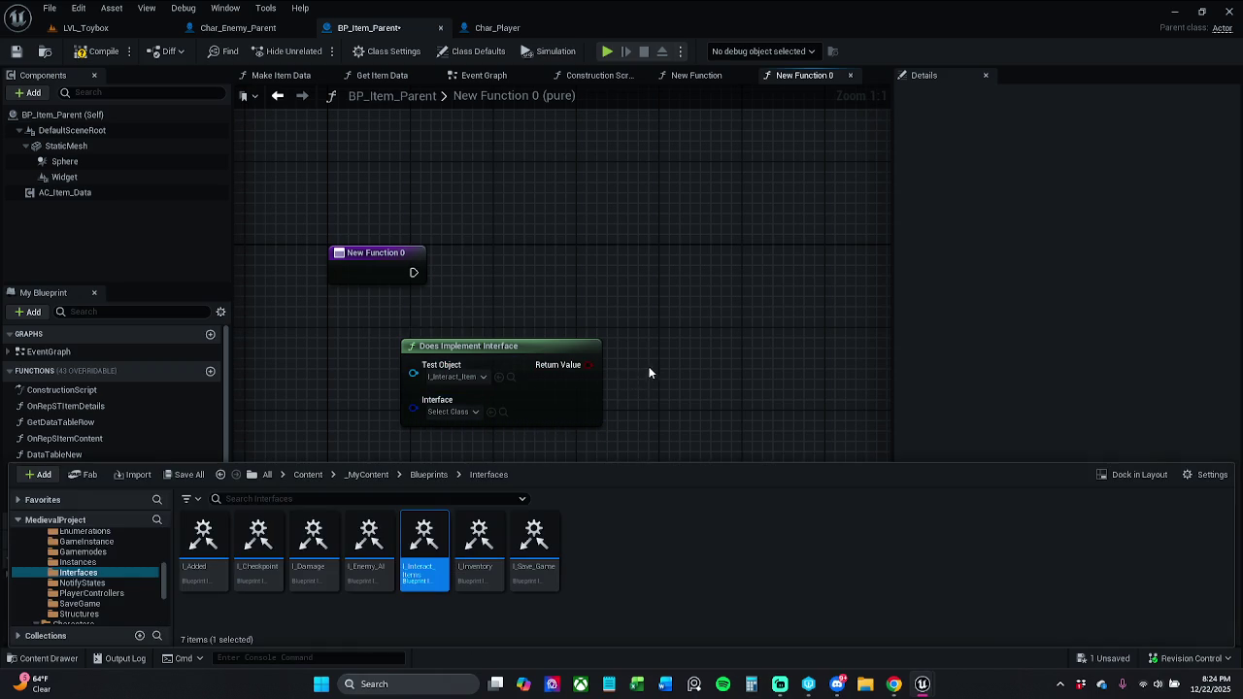
{"action": "left_click", "coordinate": [648, 373]}
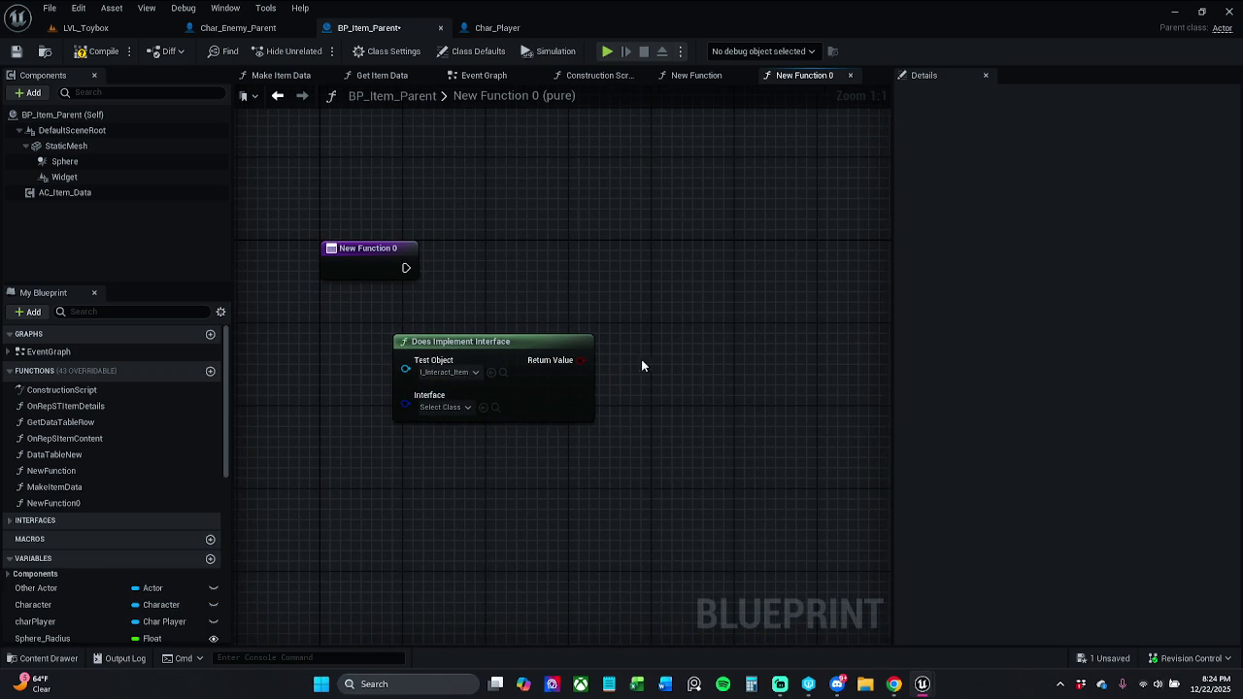
{"action": "left_click", "coordinate": [468, 377]}
{"action": "left_click", "coordinate": [508, 415]}
Set the Does Implement Interface node's Interface to I Interact Items and nudge the node.
{"action": "left_click", "coordinate": [470, 408]}
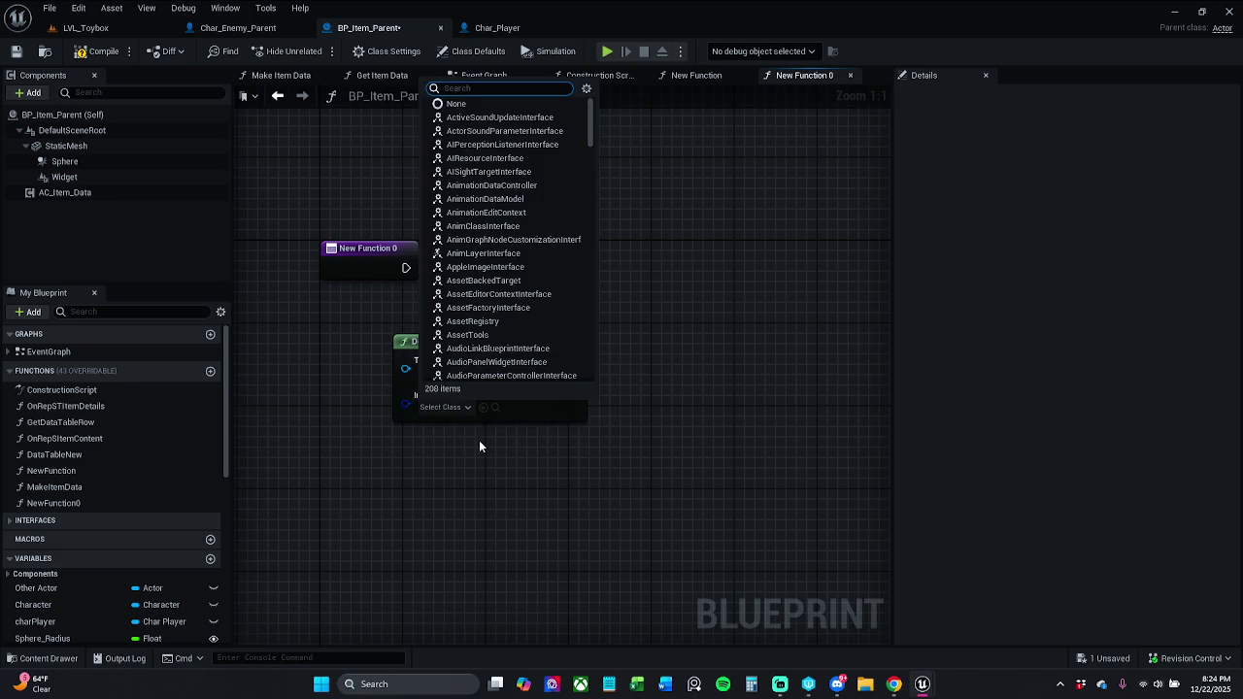
{"action": "left_click", "coordinate": [481, 412]}
{"action": "left_click", "coordinate": [484, 408]}
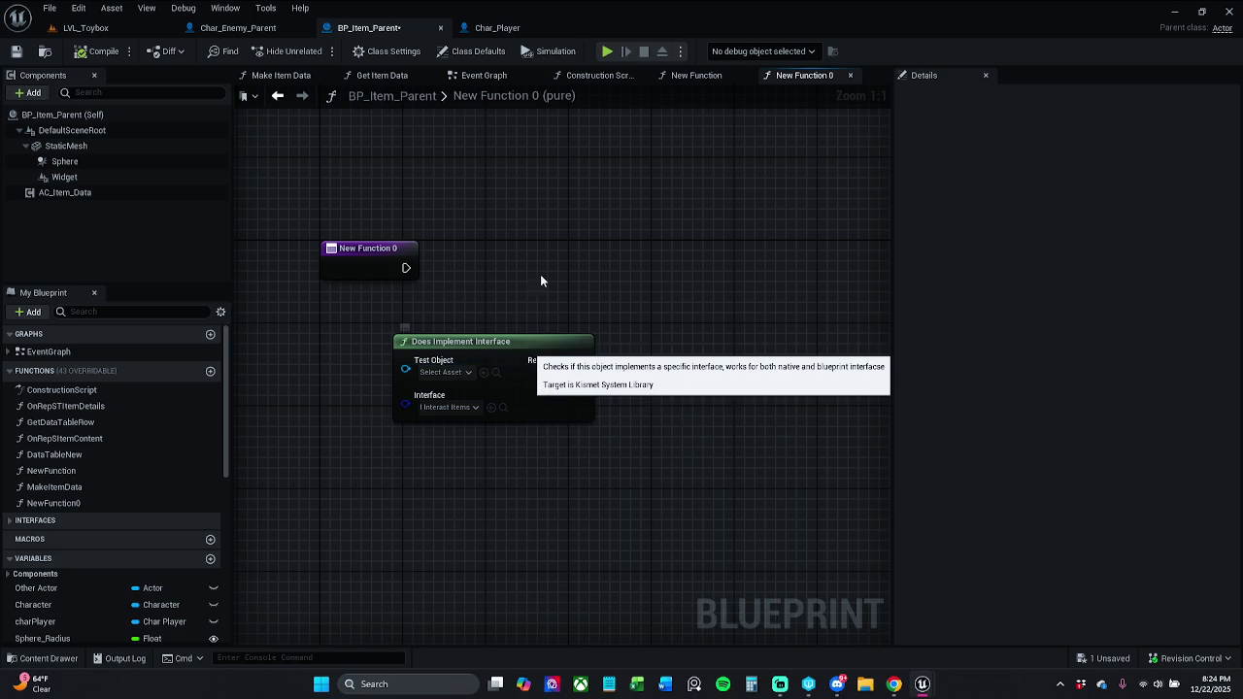
{"action": "mouse_move", "coordinate": [497, 342]}
{"action": "left_mouse_down"}
{"action": "mouse_move", "coordinate": [515, 345]}
{"action": "mouse_move", "coordinate": [497, 330]}
{"action": "mouse_move", "coordinate": [508, 336]}
{"action": "left_mouse_up"}
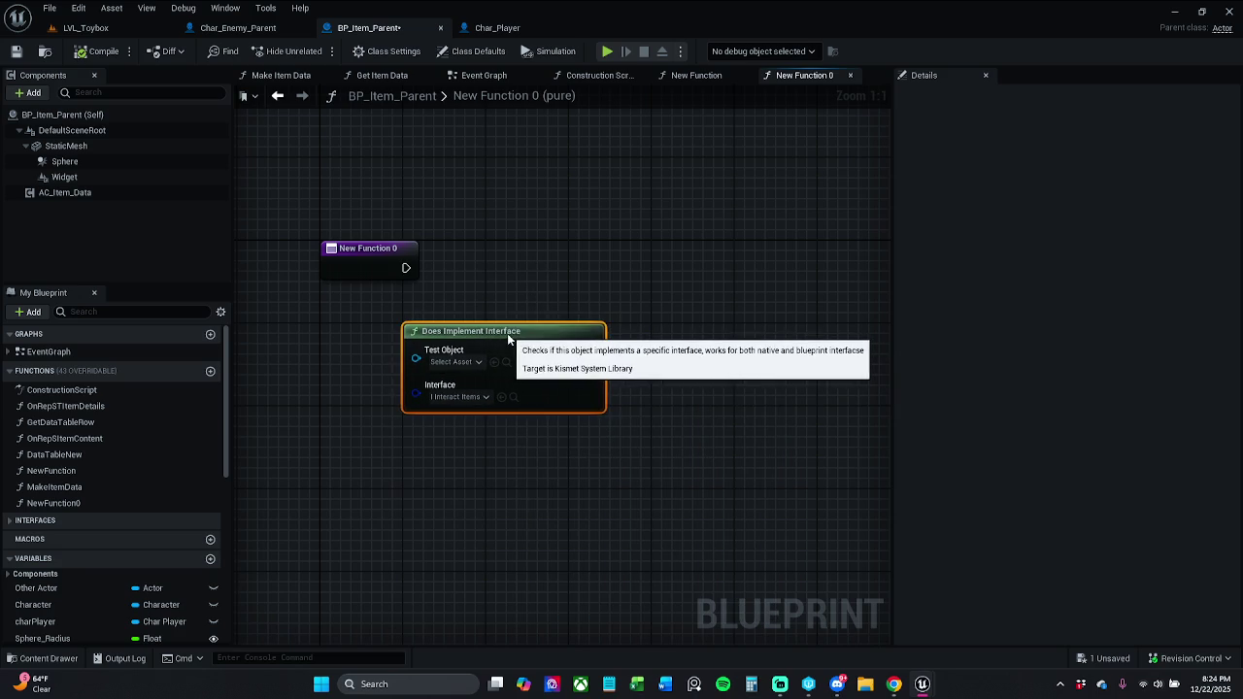
{"action": "left_click", "coordinate": [369, 408]}
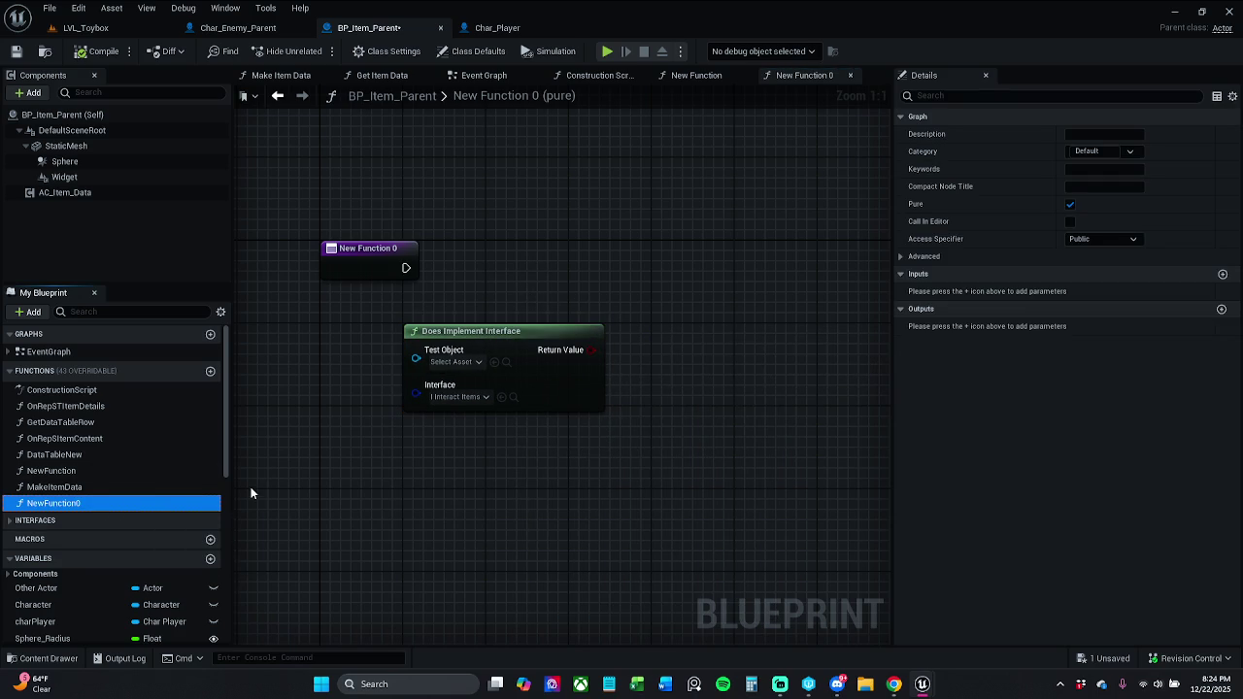
Rename the function NewFunction0 to hasInterface? using F2.
{"action": "key", "text": "F2"}
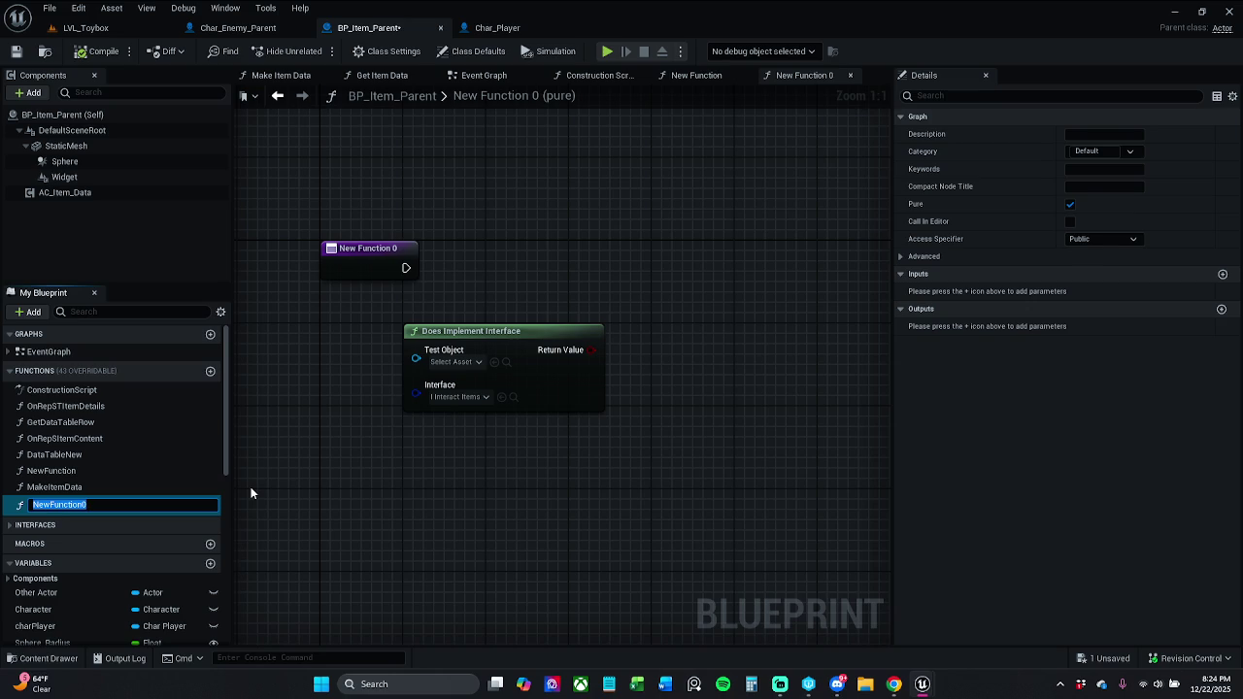
{"action": "type", "text": "H"}
{"action": "key", "text": "BackSpace"}
{"action": "key", "text": "BackSpace"}
{"action": "type", "text": "hasInterface"}
{"action": "key", "text": "Return"}
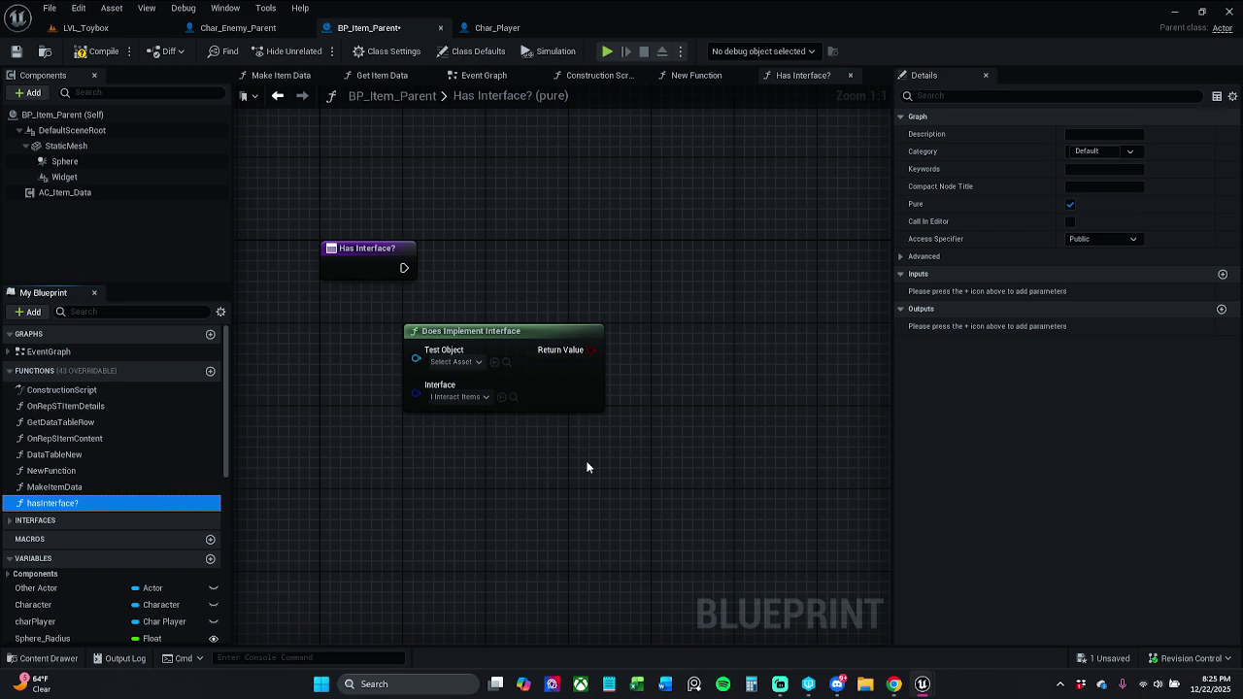
{"action": "left_click", "coordinate": [506, 447]}
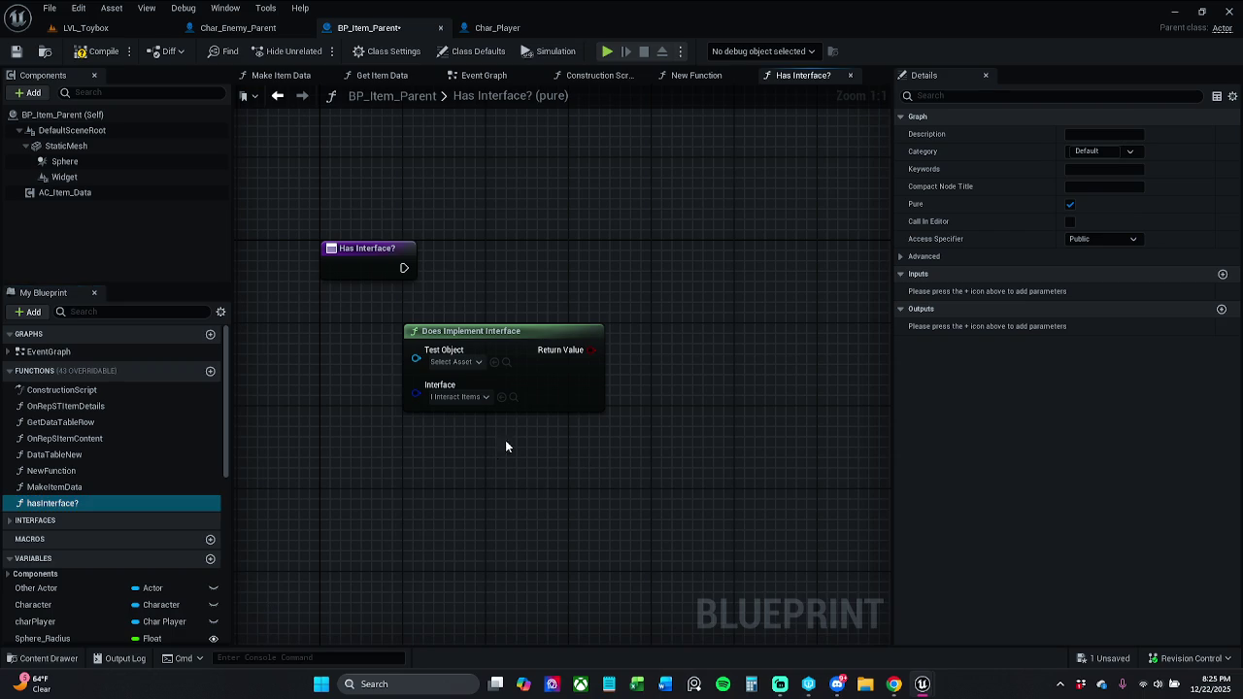
{"action": "left_click", "coordinate": [62, 491]}
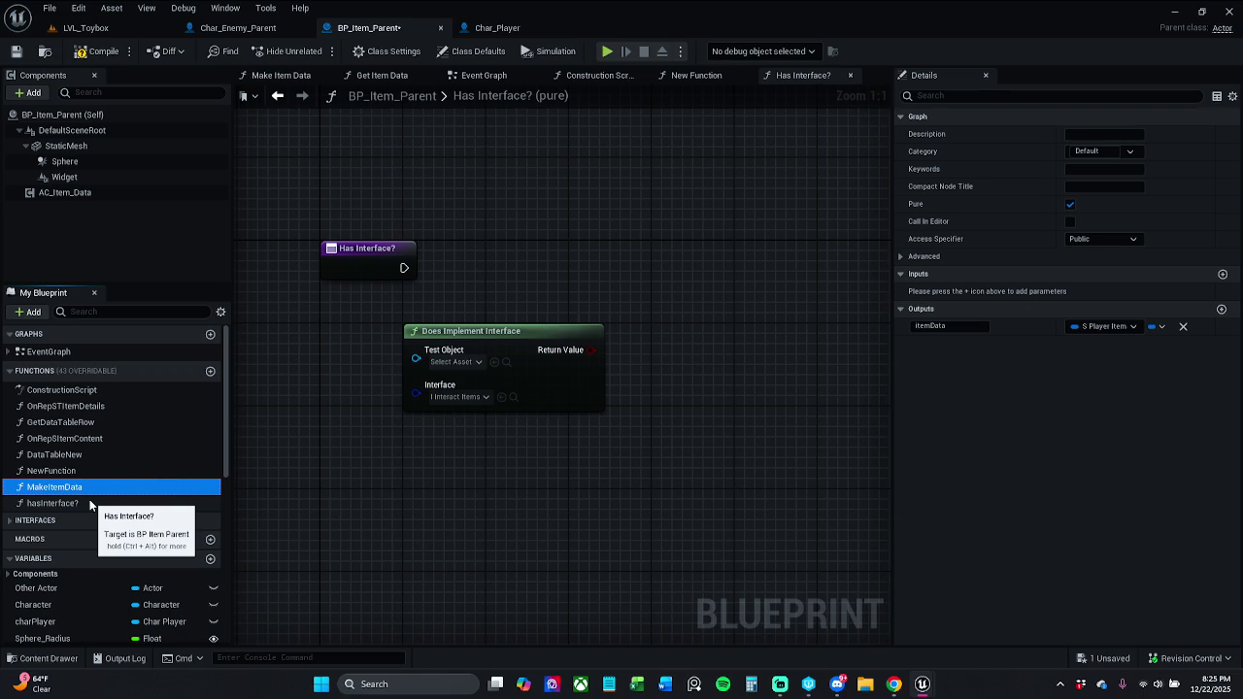
{"action": "scroll", "coordinate": [76, 614], "scroll_direction": "down", "scroll_amount": 2}
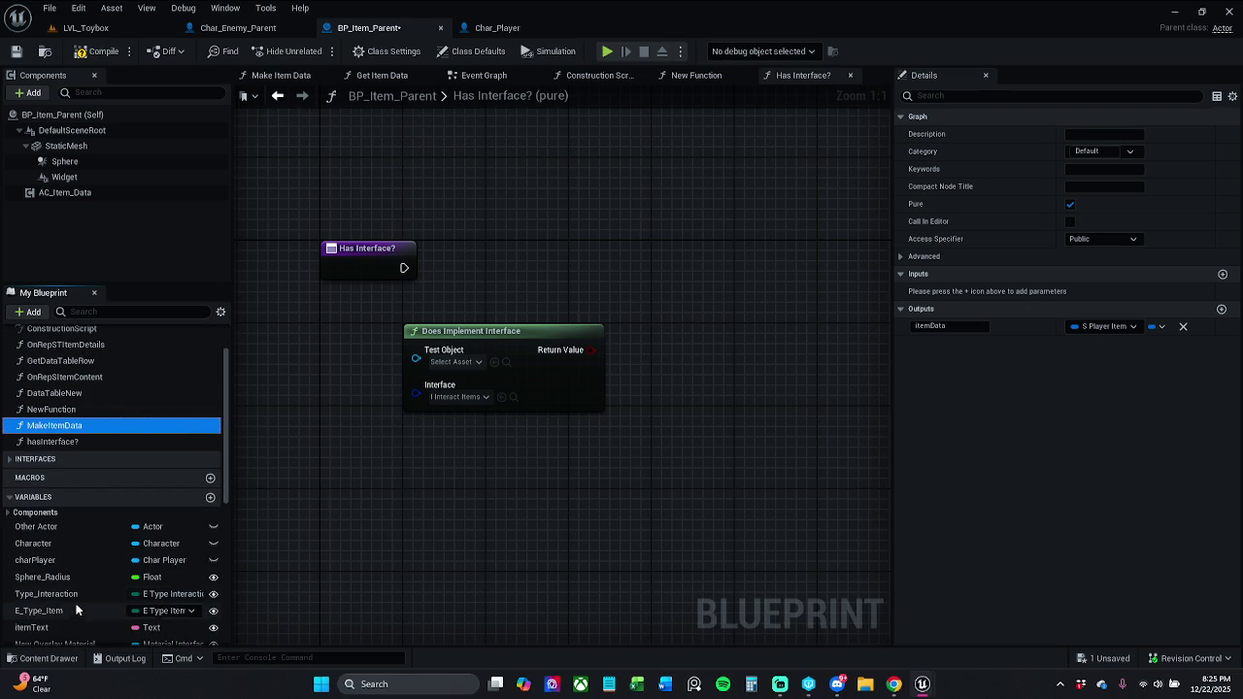
{"action": "scroll", "coordinate": [77, 581], "scroll_direction": "down", "scroll_amount": 8}
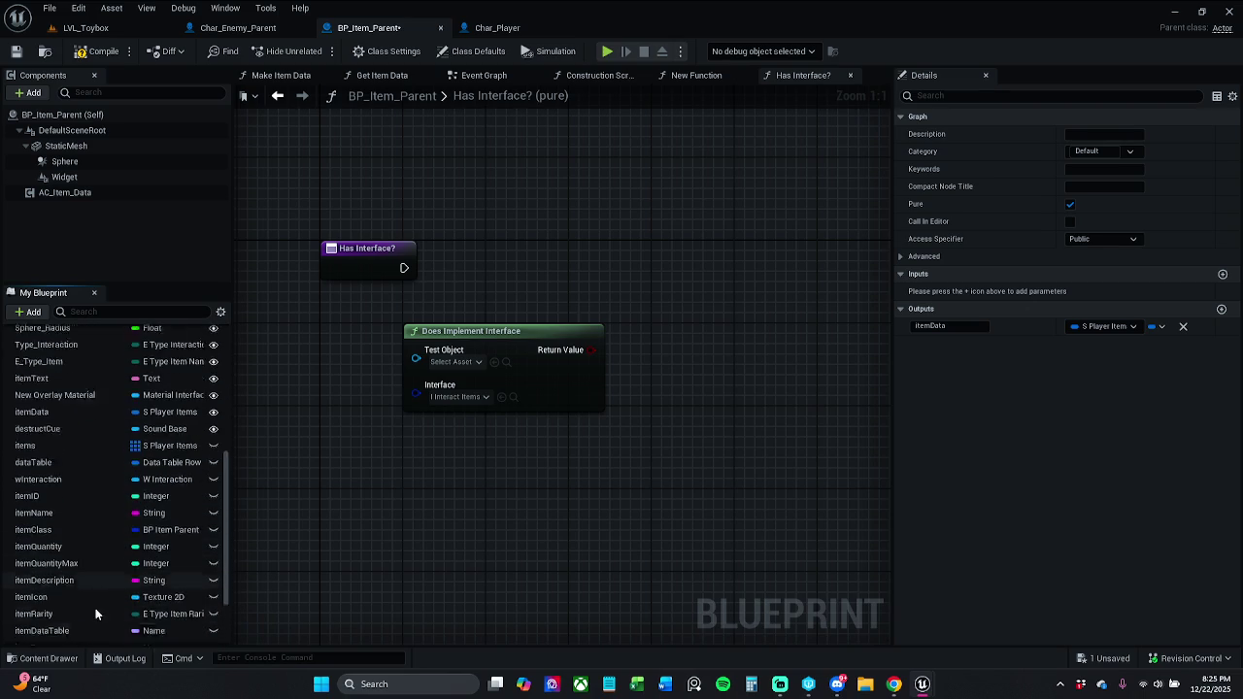
{"action": "scroll", "coordinate": [59, 538], "scroll_direction": "down", "scroll_amount": 2}
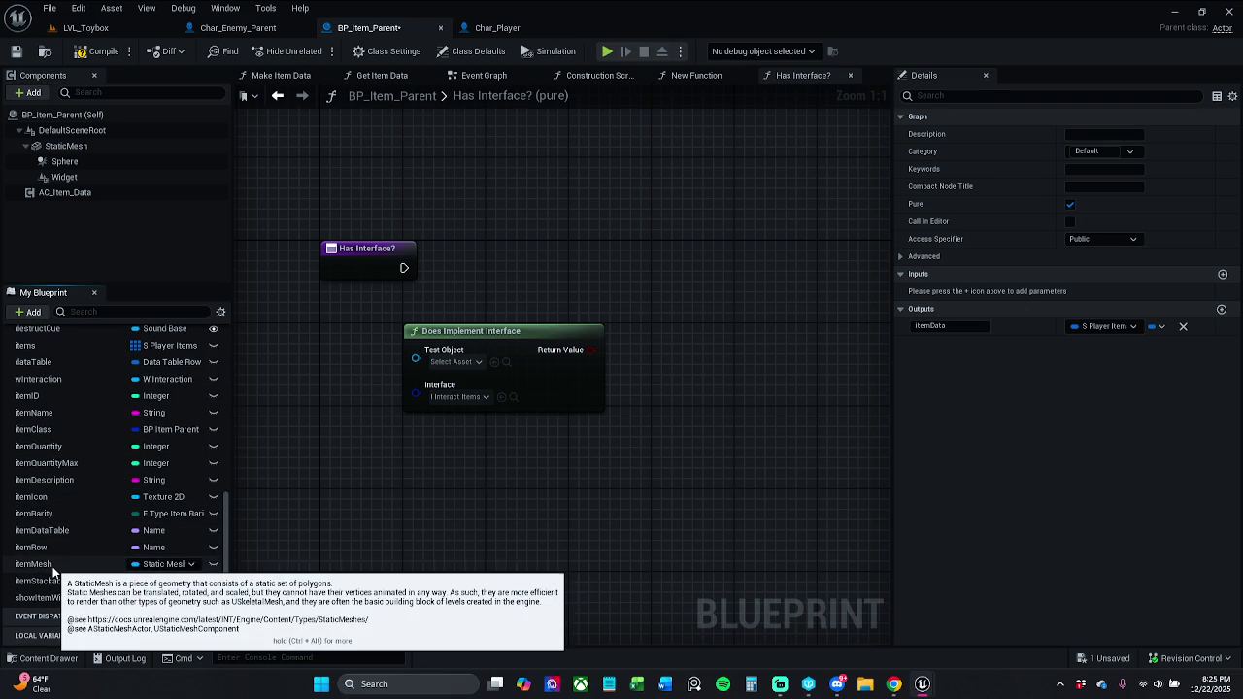
{"action": "scroll", "coordinate": [58, 567], "scroll_direction": "up", "scroll_amount": 5}
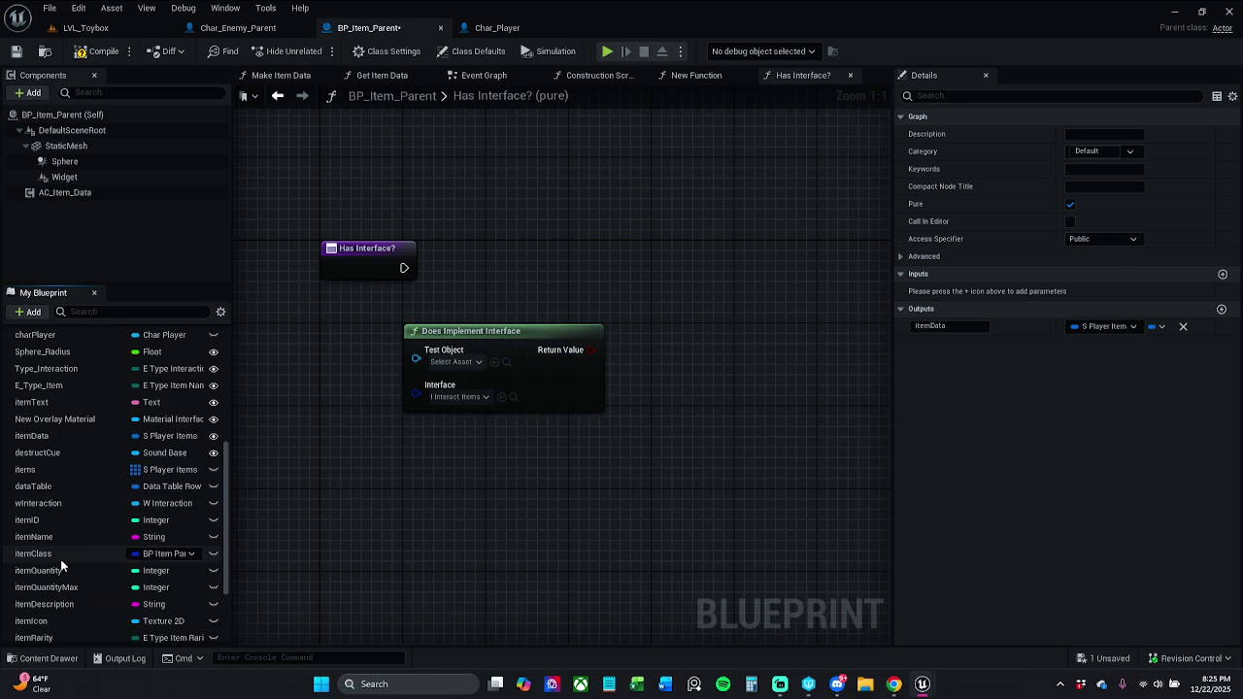
{"action": "scroll", "coordinate": [68, 544], "scroll_direction": "up", "scroll_amount": 10}
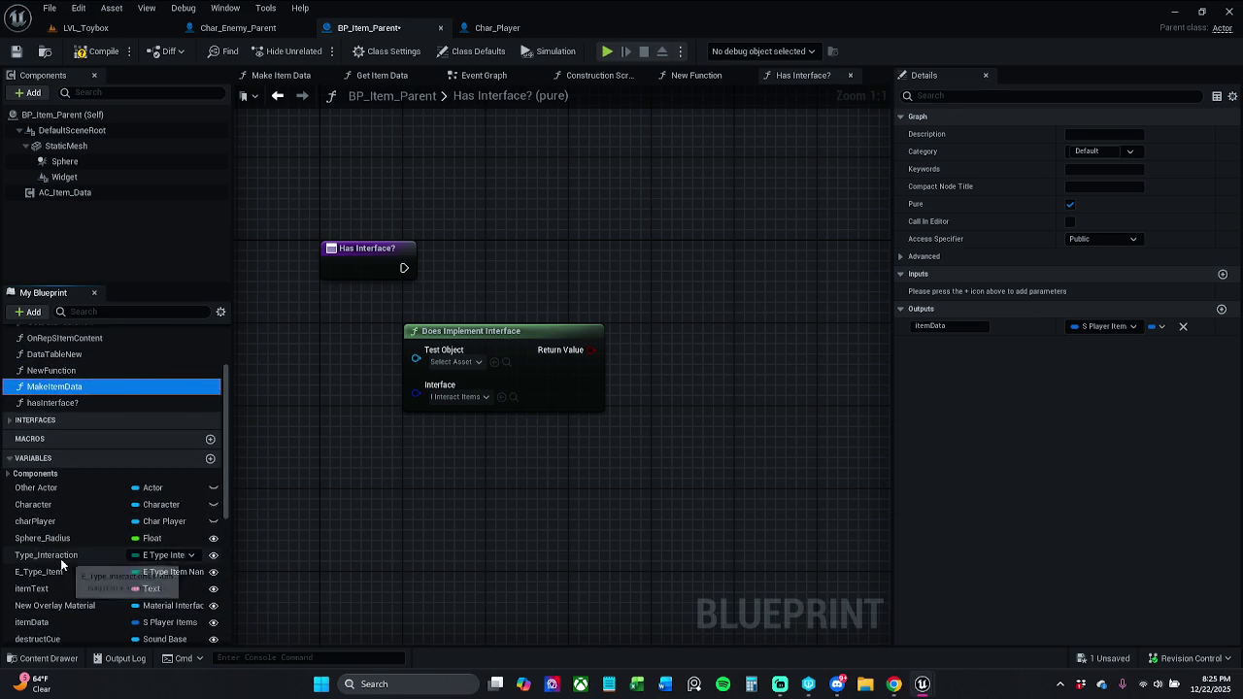
{"action": "scroll", "coordinate": [79, 512], "scroll_direction": "up", "scroll_amount": 2}
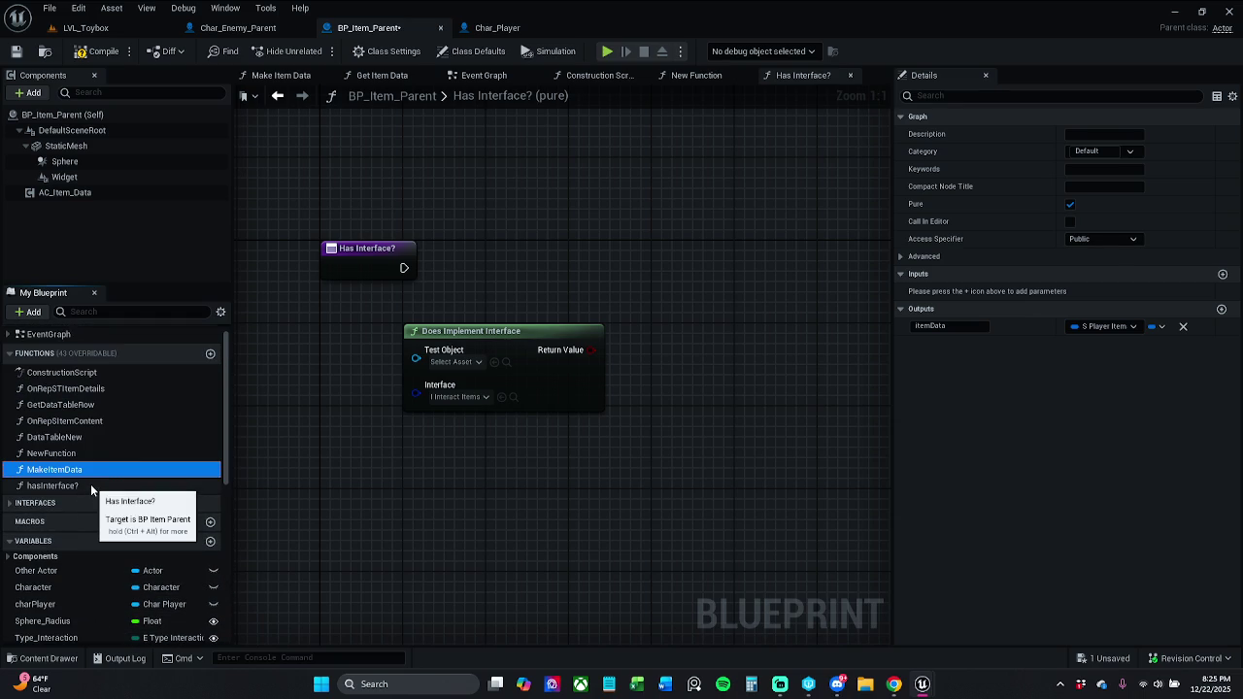
{"action": "scroll", "coordinate": [113, 597], "scroll_direction": "down", "scroll_amount": 3}
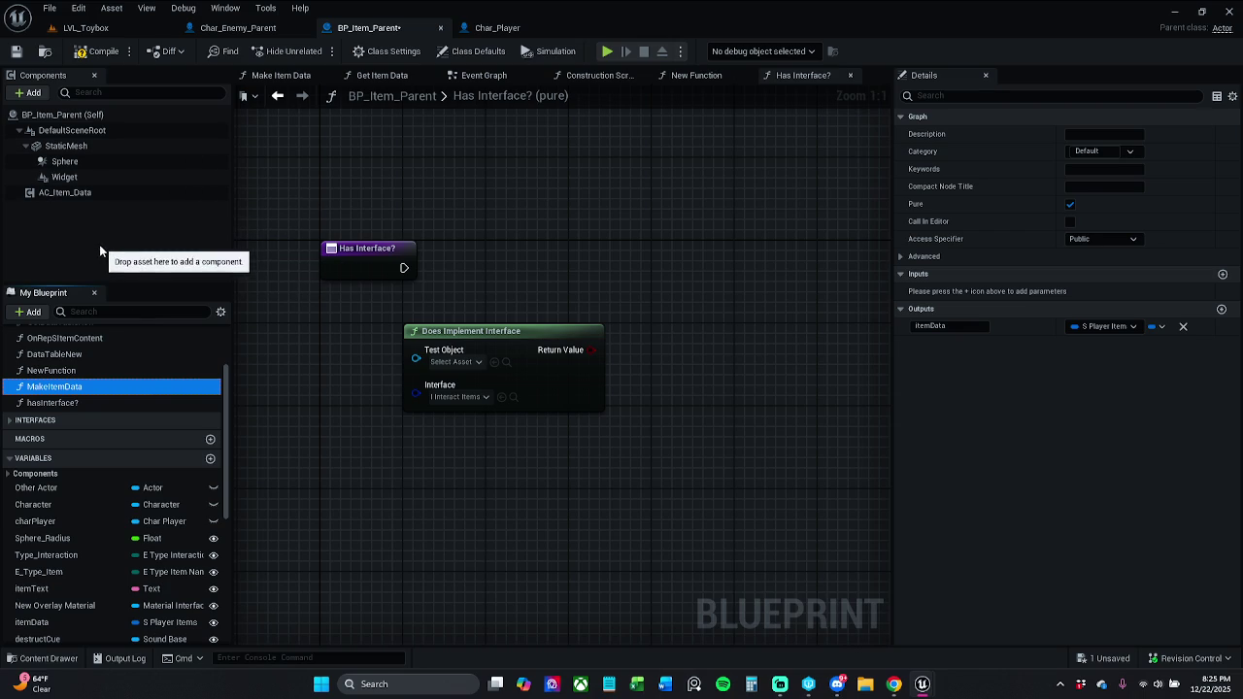
{"action": "left_click", "coordinate": [95, 54]}
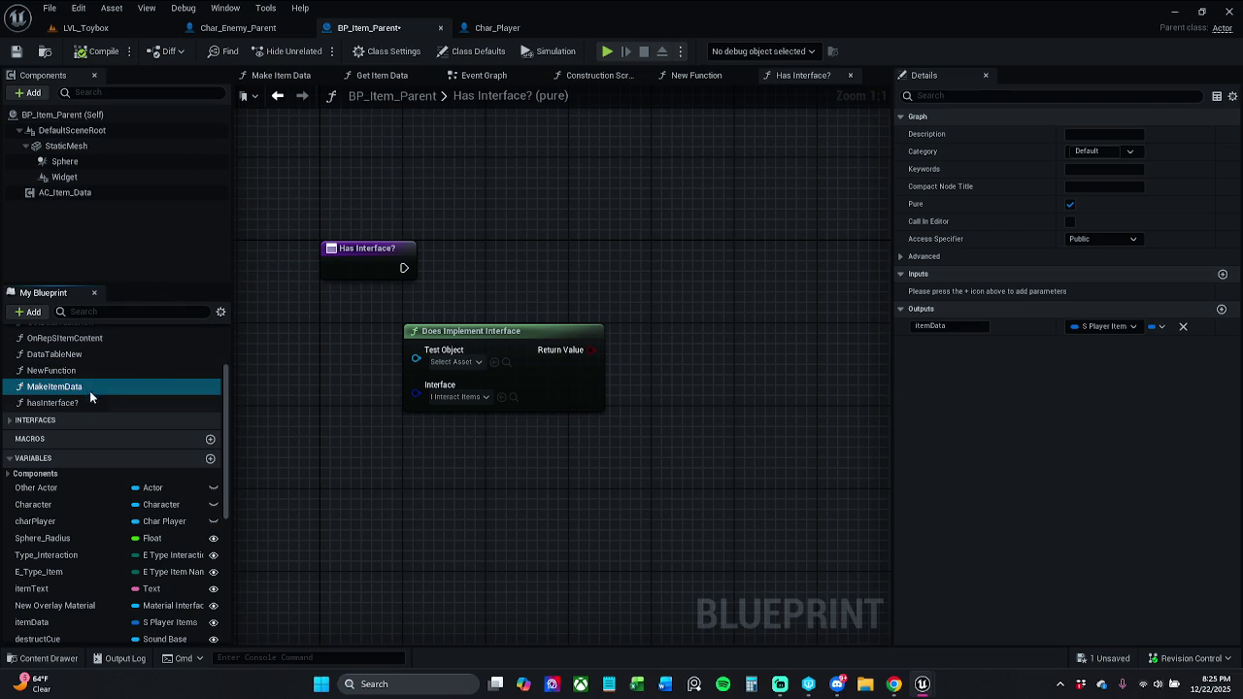
{"action": "scroll", "coordinate": [91, 421], "scroll_direction": "up", "scroll_amount": 1}
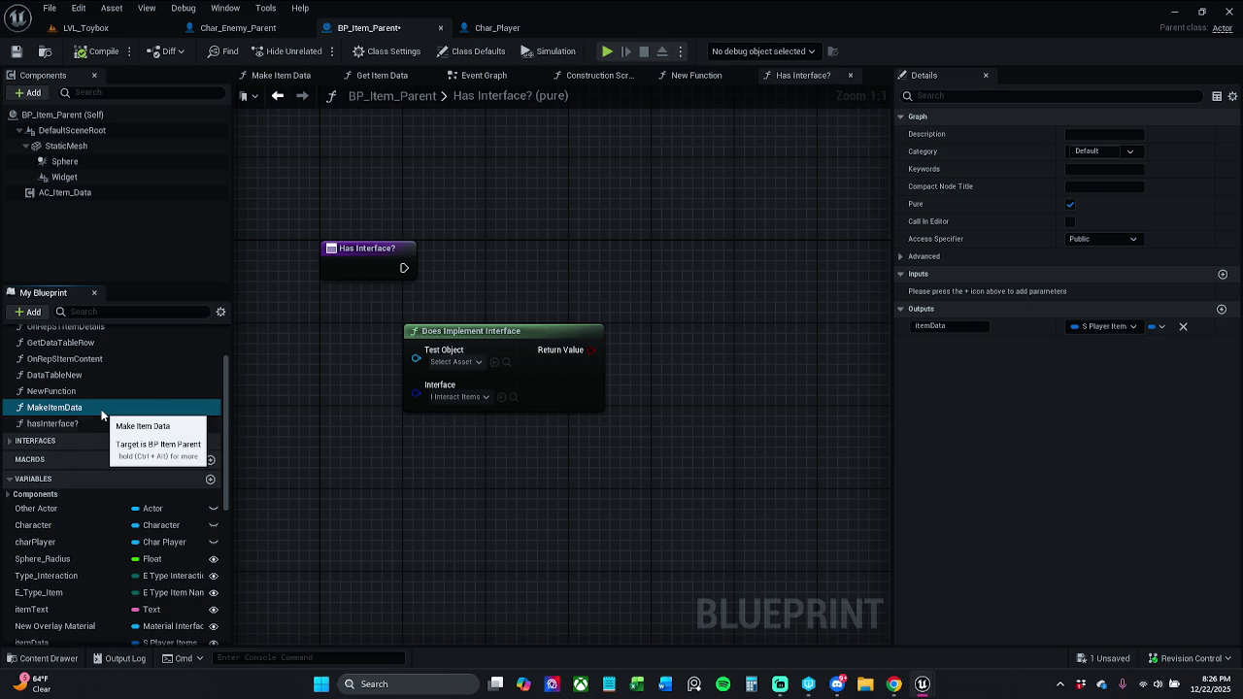
{"action": "left_click", "coordinate": [47, 414]}
{"action": "left_click", "coordinate": [46, 416]}
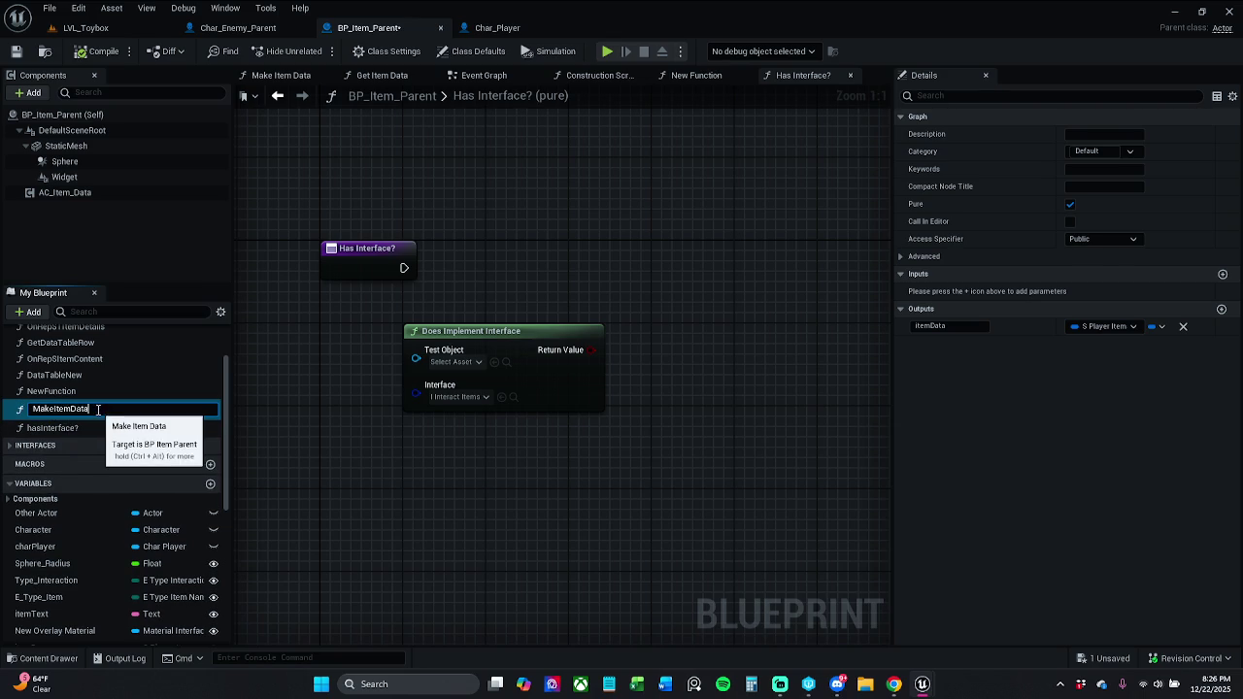
{"action": "left_click", "coordinate": [32, 410]}
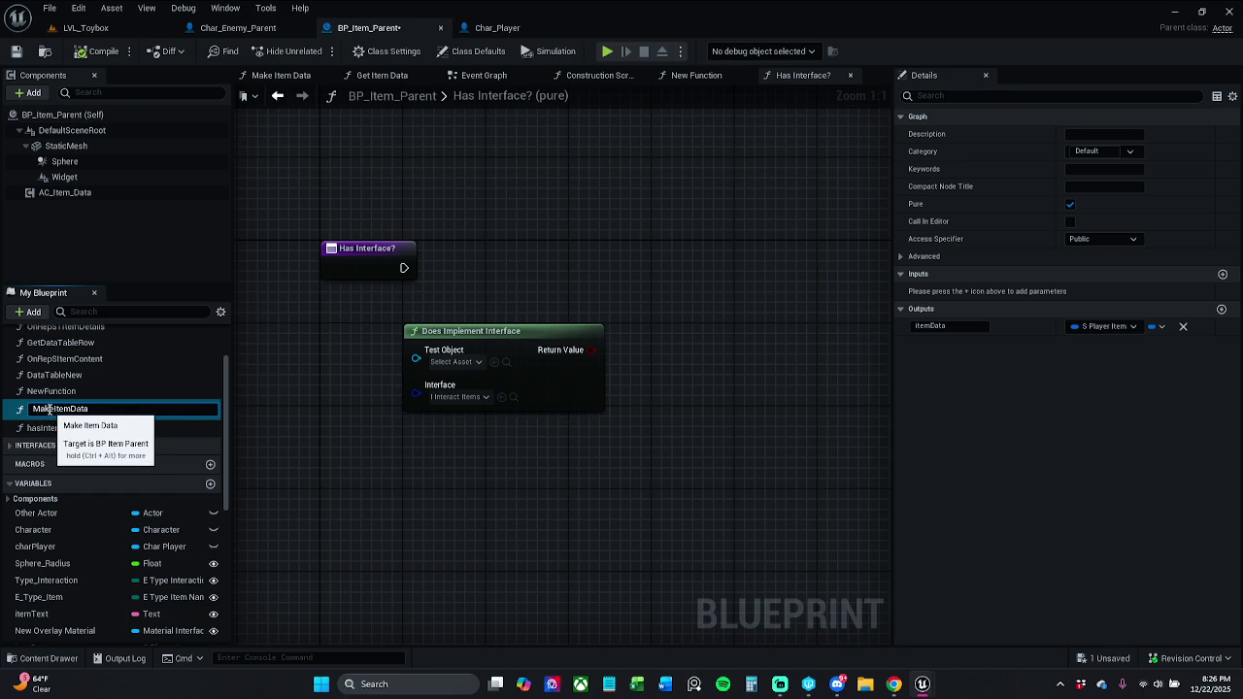
{"action": "left_click", "coordinate": [90, 409]}
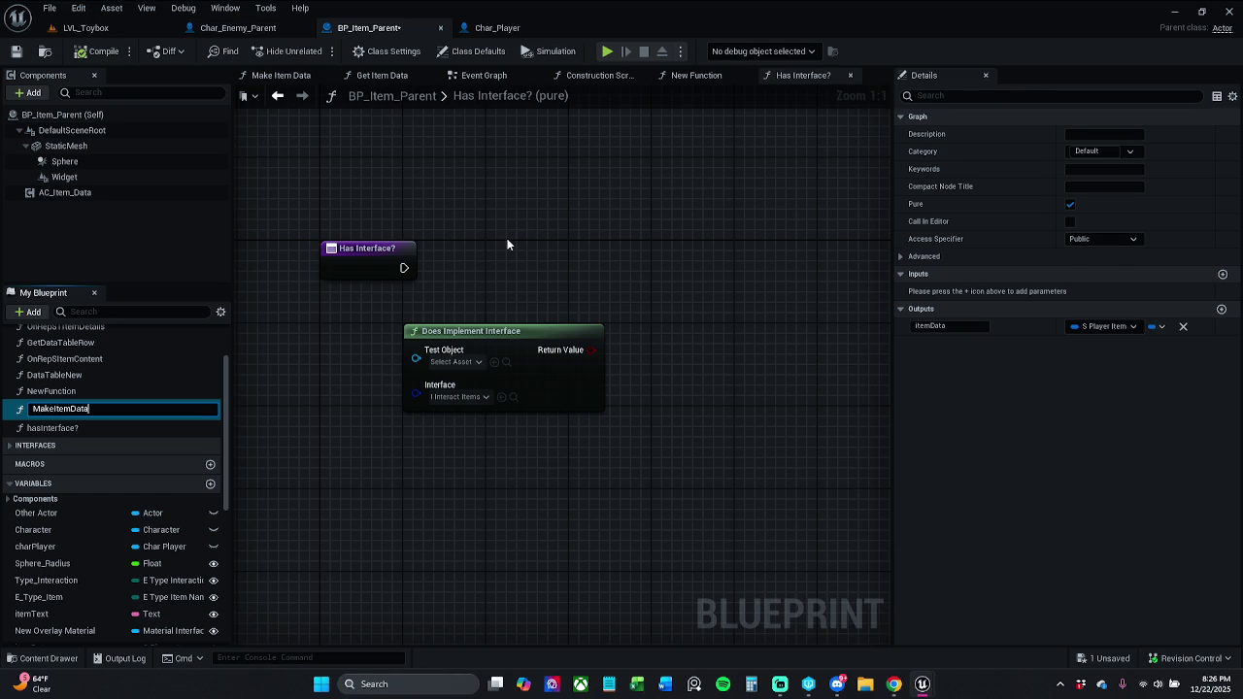
{"action": "key", "text": "Return"}
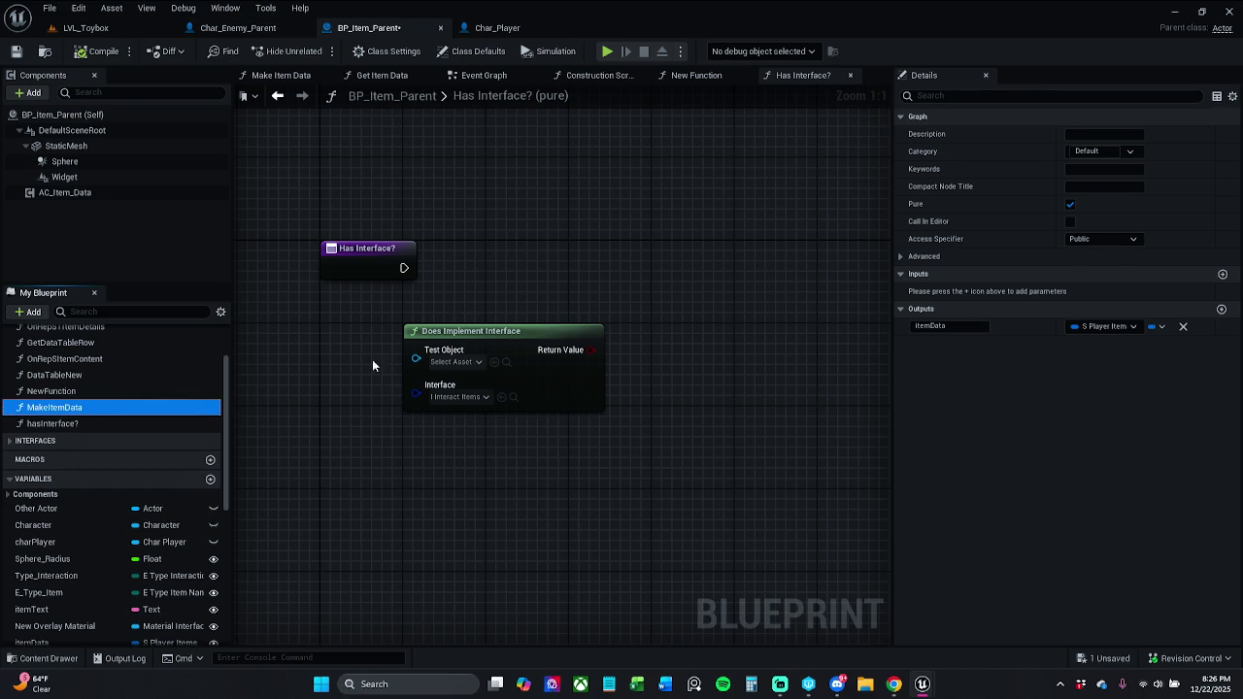
{"action": "left_click", "coordinate": [91, 423]}
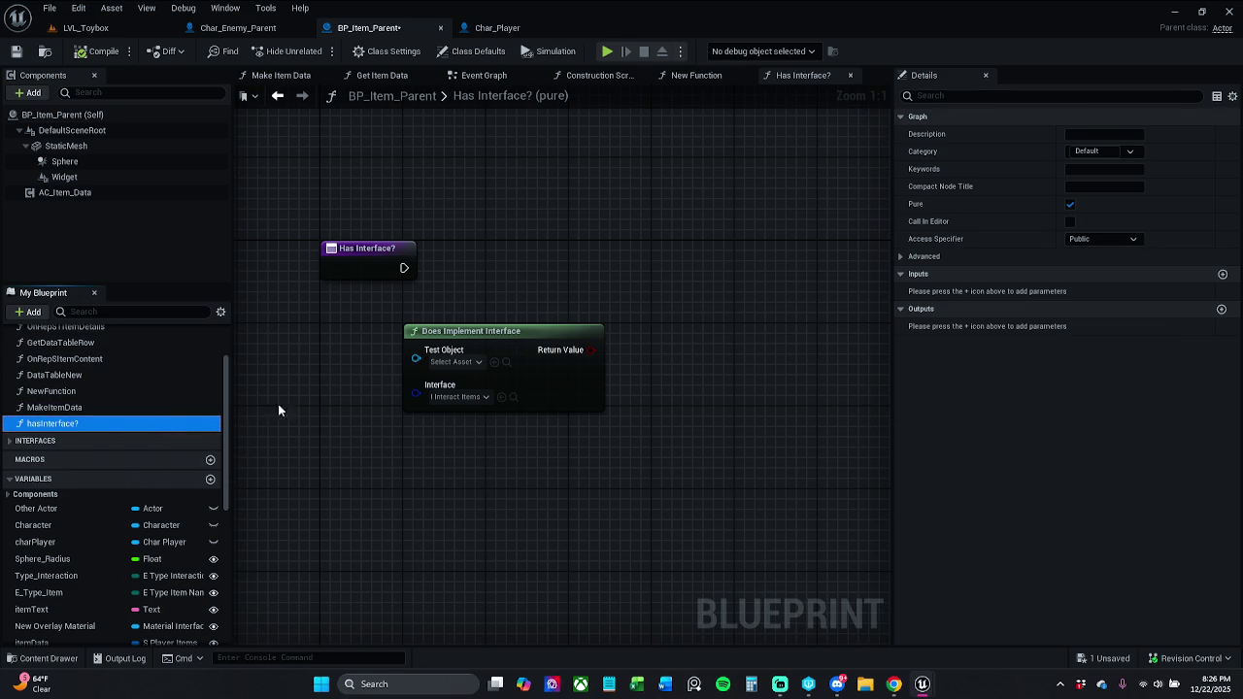
Give Has Interface? a Boolean output fed by Does Implement Interface, removing NewParam.
{"action": "left_click_drag", "start_coordinate": [583, 319], "coordinate": [483, 335]}
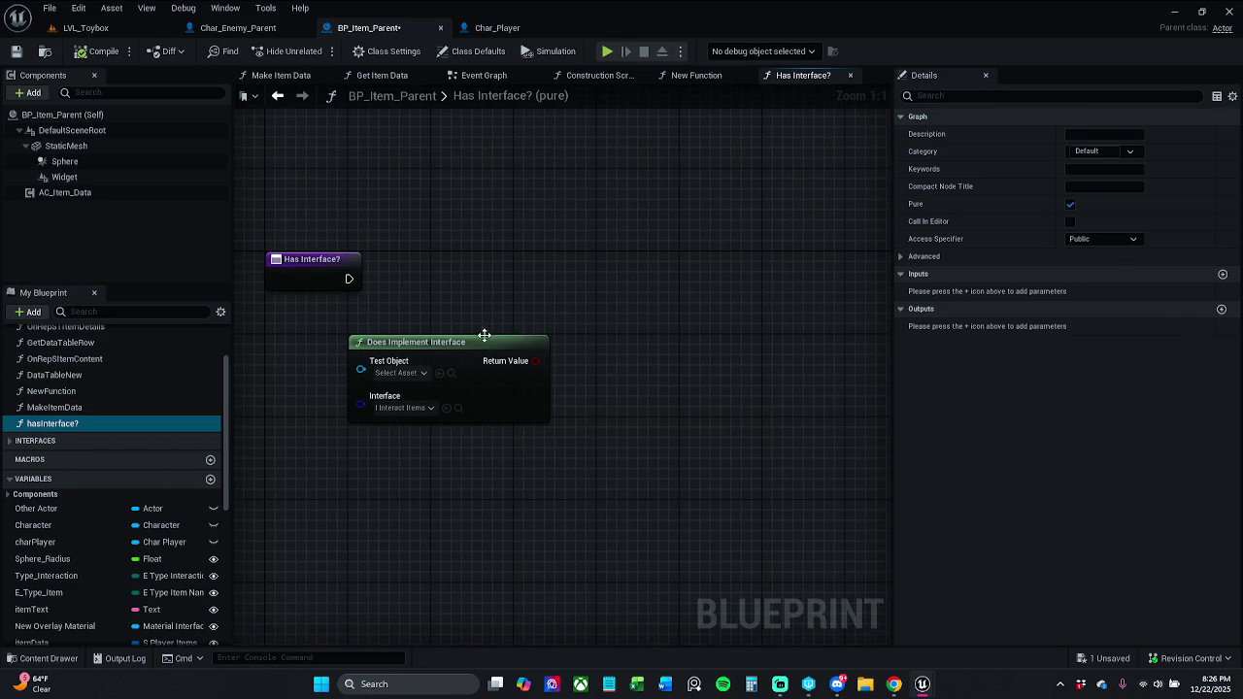
{"action": "left_click", "coordinate": [321, 272]}
{"action": "left_click", "coordinate": [1221, 340]}
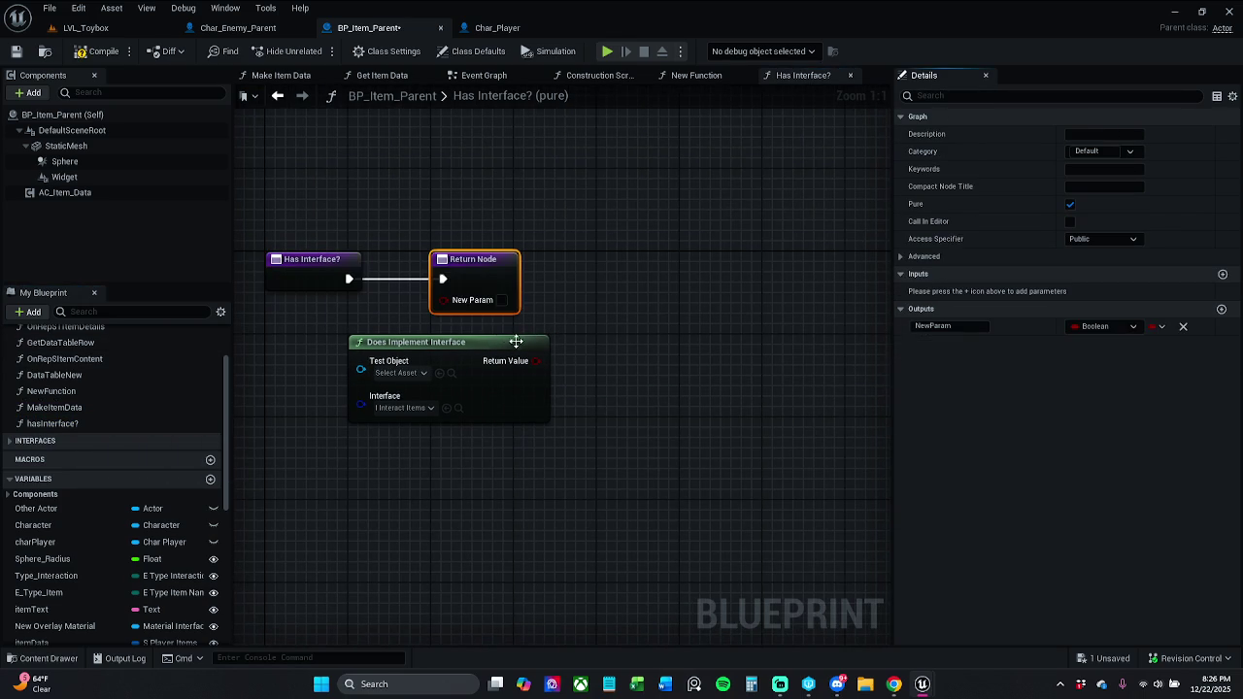
{"action": "mouse_move", "coordinate": [536, 360]}
{"action": "left_mouse_down"}
{"action": "mouse_move", "coordinate": [489, 333]}
{"action": "mouse_move", "coordinate": [474, 296]}
{"action": "left_mouse_up"}
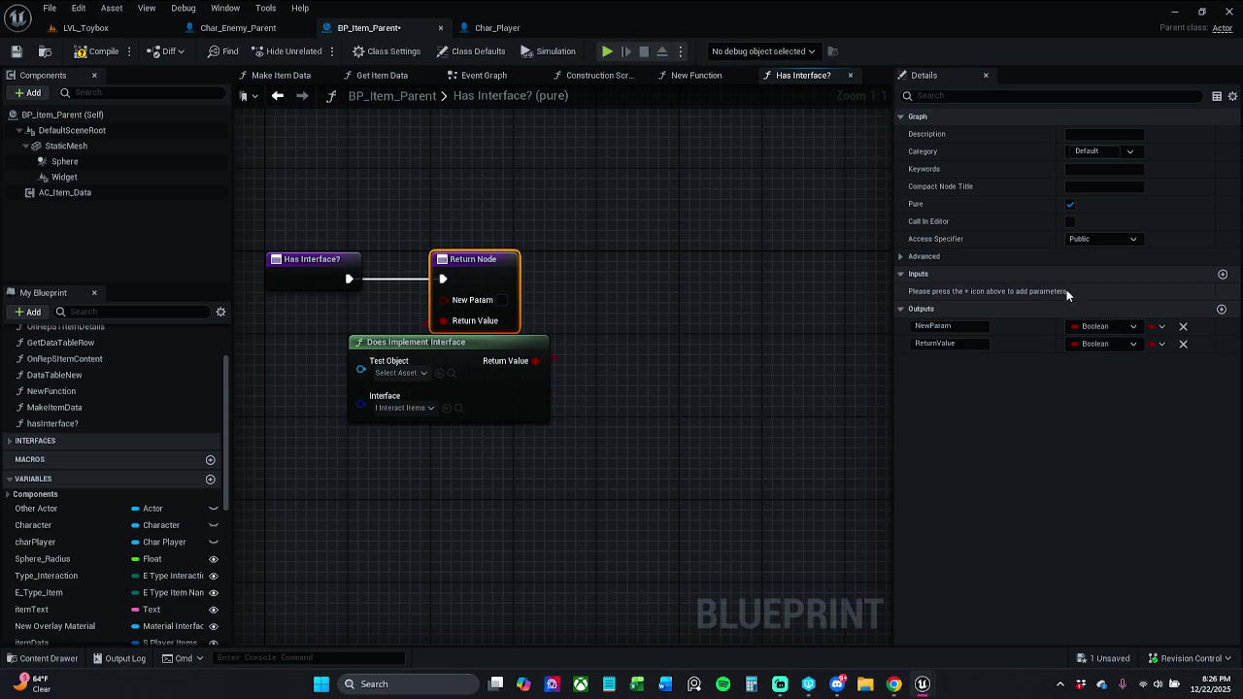
{"action": "left_click", "coordinate": [1183, 327]}
Tidy the return and Does Implement Interface nodes, then compile the blueprint.
{"action": "left_click_drag", "start_coordinate": [486, 282], "coordinate": [506, 282]}
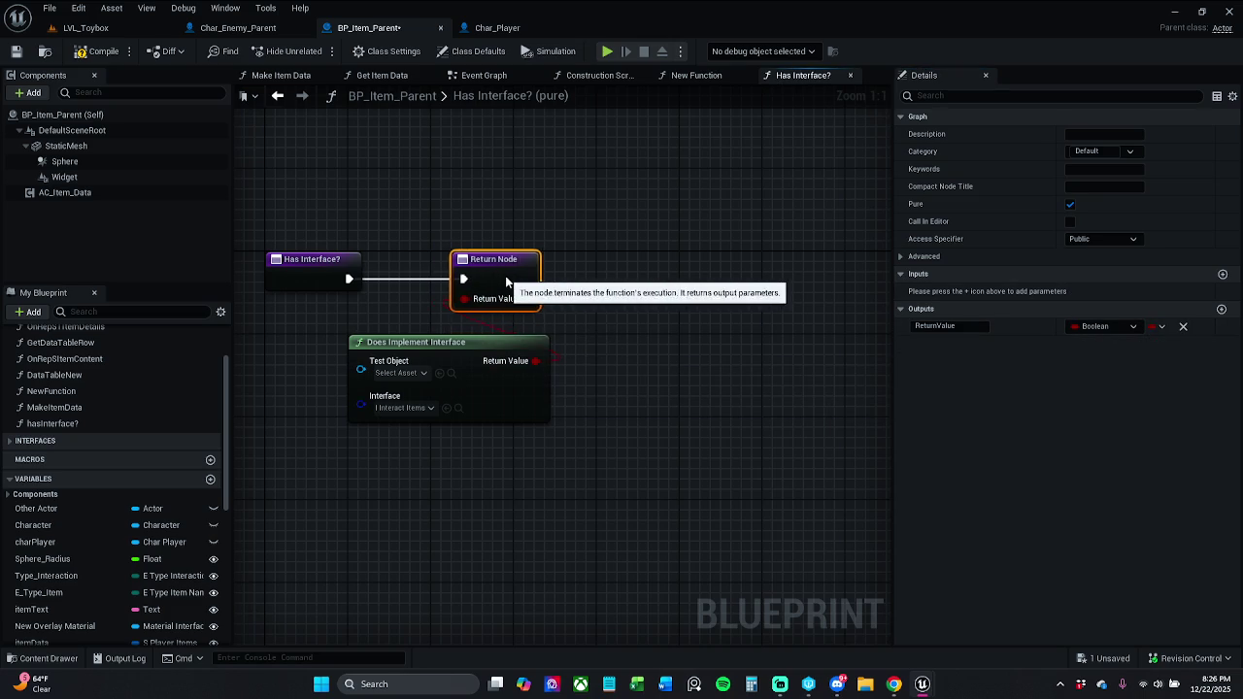
{"action": "left_click", "coordinate": [508, 239]}
{"action": "mouse_move", "coordinate": [491, 395]}
{"action": "left_mouse_down"}
{"action": "mouse_move", "coordinate": [602, 371]}
{"action": "mouse_move", "coordinate": [561, 360]}
{"action": "left_mouse_up"}
{"action": "left_click", "coordinate": [565, 186]}
{"action": "left_click", "coordinate": [87, 53]}
Save BP_Item_Parent, checking out the asset, and close the New Function graph.
{"action": "key", "text": "ctrl+s"}
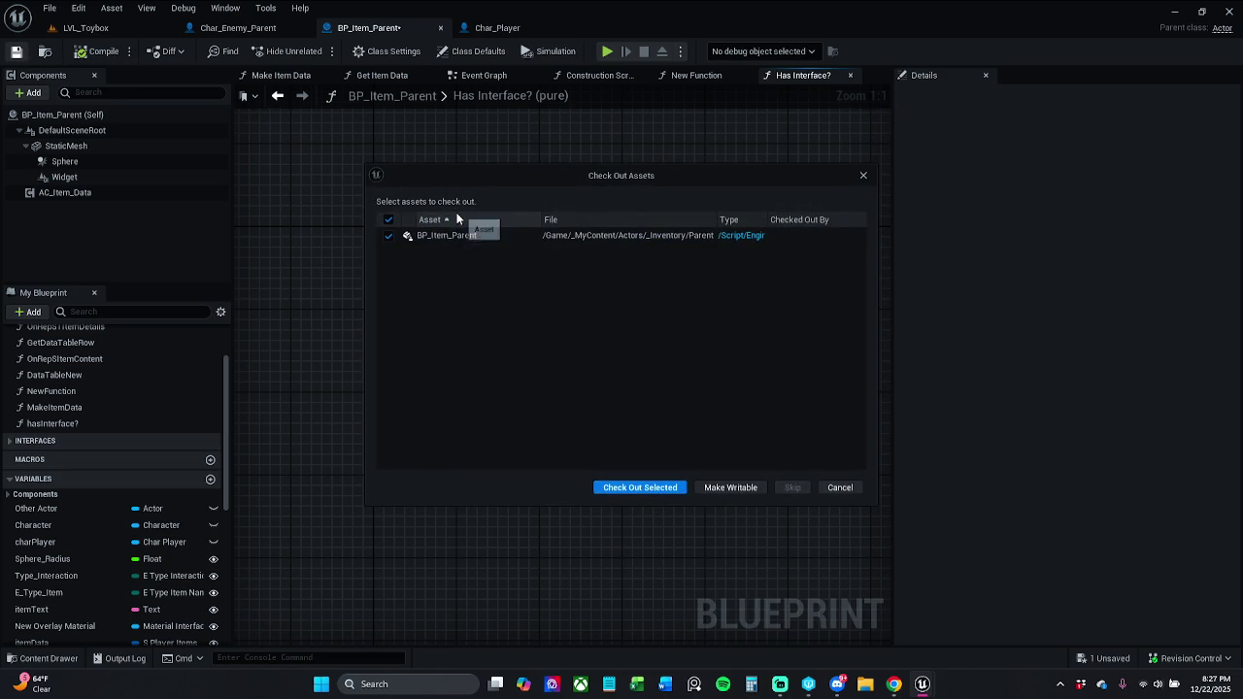
{"action": "left_click", "coordinate": [644, 488]}
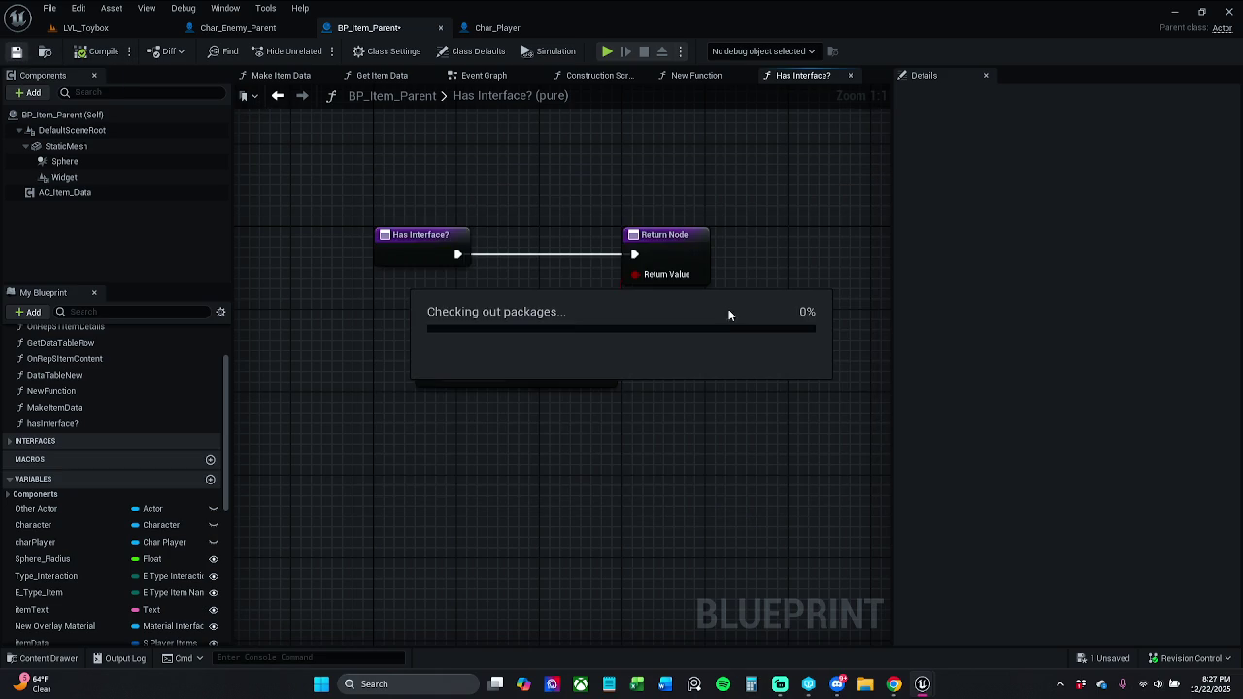
{"action": "left_click", "coordinate": [695, 76]}
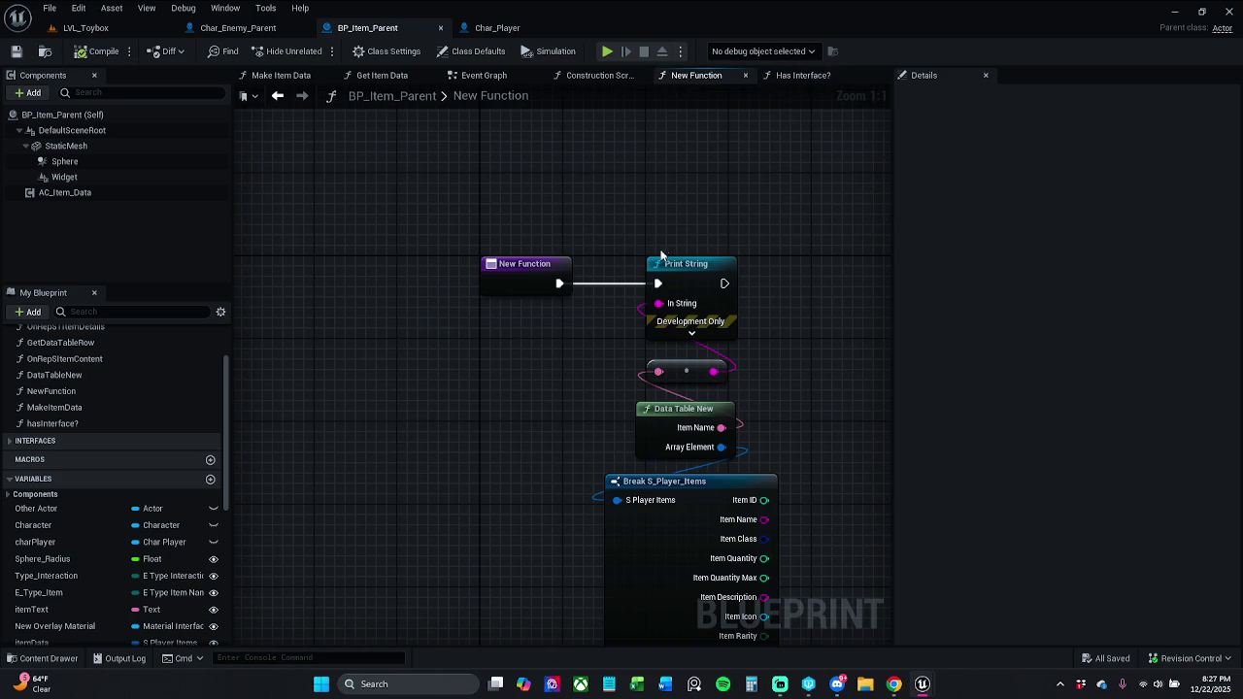
{"action": "left_click", "coordinate": [746, 75]}
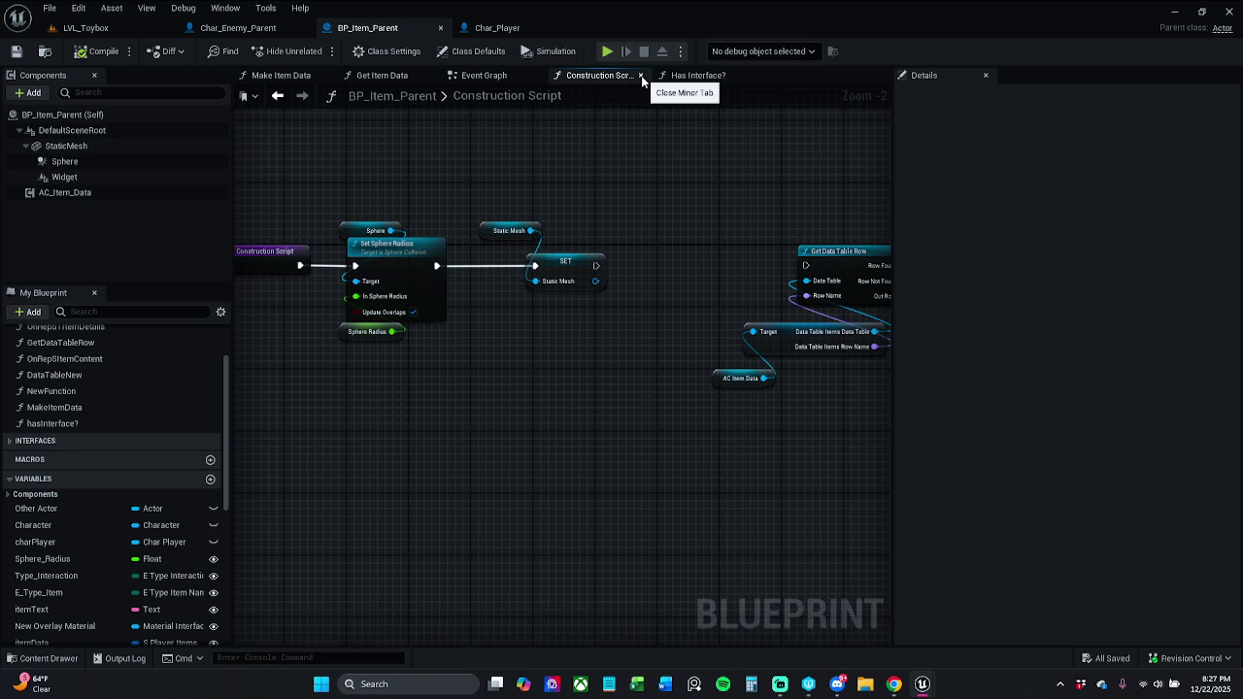
Select the Static Mesh node in the construction script and briefly visit LVL_Toybox.
{"action": "left_click_drag", "start_coordinate": [567, 186], "coordinate": [507, 237]}
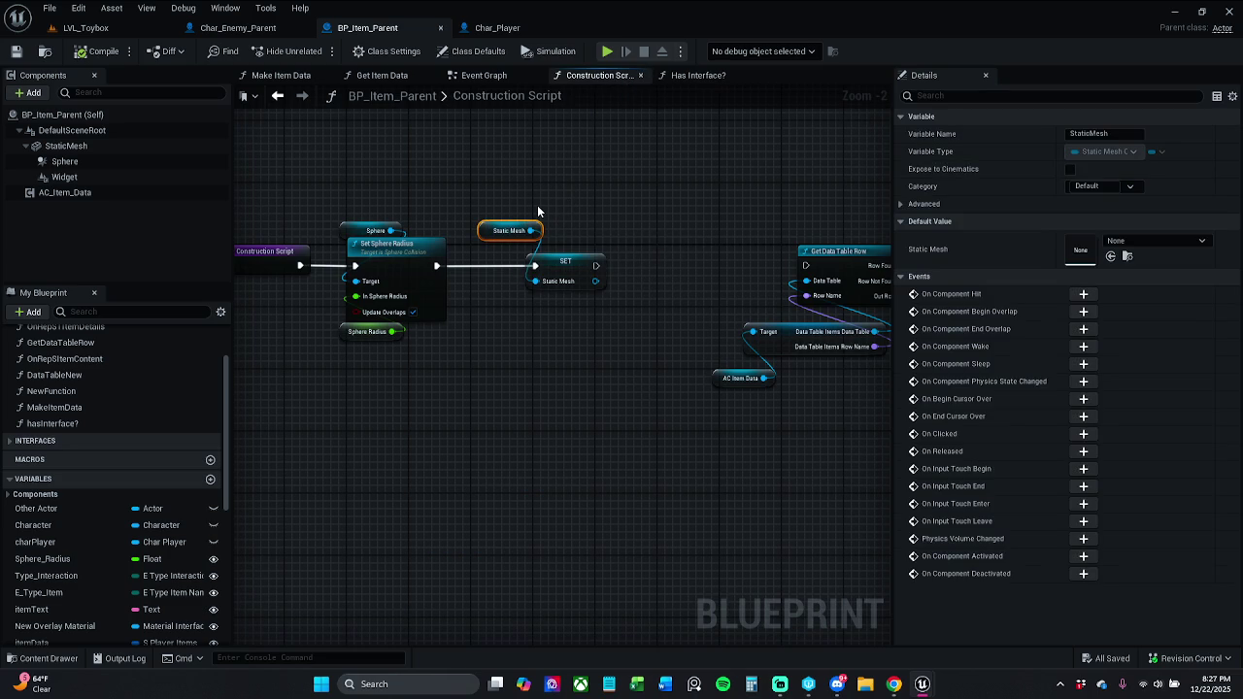
{"action": "scroll", "coordinate": [580, 223], "scroll_direction": "up", "scroll_amount": 1}
{"action": "scroll", "coordinate": [661, 222], "scroll_direction": "down", "scroll_amount": 1}
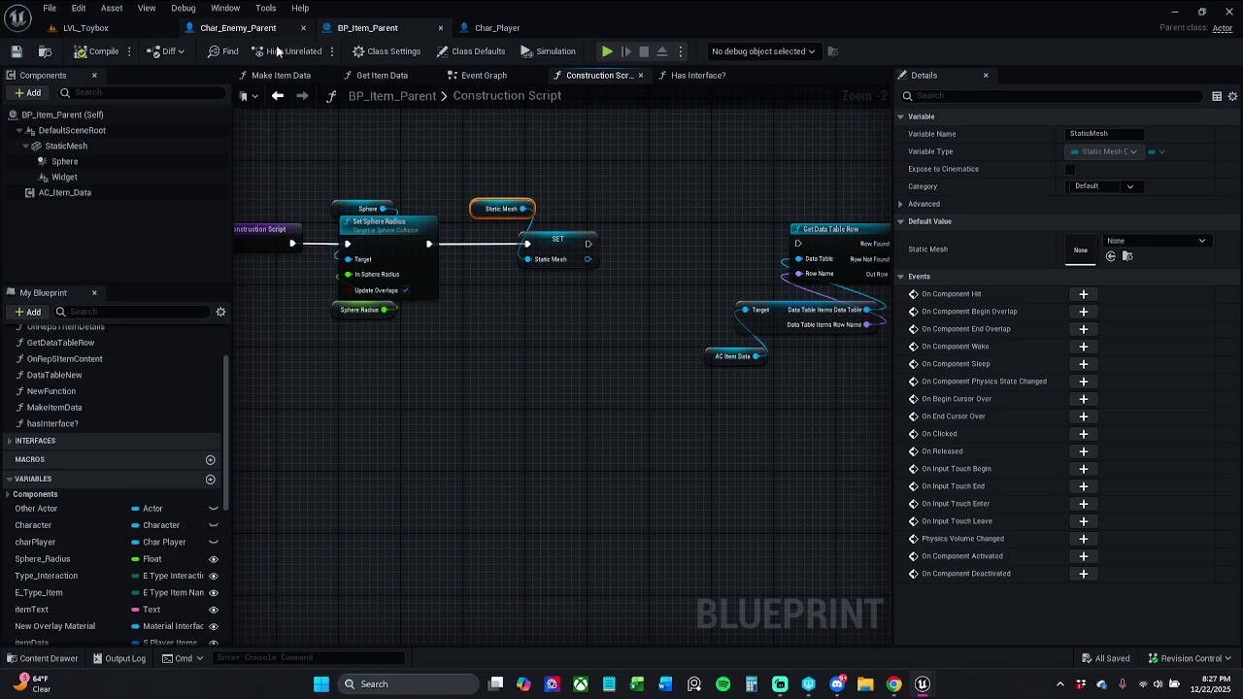
{"action": "left_click", "coordinate": [114, 34]}
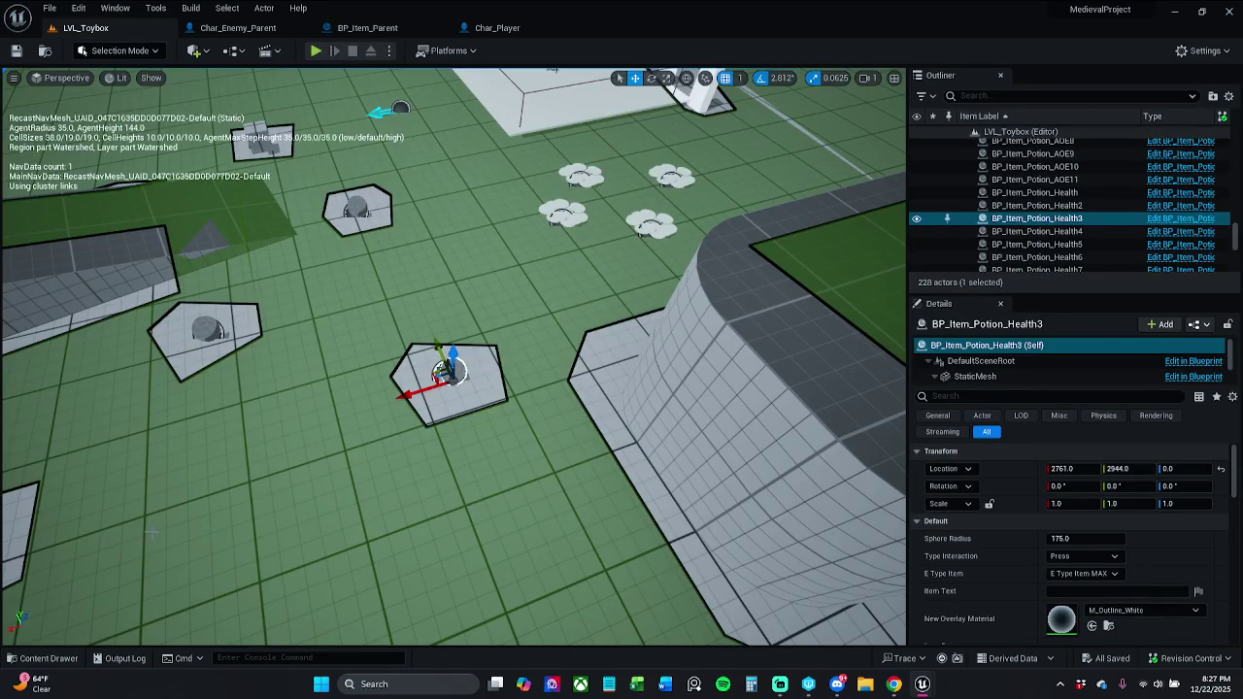
{"action": "left_click", "coordinate": [389, 28]}
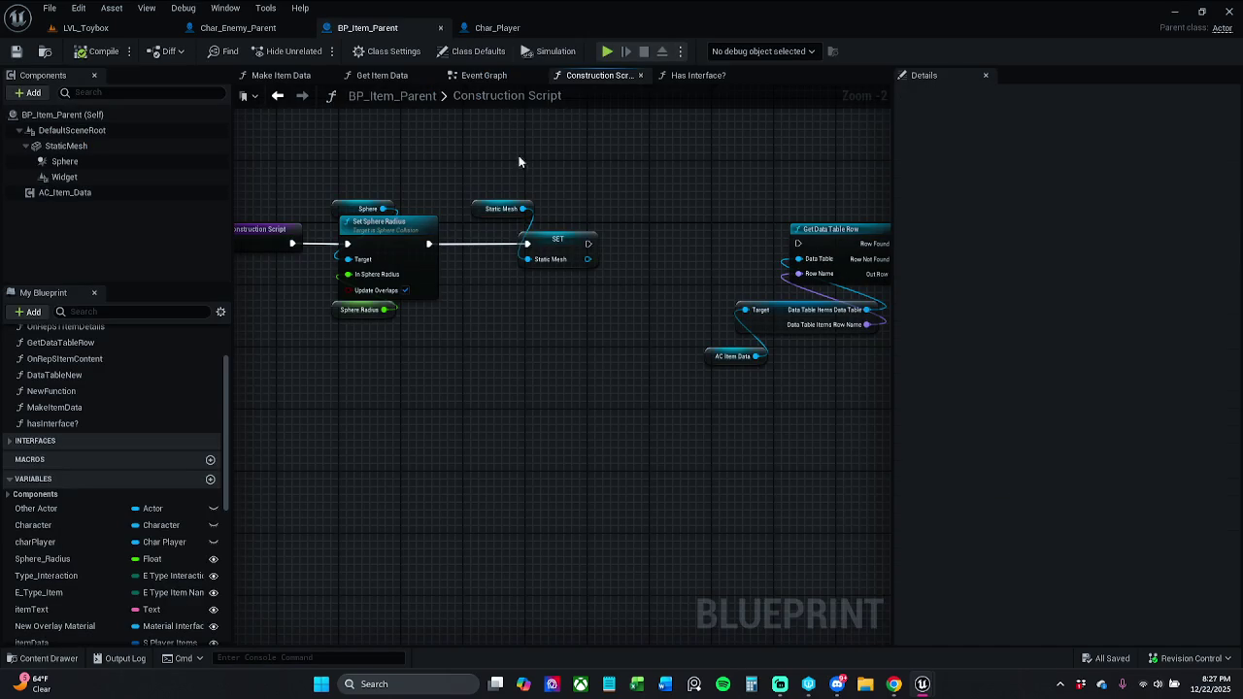
Return to the Has Interface? graph and add a new function, NewFunction_0.
{"action": "left_click", "coordinate": [685, 75]}
{"action": "scroll", "coordinate": [204, 386], "scroll_direction": "up", "scroll_amount": 3}
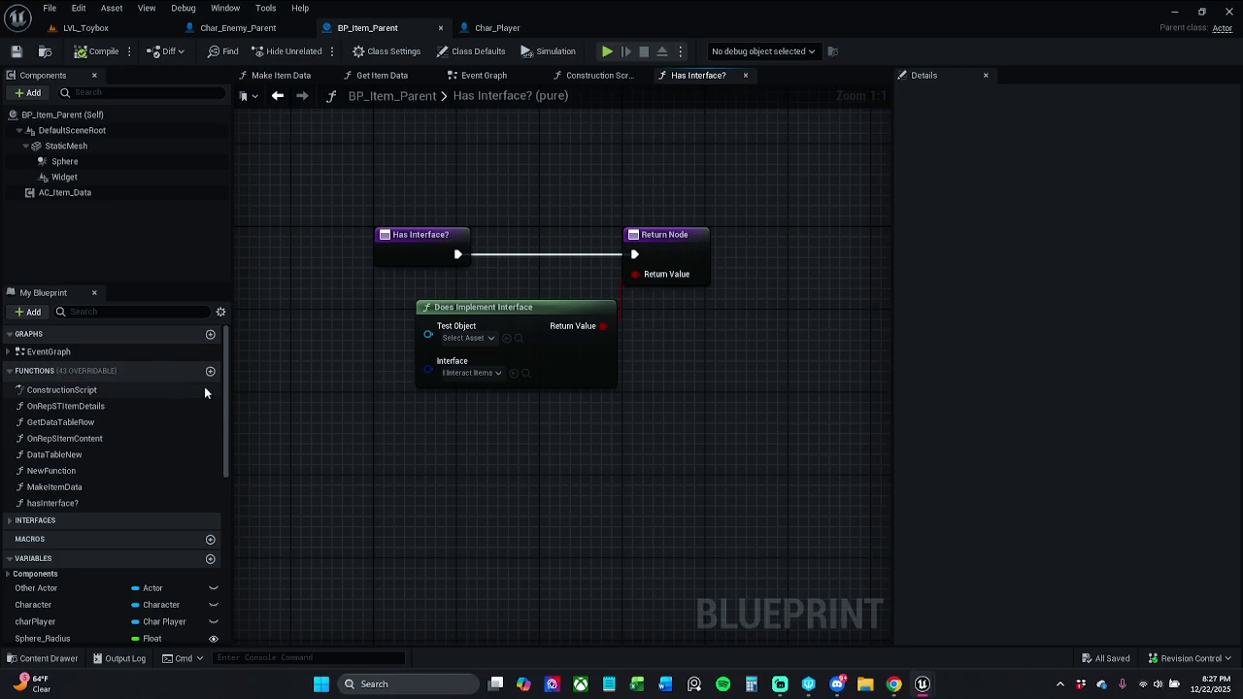
{"action": "left_click", "coordinate": [210, 372]}
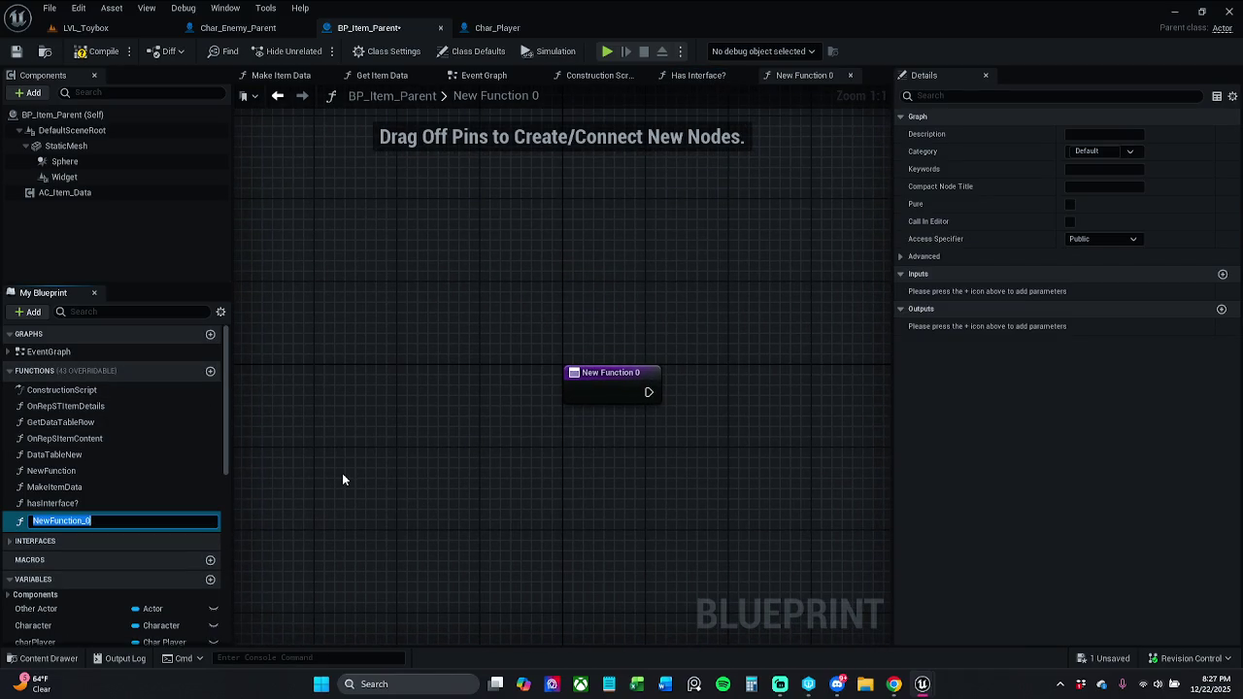
Rename the new function to AddForce.
{"action": "type", "text": "AddForce"}
{"action": "double_click", "coordinate": [58, 520]}
{"action": "left_click", "coordinate": [347, 497]}
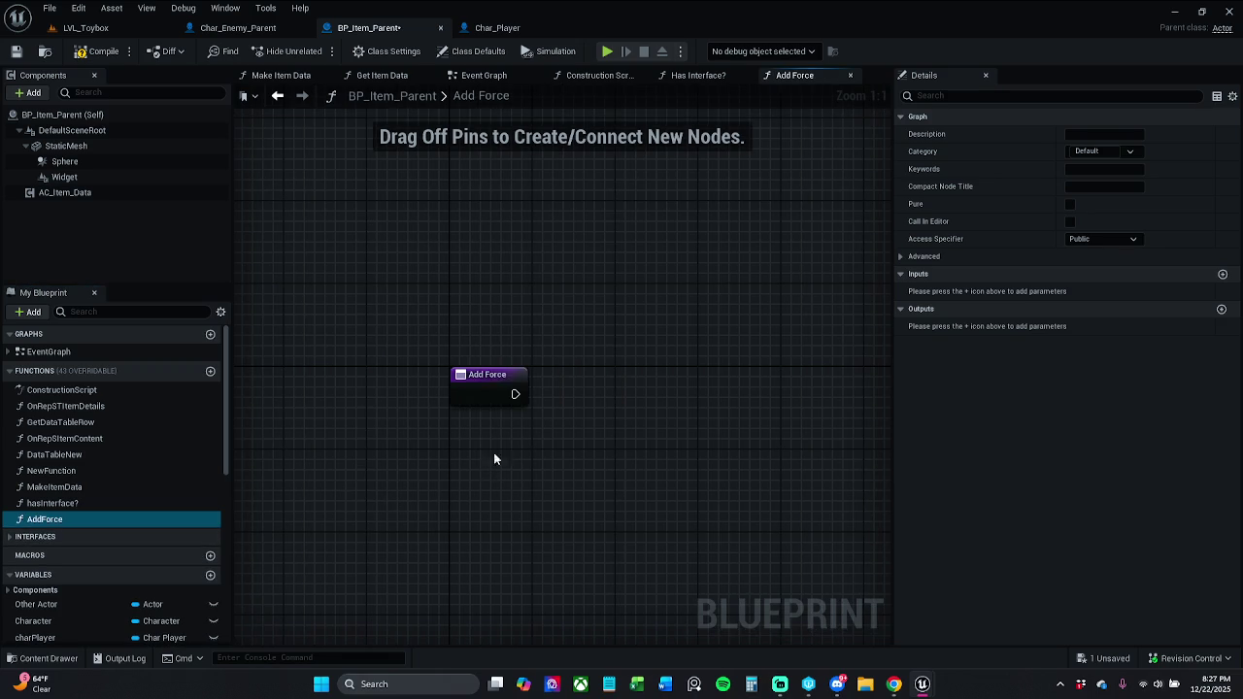
Add an Add Force call after the entry node, then delete it.
{"action": "left_click_drag", "start_coordinate": [515, 394], "coordinate": [572, 391]}
{"action": "type", "text": "addforce"}
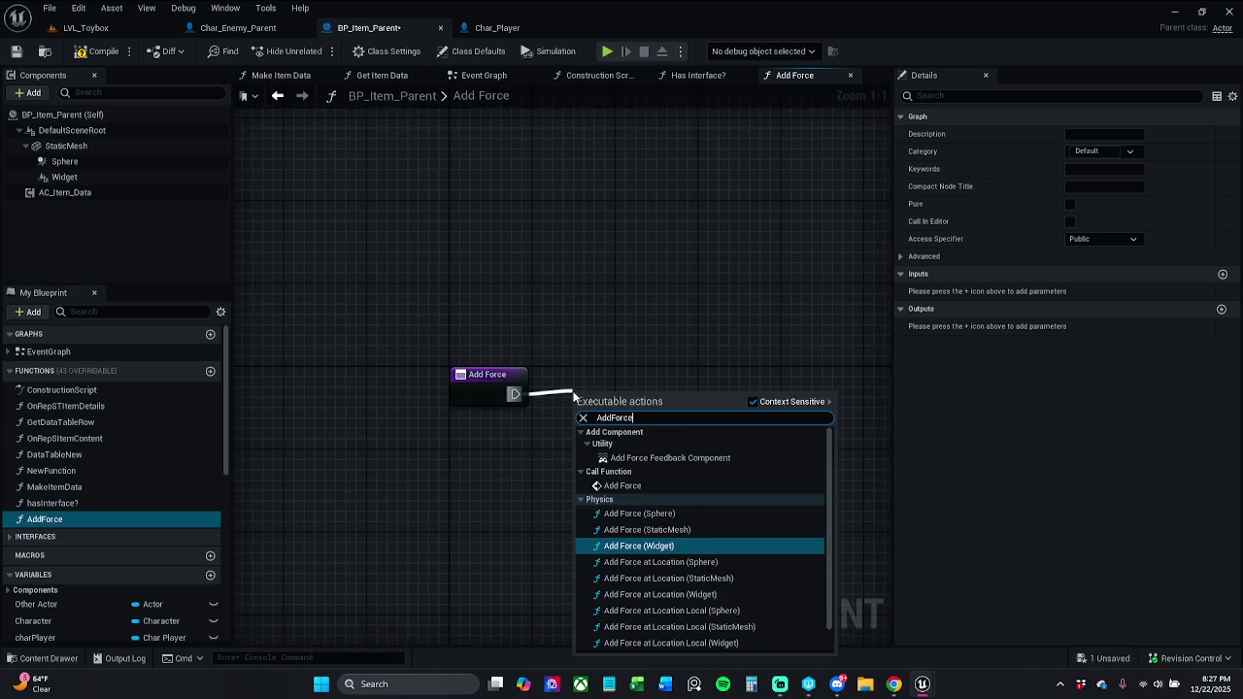
{"action": "left_click", "coordinate": [666, 480]}
{"action": "left_click_drag", "start_coordinate": [615, 422], "coordinate": [646, 402]}
{"action": "left_click", "coordinate": [646, 402], "text": "ctrl"}
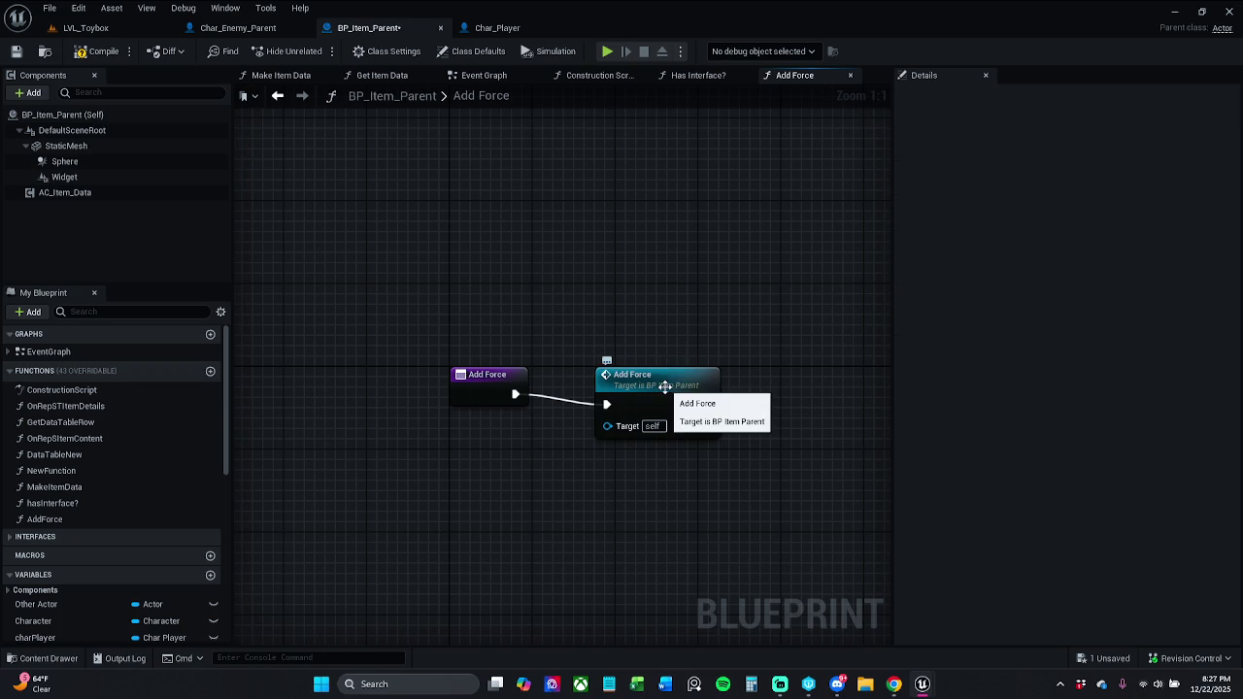
{"action": "left_click", "coordinate": [664, 392]}
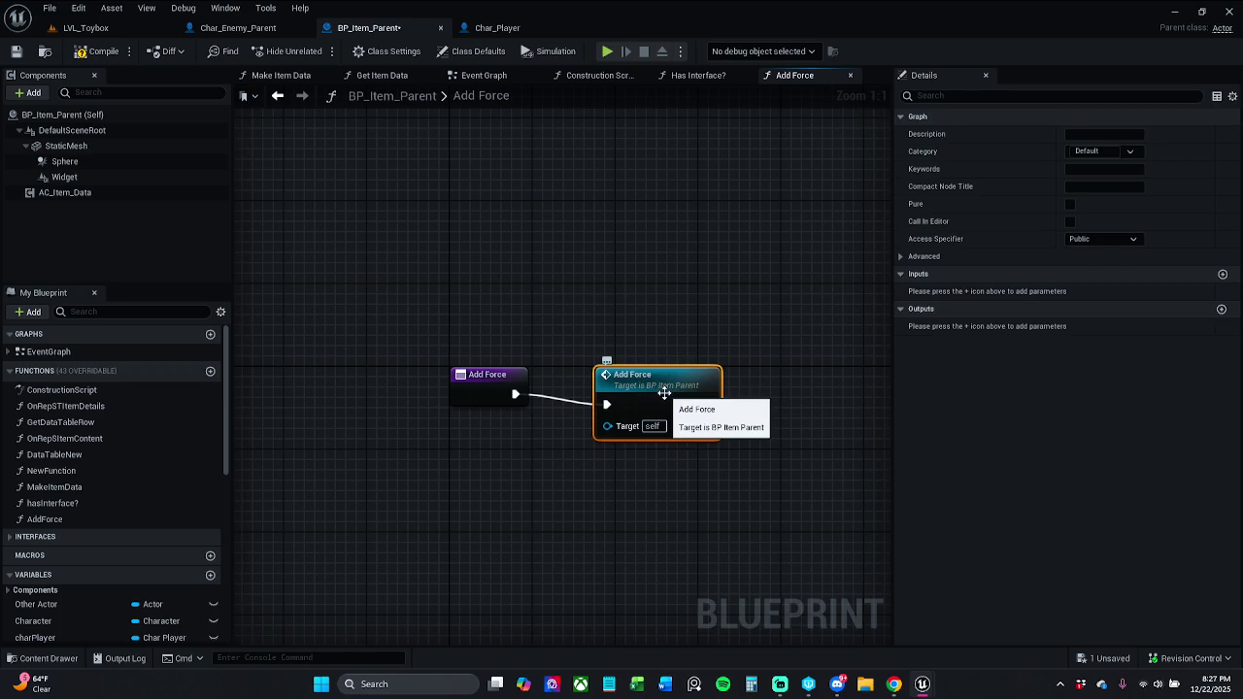
{"action": "key", "text": "Delete"}
Search the action list for 'AddForce' and 'Force', then dismiss it without adding a node.
{"action": "mouse_move", "coordinate": [515, 395]}
{"action": "left_mouse_down"}
{"action": "mouse_move", "coordinate": [530, 407]}
{"action": "mouse_move", "coordinate": [576, 381]}
{"action": "mouse_move", "coordinate": [605, 395]}
{"action": "left_mouse_up"}
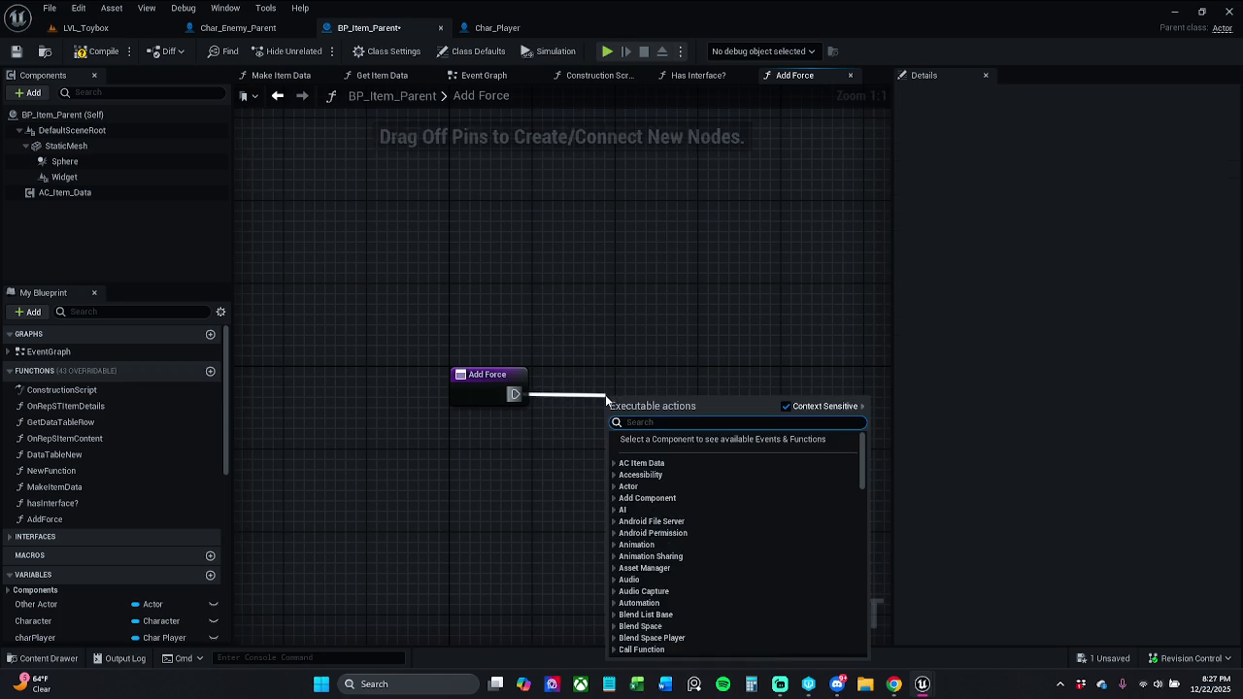
{"action": "type", "text": "AddForce"}
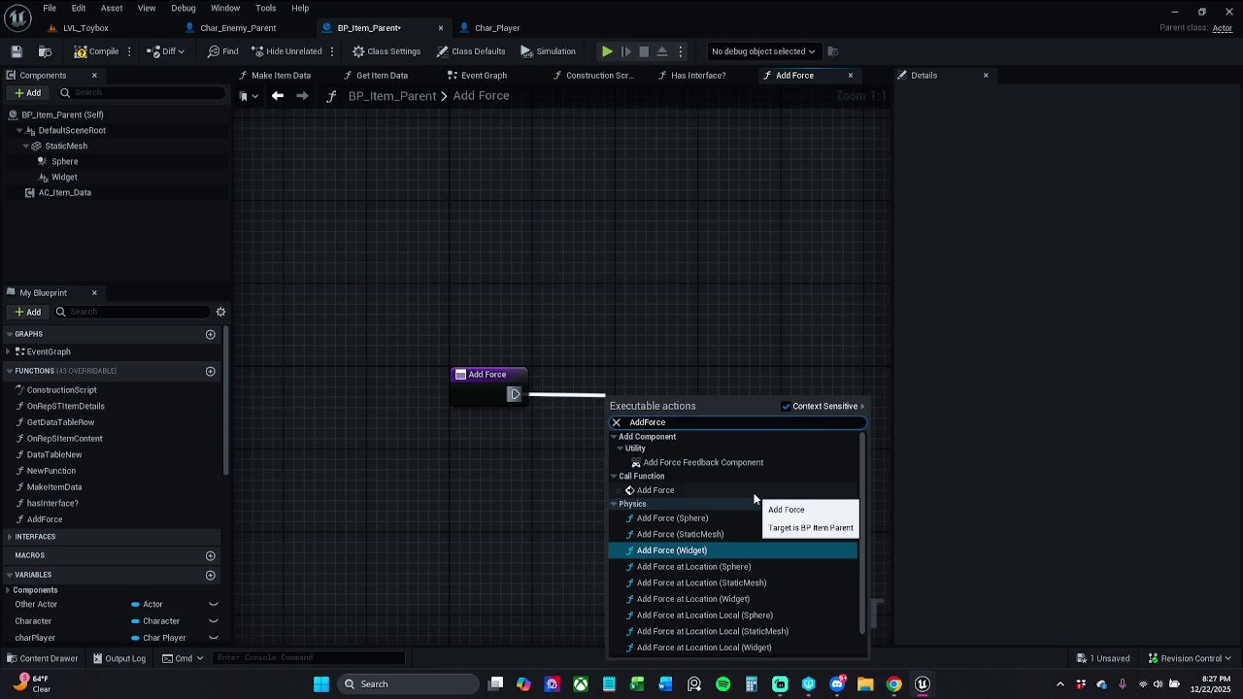
{"action": "scroll", "coordinate": [744, 531], "scroll_direction": "down", "scroll_amount": 1}
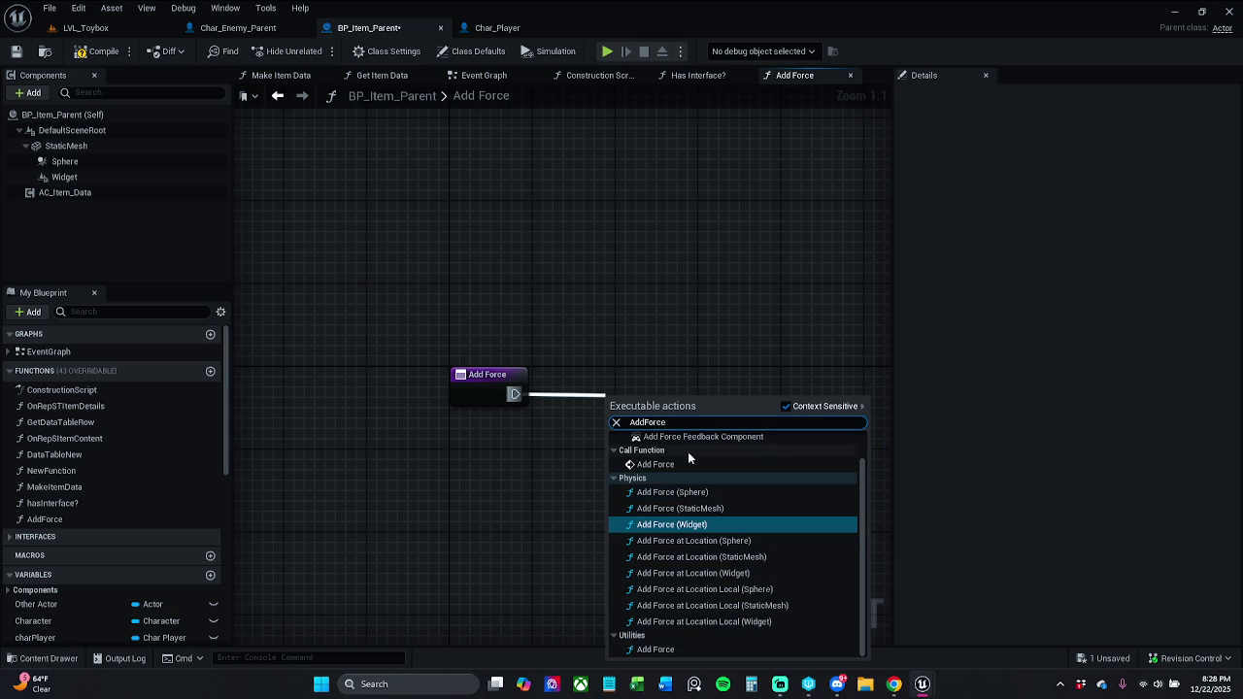
{"action": "left_click", "coordinate": [647, 423]}
{"action": "key", "text": "BackSpace"}
{"action": "key", "text": "BackSpace"}
{"action": "key", "text": "BackSpace"}
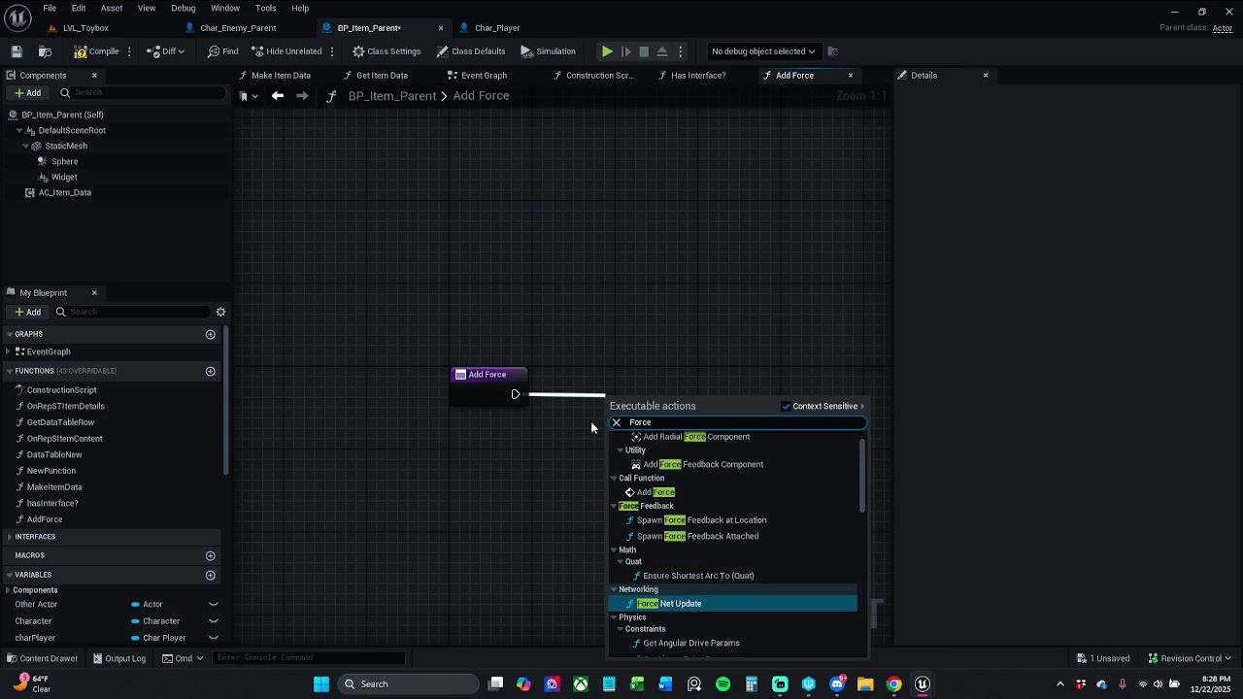
{"action": "scroll", "coordinate": [740, 562], "scroll_direction": "down", "scroll_amount": 5}
{"action": "scroll", "coordinate": [735, 567], "scroll_direction": "up", "scroll_amount": 6}
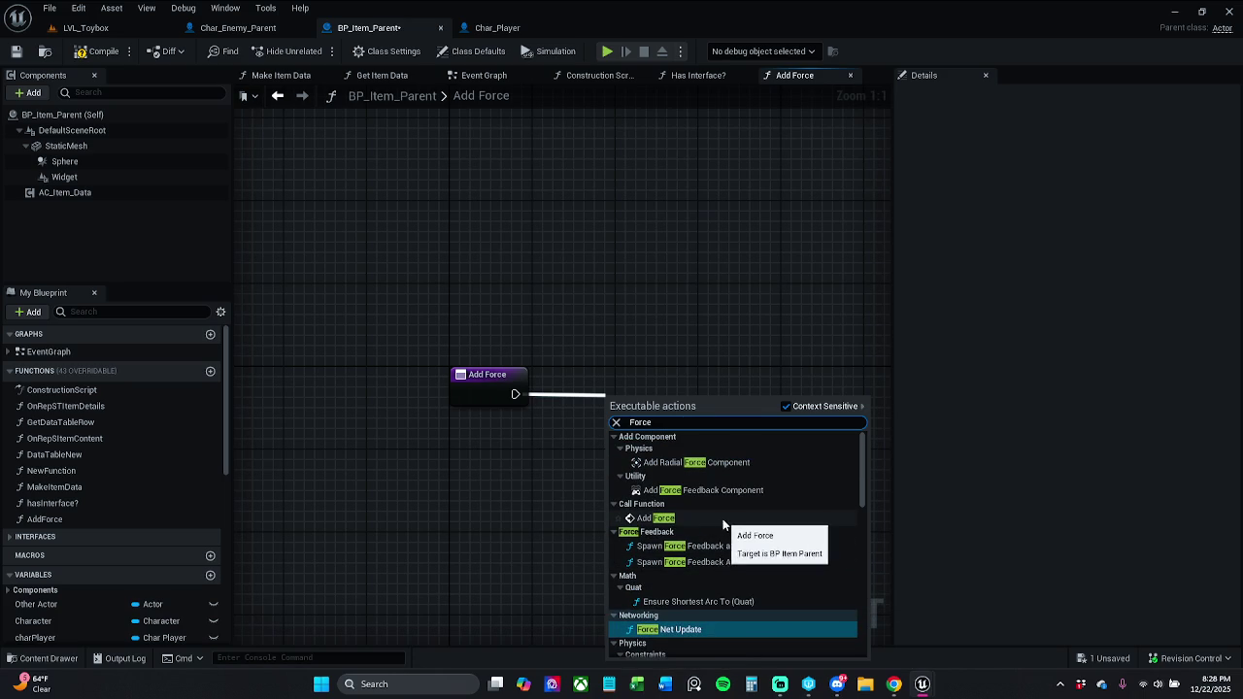
{"action": "scroll", "coordinate": [741, 529], "scroll_direction": "down", "scroll_amount": 3}
{"action": "scroll", "coordinate": [740, 528], "scroll_direction": "down", "scroll_amount": 10}
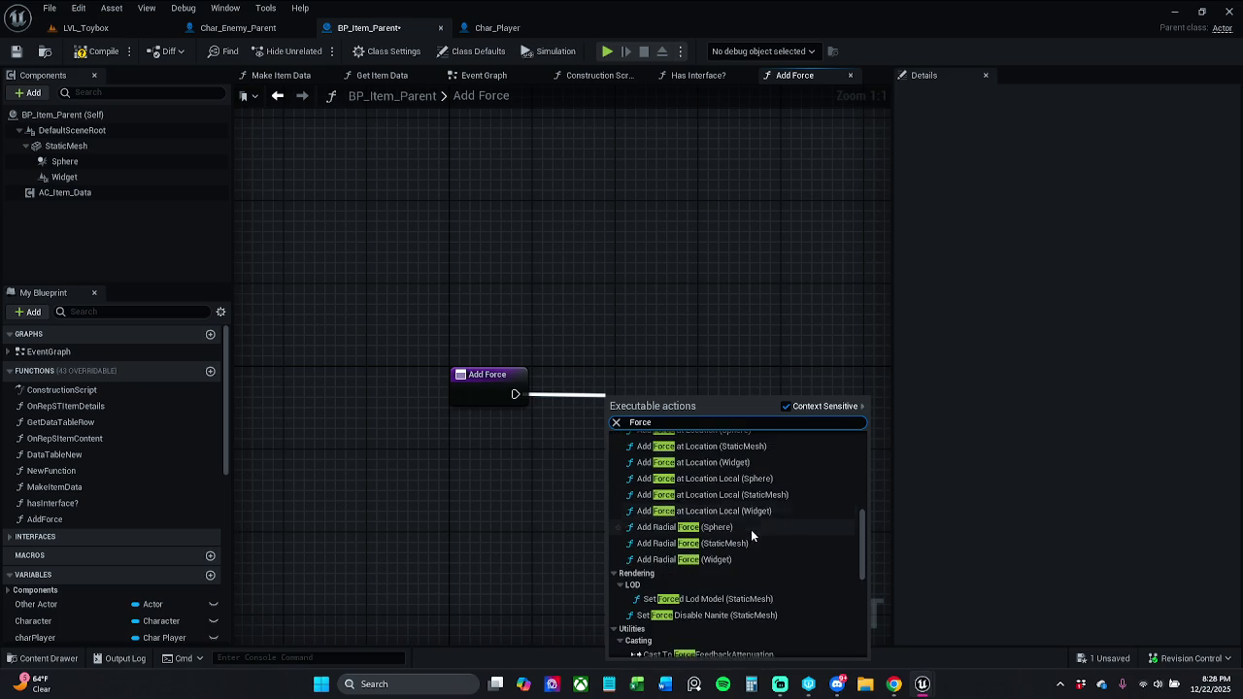
{"action": "scroll", "coordinate": [752, 522], "scroll_direction": "down", "scroll_amount": 3}
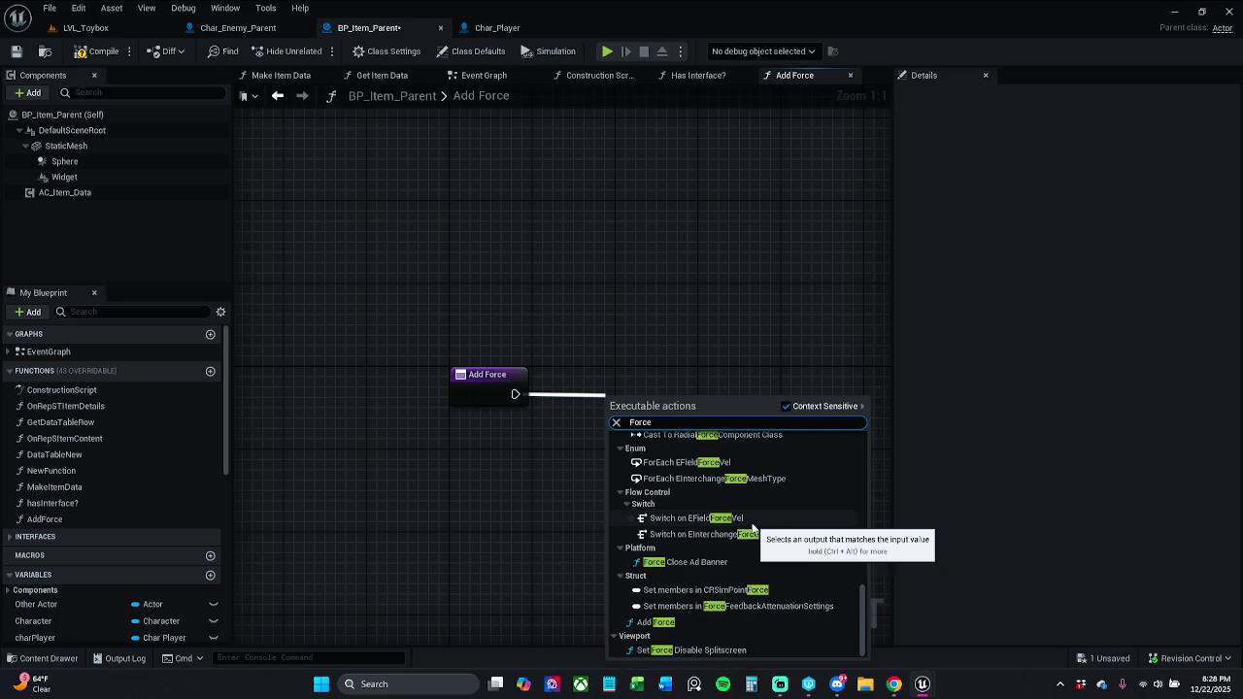
{"action": "scroll", "coordinate": [756, 570], "scroll_direction": "up", "scroll_amount": 10}
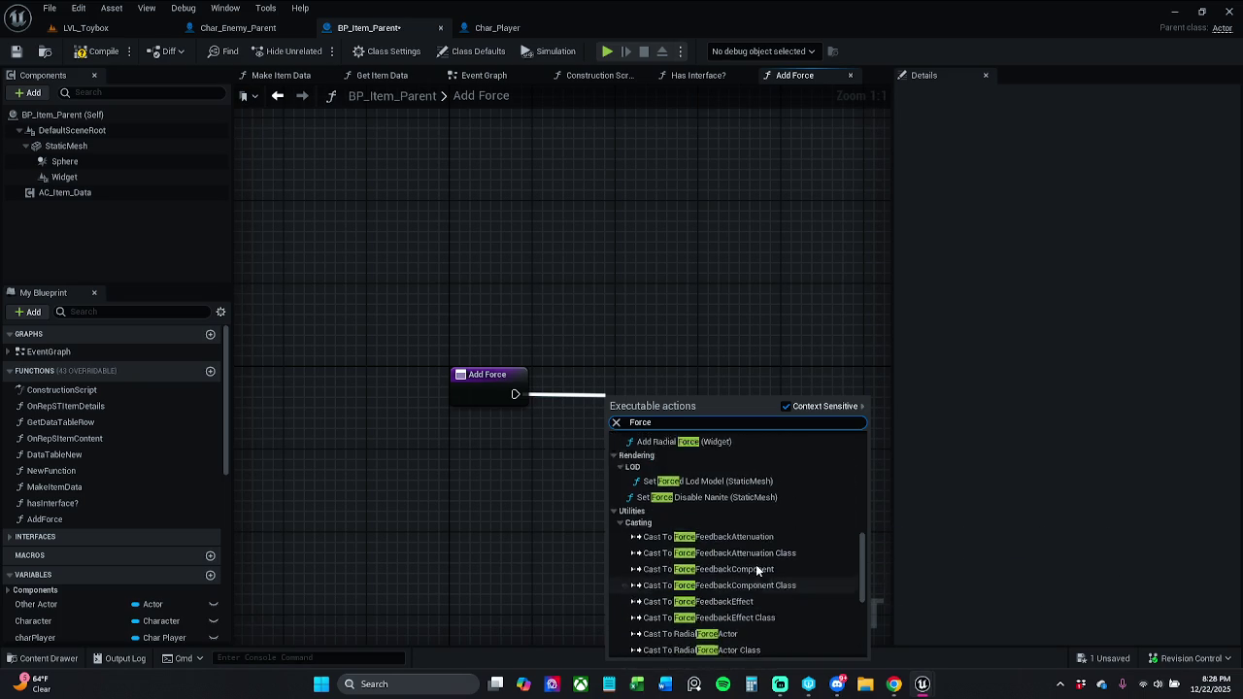
{"action": "scroll", "coordinate": [756, 564], "scroll_direction": "up", "scroll_amount": 3}
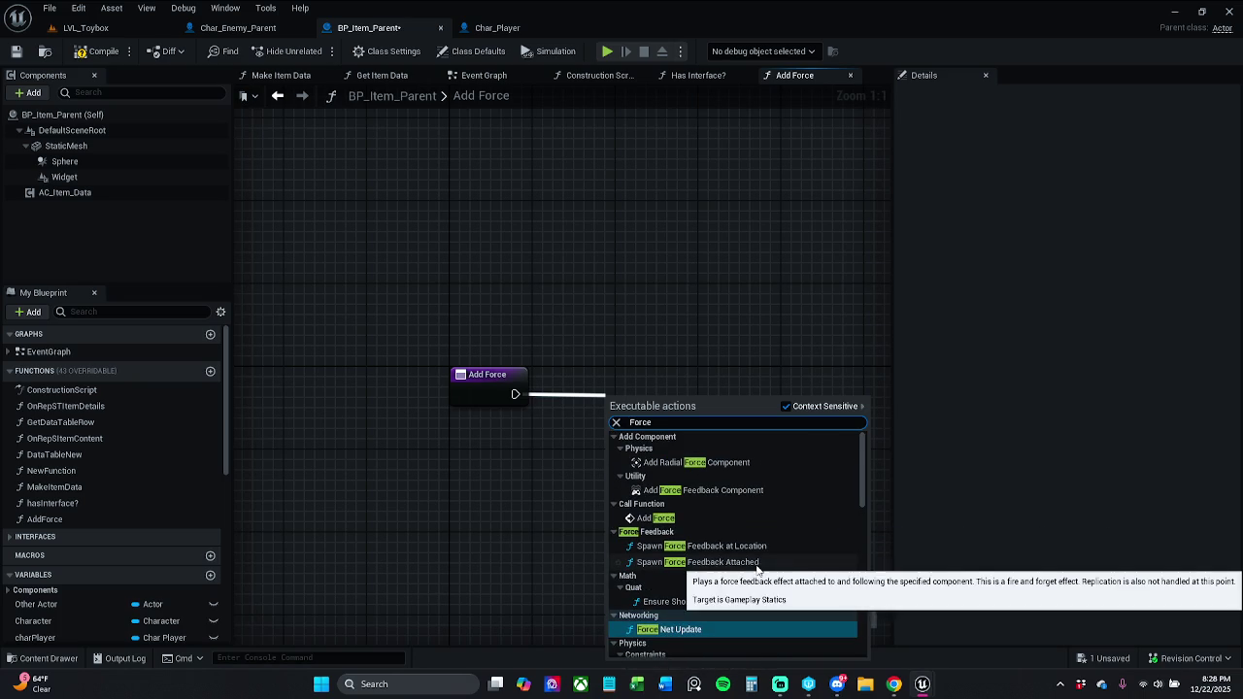
{"action": "left_click", "coordinate": [746, 354]}
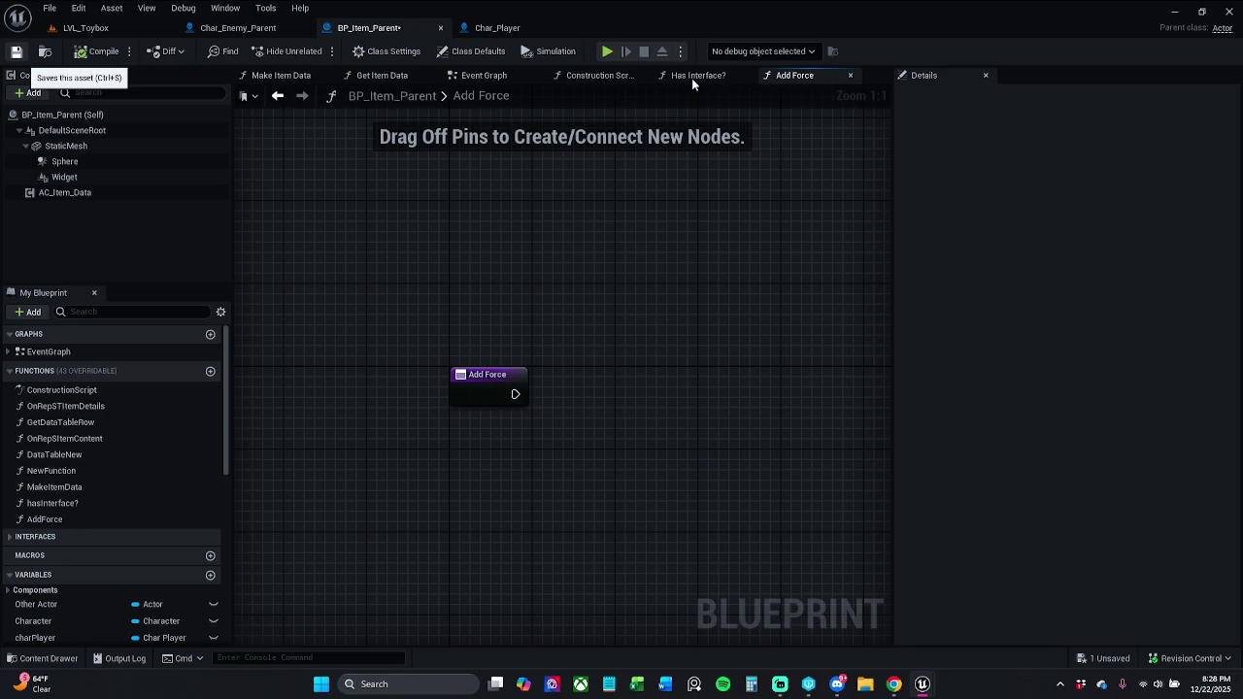
Save the blueprint and switch between the Has Interface? and AddForce graphs.
{"action": "key", "text": "ctrl+s"}
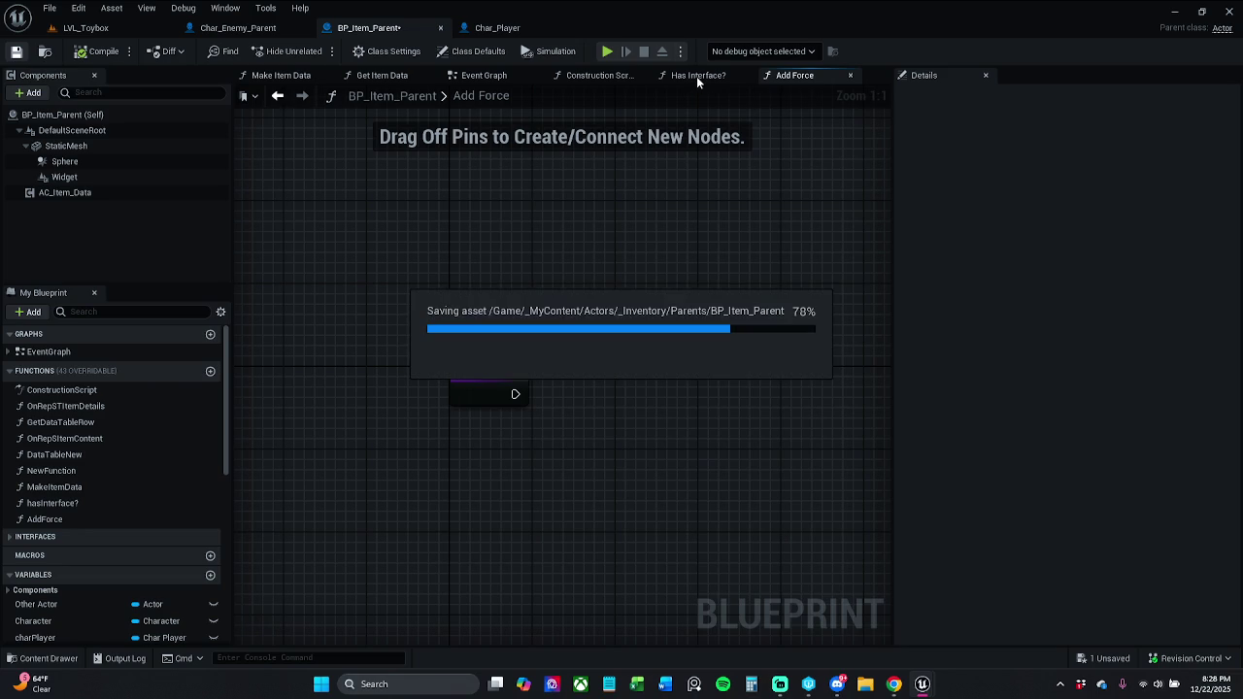
{"action": "left_click", "coordinate": [696, 76]}
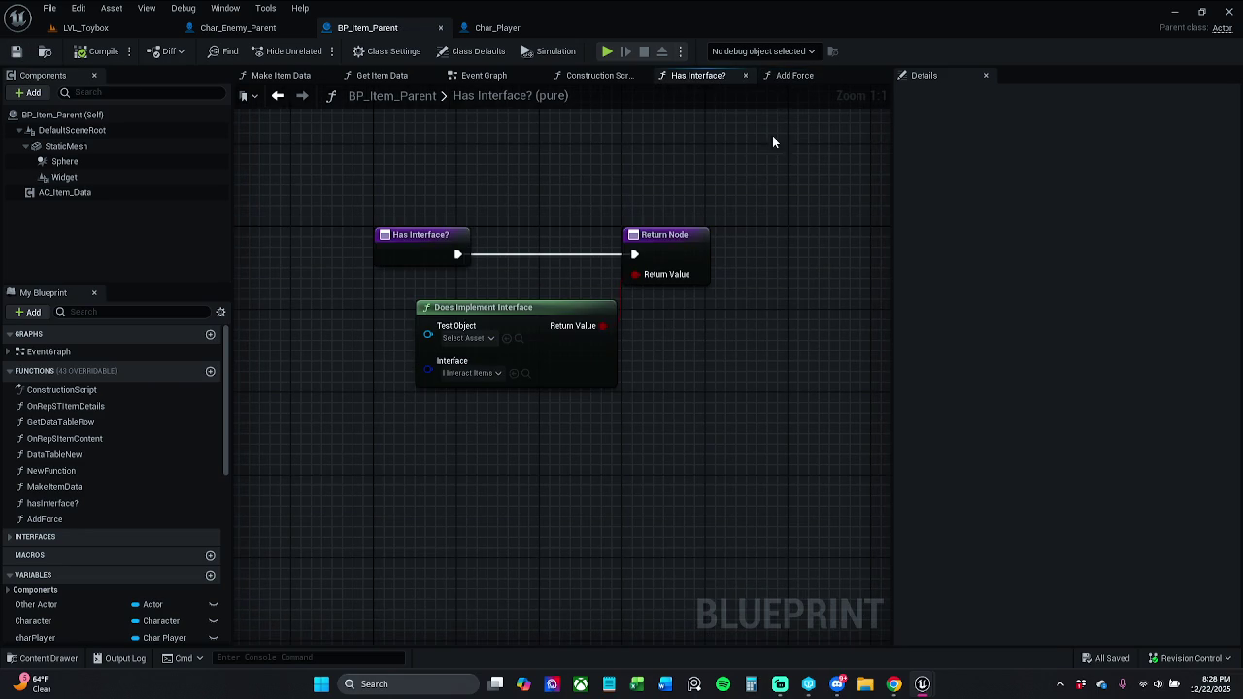
{"action": "left_click", "coordinate": [799, 76]}
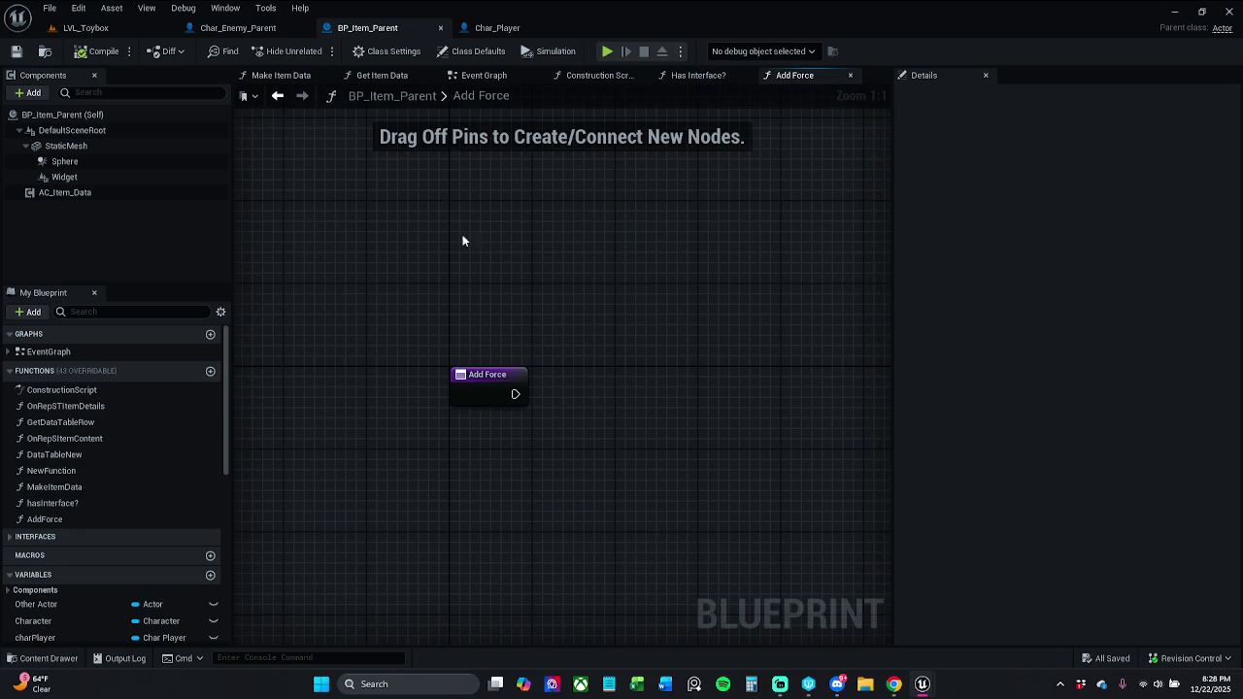
In the Event Graph, move the 'set the interaction widget' comment to make room beside Set Visibility.
{"action": "left_click", "coordinate": [482, 76]}
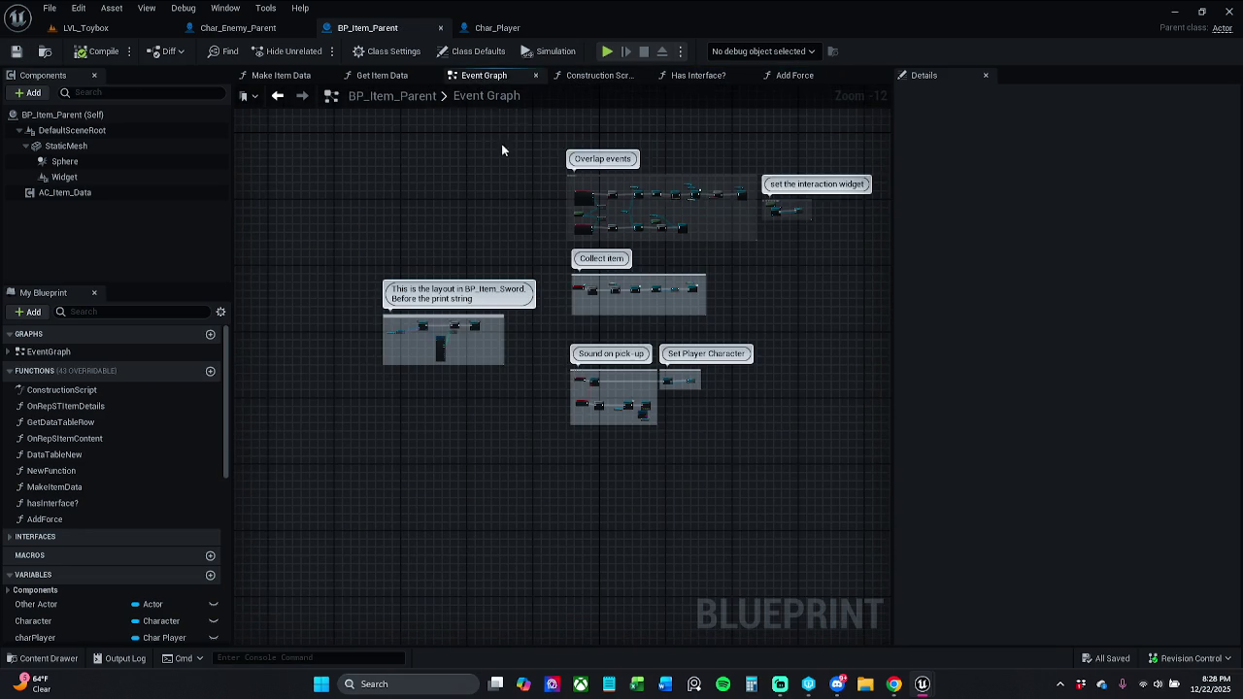
{"action": "scroll", "coordinate": [662, 260], "scroll_direction": "up", "scroll_amount": 6}
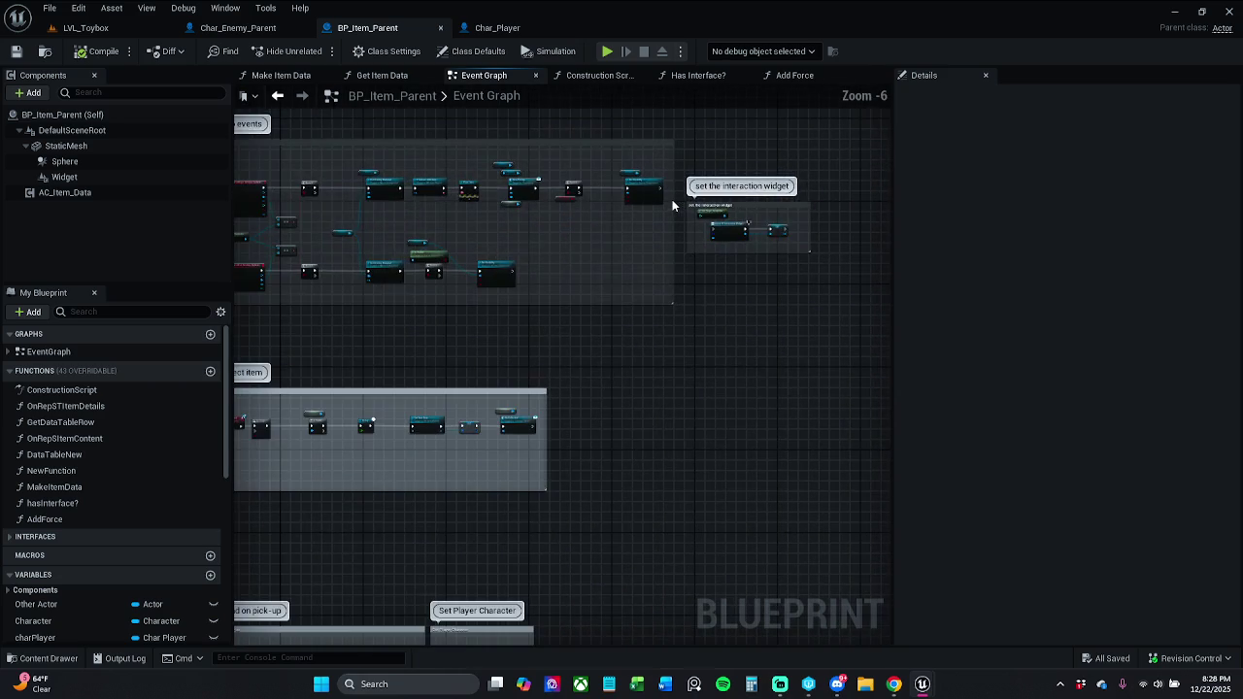
{"action": "scroll", "coordinate": [672, 211], "scroll_direction": "up", "scroll_amount": 5}
{"action": "scroll", "coordinate": [535, 244], "scroll_direction": "down", "scroll_amount": 4}
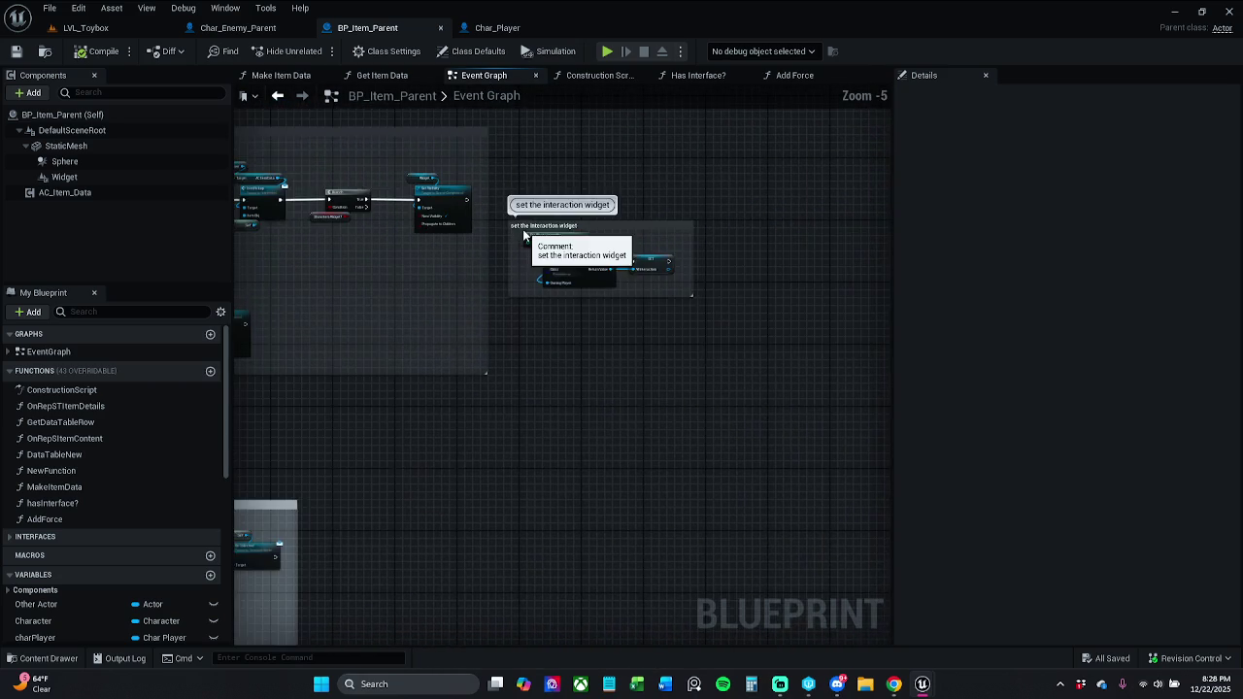
{"action": "mouse_move", "coordinate": [471, 233]}
{"action": "left_mouse_down"}
{"action": "mouse_move", "coordinate": [569, 300]}
{"action": "mouse_move", "coordinate": [580, 342]}
{"action": "left_mouse_up"}
{"action": "left_click", "coordinate": [431, 247]}
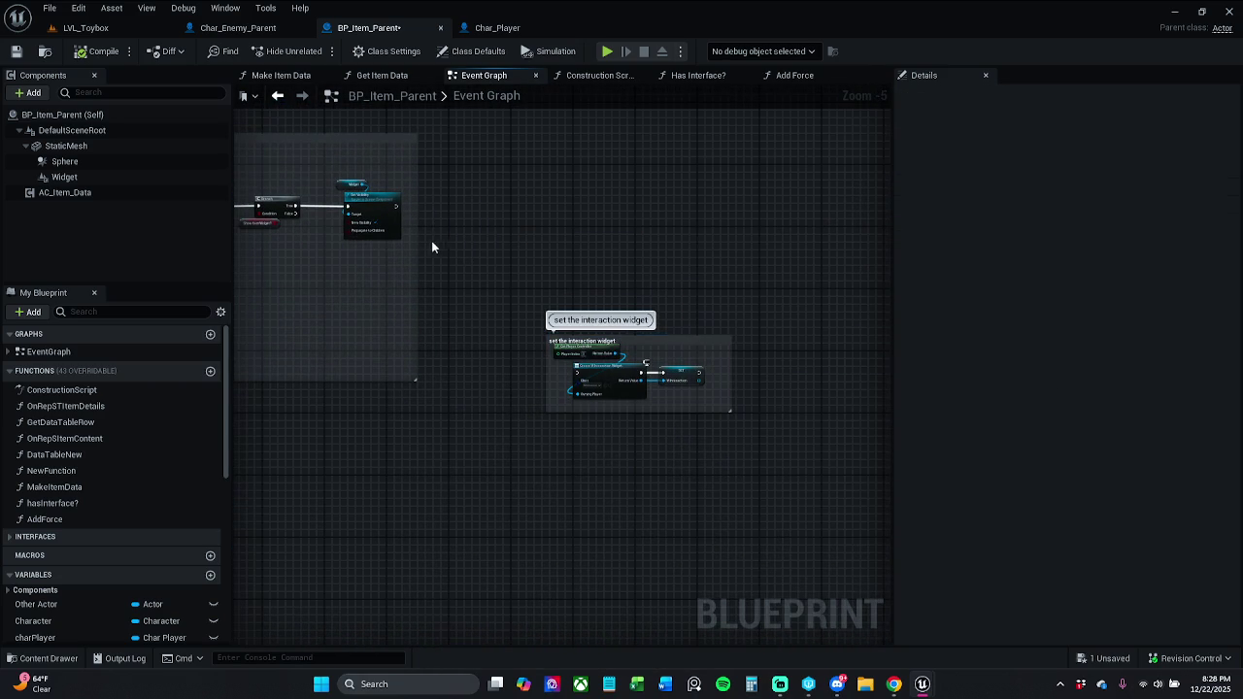
{"action": "scroll", "coordinate": [398, 206], "scroll_direction": "up", "scroll_amount": 4}
{"action": "mouse_move", "coordinate": [396, 208]}
{"action": "left_mouse_down"}
{"action": "mouse_move", "coordinate": [544, 211]}
{"action": "mouse_move", "coordinate": [611, 233]}
{"action": "mouse_move", "coordinate": [595, 234]}
{"action": "left_mouse_up"}
Add a Branch wired after Set Visibility, discarding the first Has Interface? call.
{"action": "mouse_move", "coordinate": [73, 505]}
{"action": "left_mouse_down"}
{"action": "mouse_move", "coordinate": [435, 439]}
{"action": "mouse_move", "coordinate": [542, 235]}
{"action": "mouse_move", "coordinate": [752, 179]}
{"action": "mouse_move", "coordinate": [656, 144]}
{"action": "left_mouse_up"}
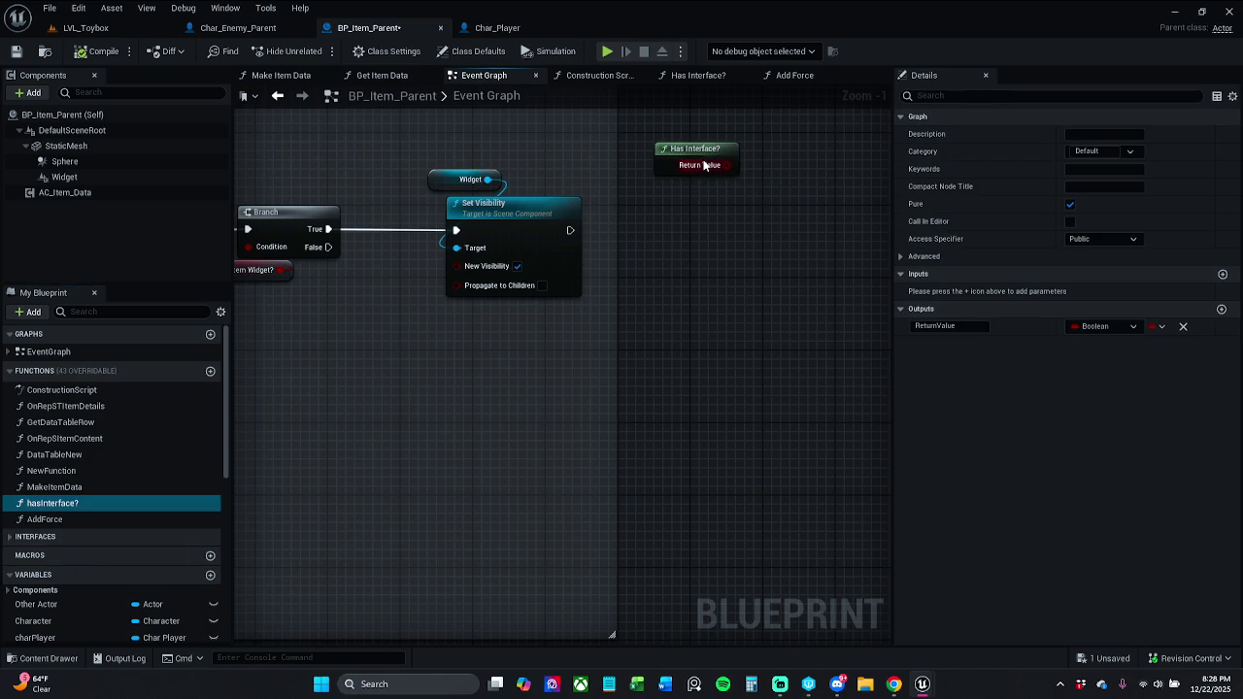
{"action": "left_click_drag", "start_coordinate": [735, 249], "coordinate": [664, 266]}
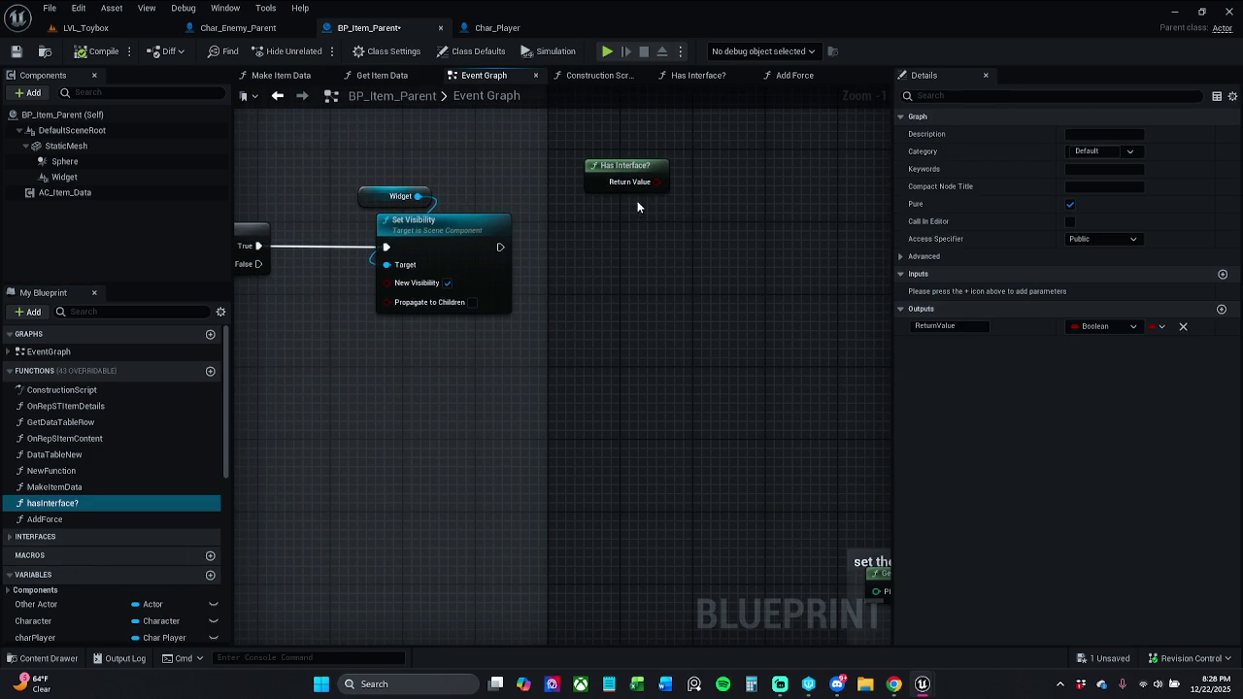
{"action": "left_click_drag", "start_coordinate": [500, 247], "coordinate": [727, 250]}
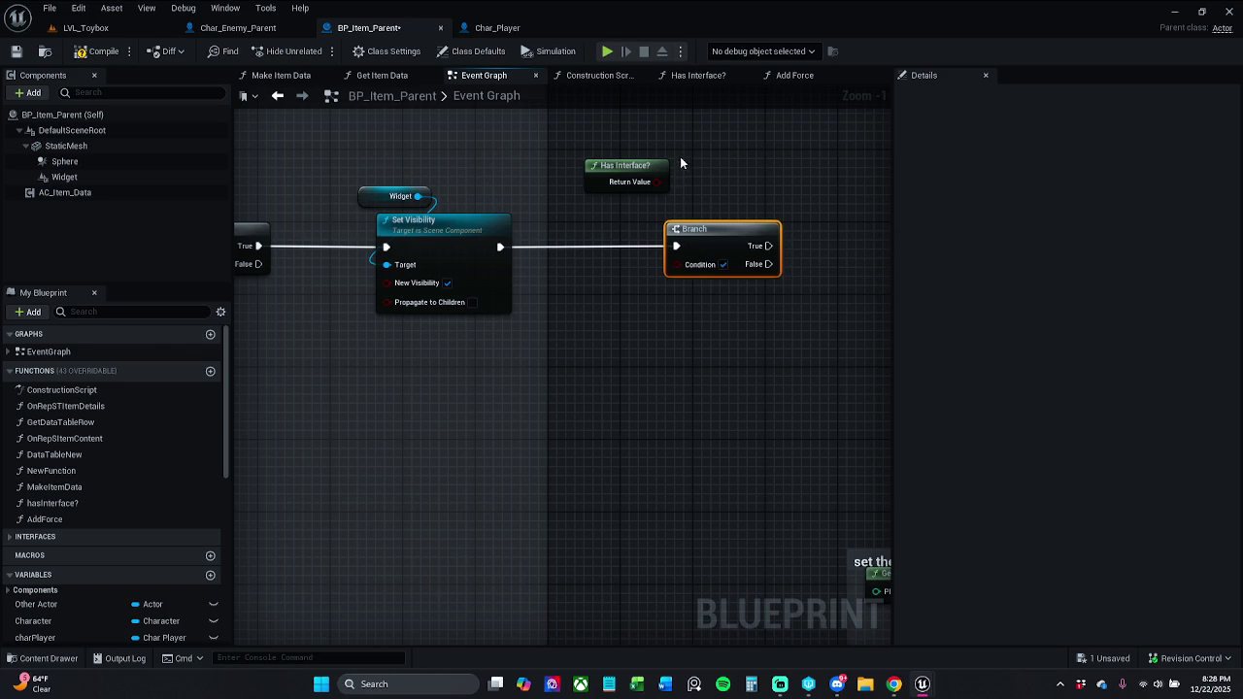
{"action": "left_click_drag", "start_coordinate": [680, 156], "coordinate": [575, 196]}
{"action": "key", "text": "Delete"}
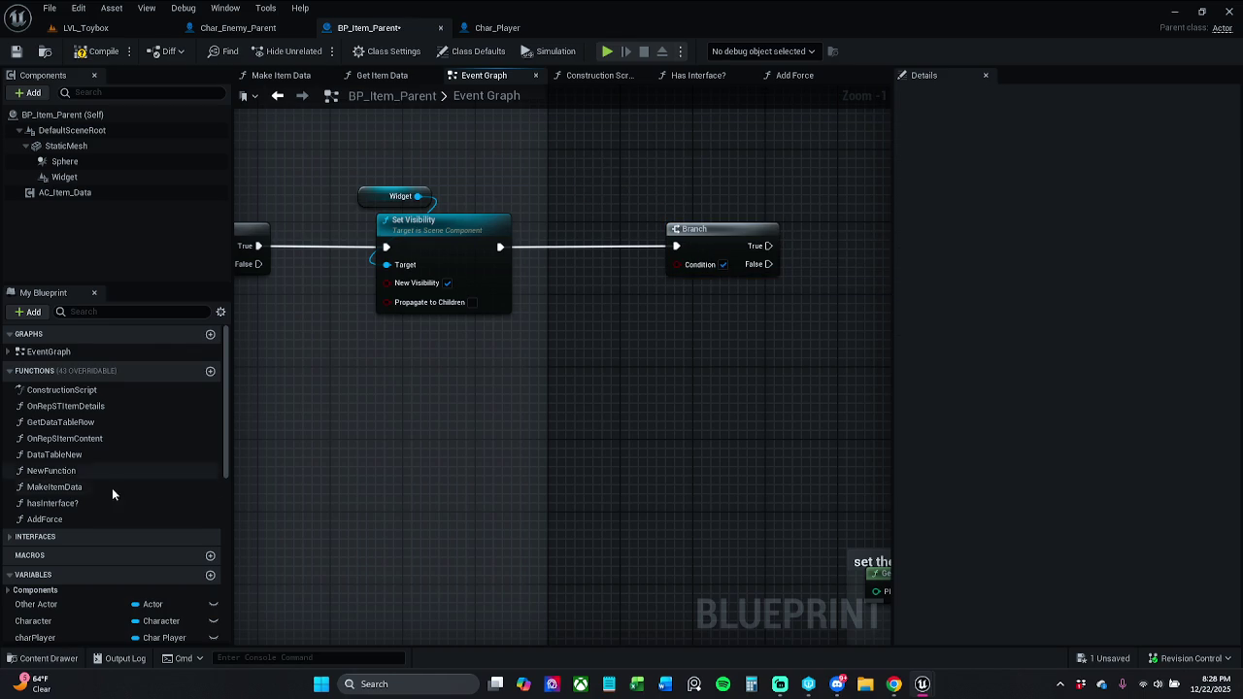
Place a fresh Has Interface? call above the Branch and arrange the two nodes.
{"action": "mouse_move", "coordinate": [59, 503]}
{"action": "left_mouse_down"}
{"action": "mouse_move", "coordinate": [278, 480]}
{"action": "mouse_move", "coordinate": [152, 514]}
{"action": "mouse_move", "coordinate": [136, 515]}
{"action": "mouse_move", "coordinate": [654, 343]}
{"action": "mouse_move", "coordinate": [685, 267]}
{"action": "mouse_move", "coordinate": [573, 255]}
{"action": "mouse_move", "coordinate": [697, 176]}
{"action": "left_mouse_up"}
{"action": "left_click", "coordinate": [734, 255], "text": "ctrl"}
{"action": "left_click_drag", "start_coordinate": [725, 241], "coordinate": [677, 239]}
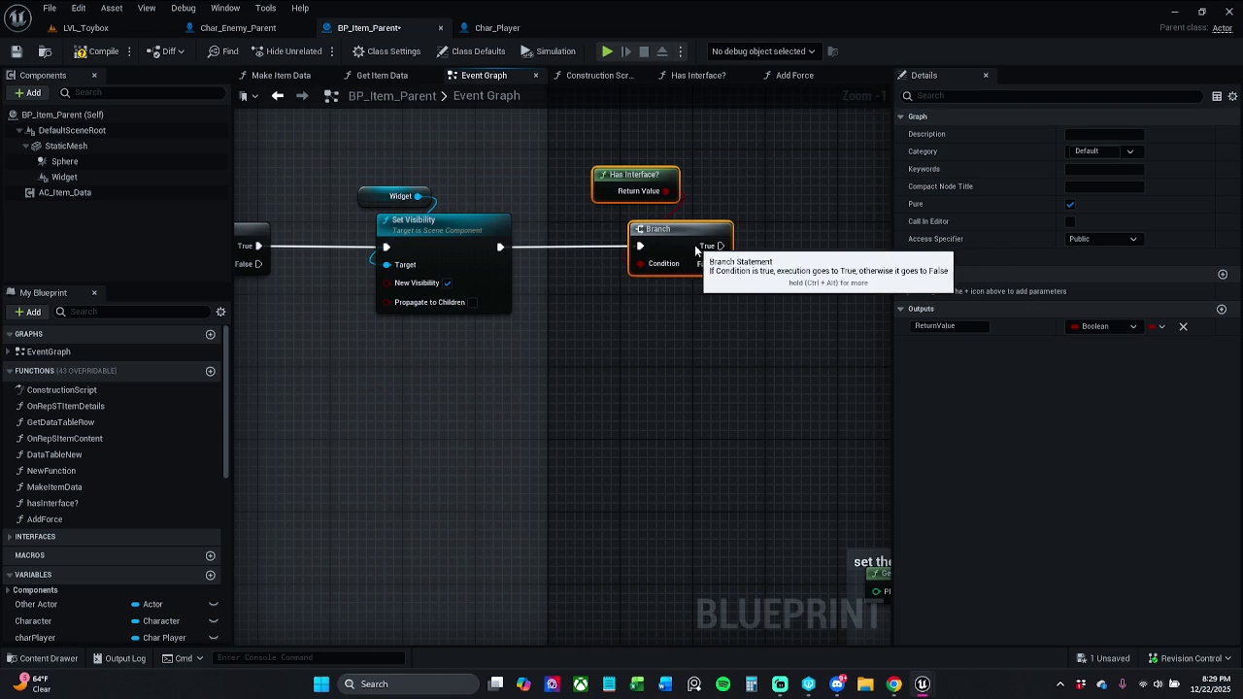
{"action": "left_click", "coordinate": [690, 358]}
{"action": "left_click", "coordinate": [629, 179]}
{"action": "left_click", "coordinate": [780, 224]}
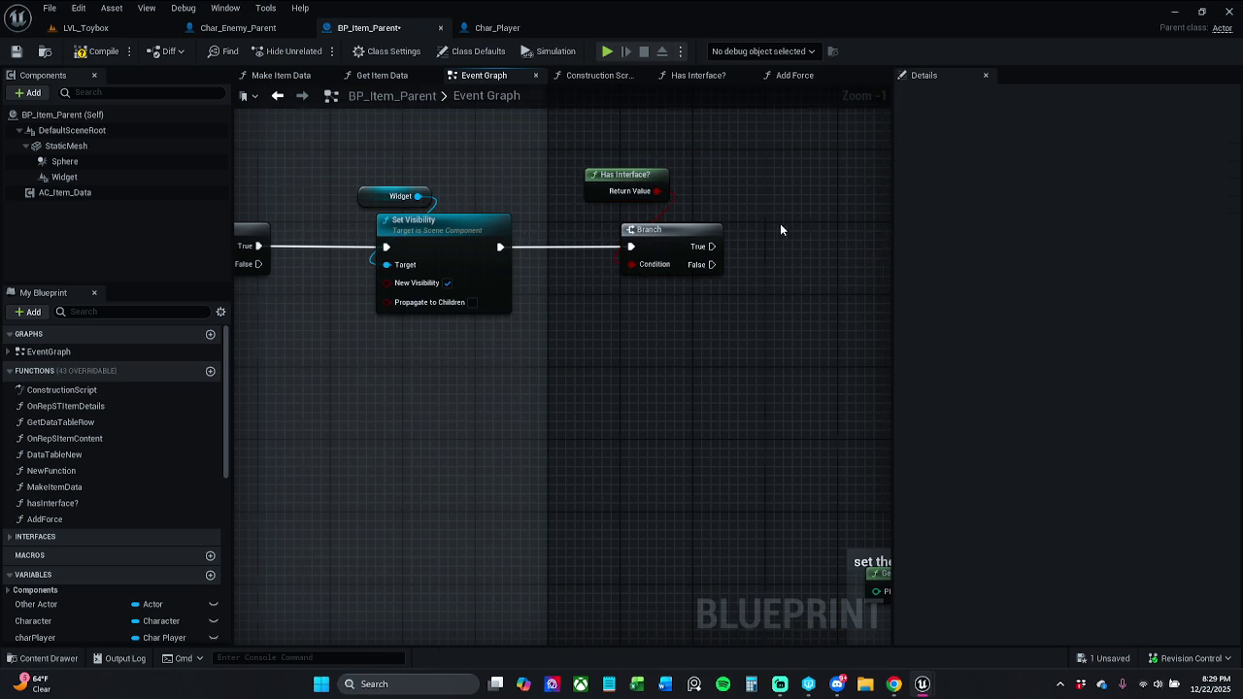
{"action": "left_click_drag", "start_coordinate": [723, 244], "coordinate": [586, 245]}
{"action": "left_click", "coordinate": [585, 244]}
{"action": "left_click", "coordinate": [622, 251]}
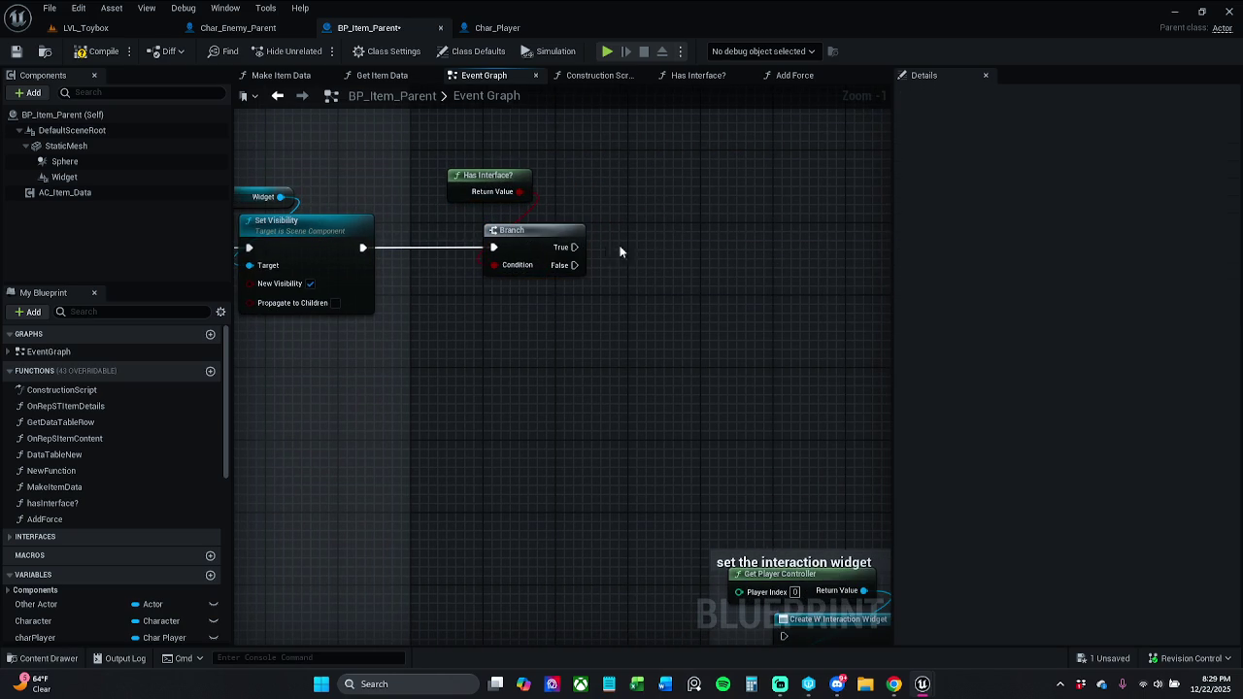
{"action": "mouse_move", "coordinate": [643, 250]}
{"action": "left_mouse_down"}
{"action": "mouse_move", "coordinate": [610, 253]}
{"action": "mouse_move", "coordinate": [622, 270]}
{"action": "mouse_move", "coordinate": [595, 258]}
{"action": "left_mouse_up"}
Add a Destroy Actor node on the Branch's True path and straighten its wire.
{"action": "type", "text": "destroy"}
{"action": "key", "text": "Return"}
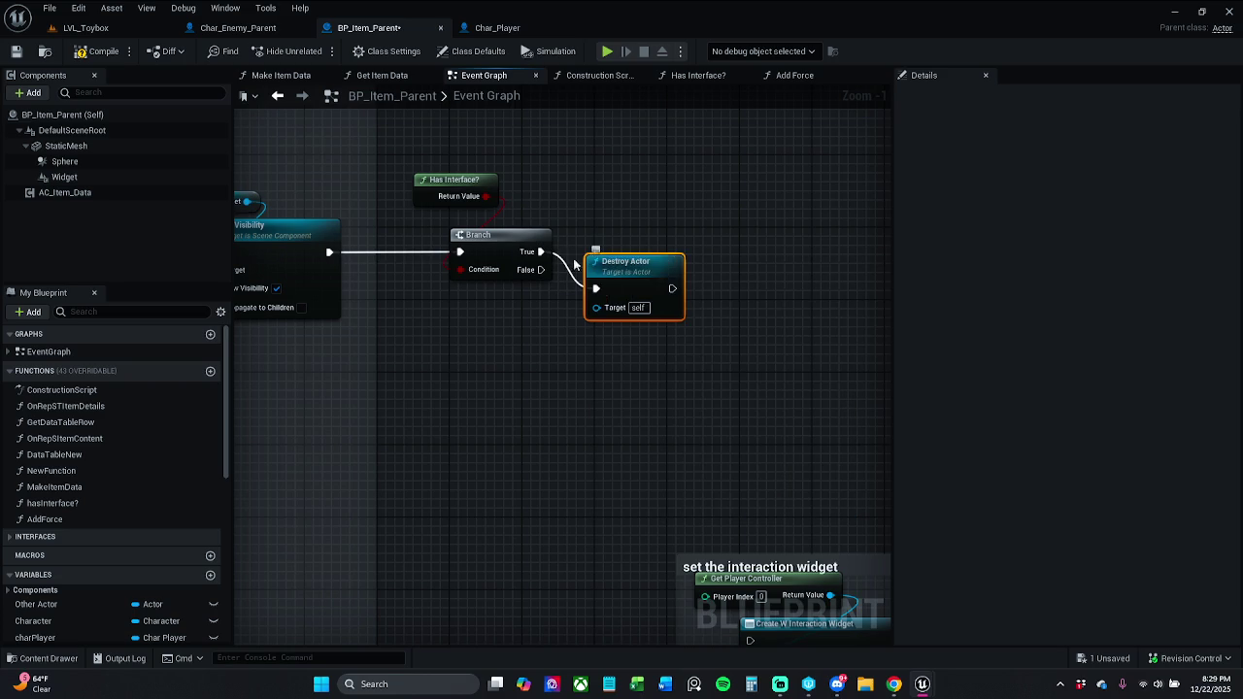
{"action": "left_click", "coordinate": [503, 249]}
{"action": "key", "text": "q"}
{"action": "left_click", "coordinate": [787, 251]}
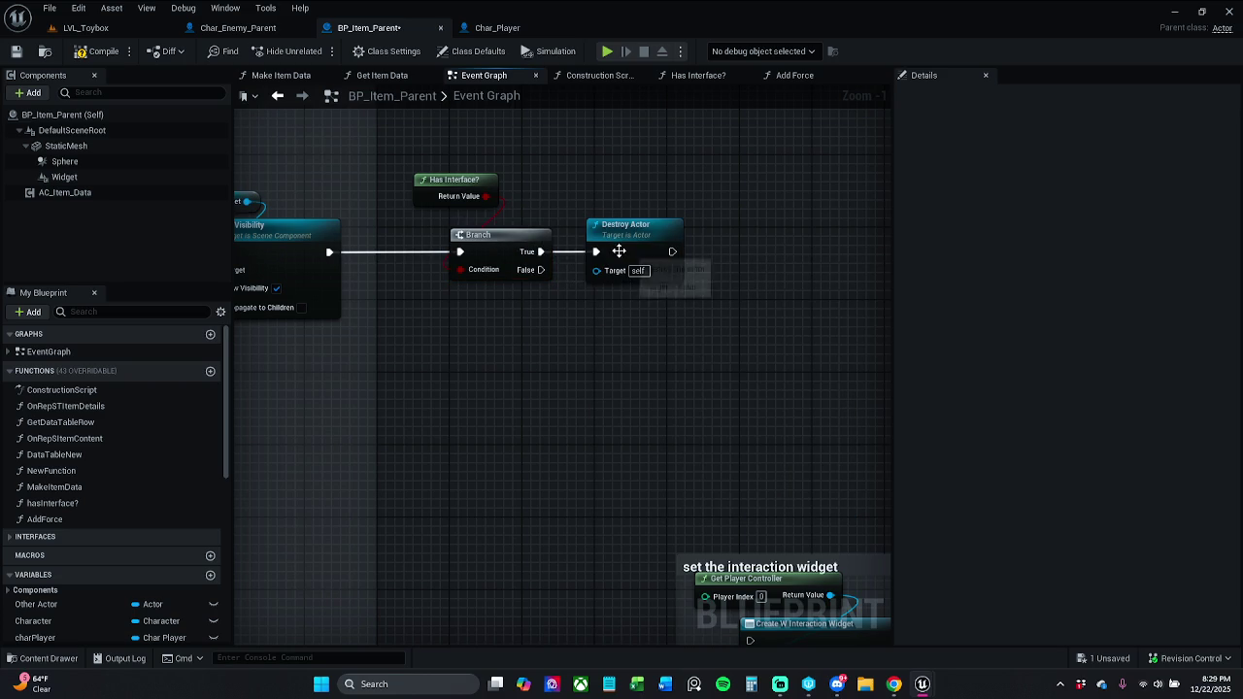
{"action": "left_click_drag", "start_coordinate": [619, 250], "coordinate": [664, 252]}
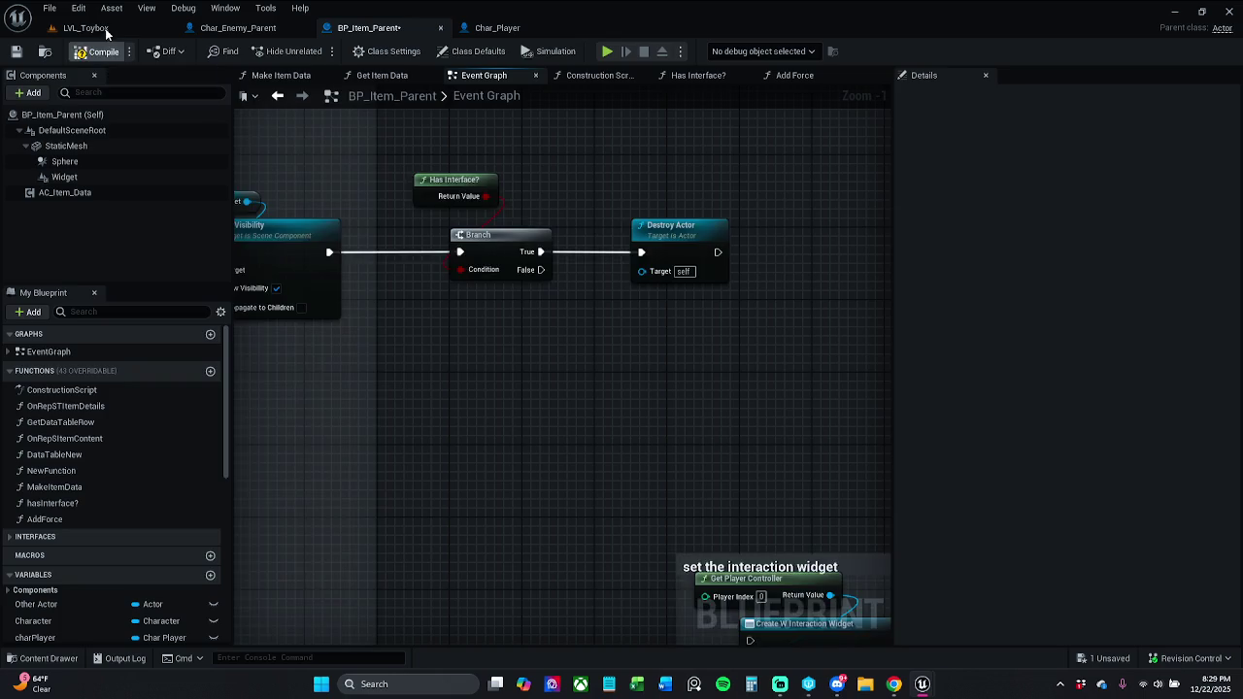
Play LVL_Toybox and pick up the shield, AOE potions and coins.
{"action": "left_click", "coordinate": [92, 28]}
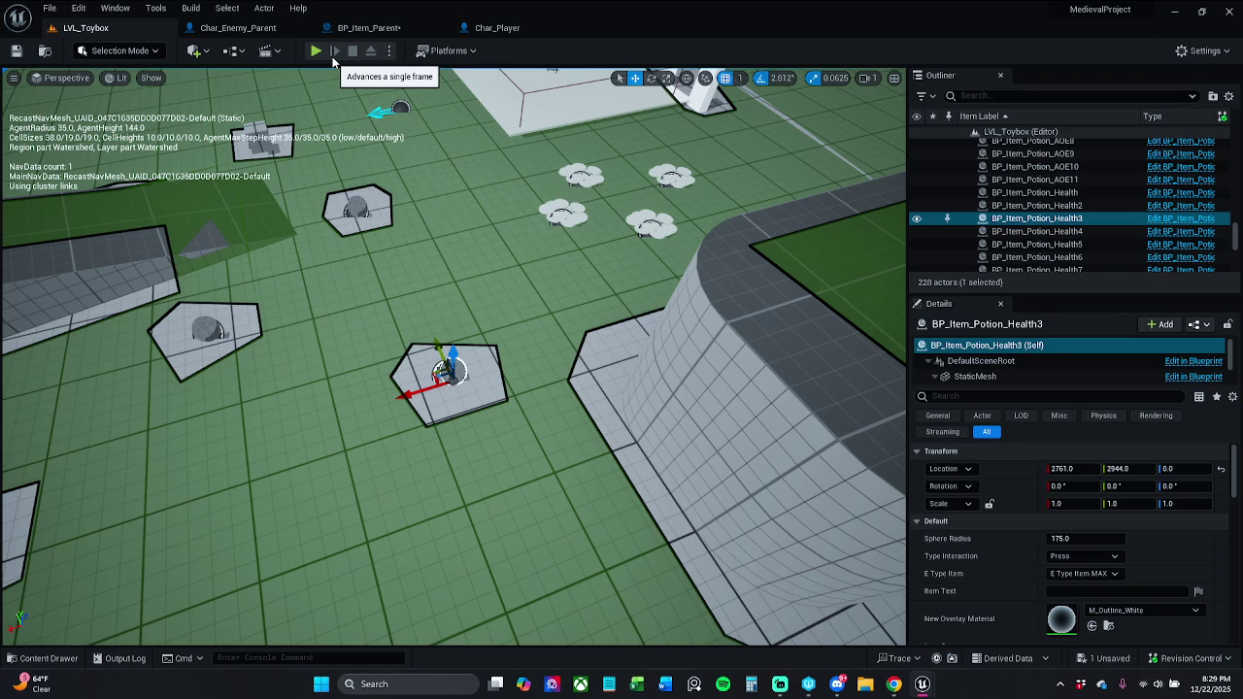
{"action": "left_click", "coordinate": [316, 50]}
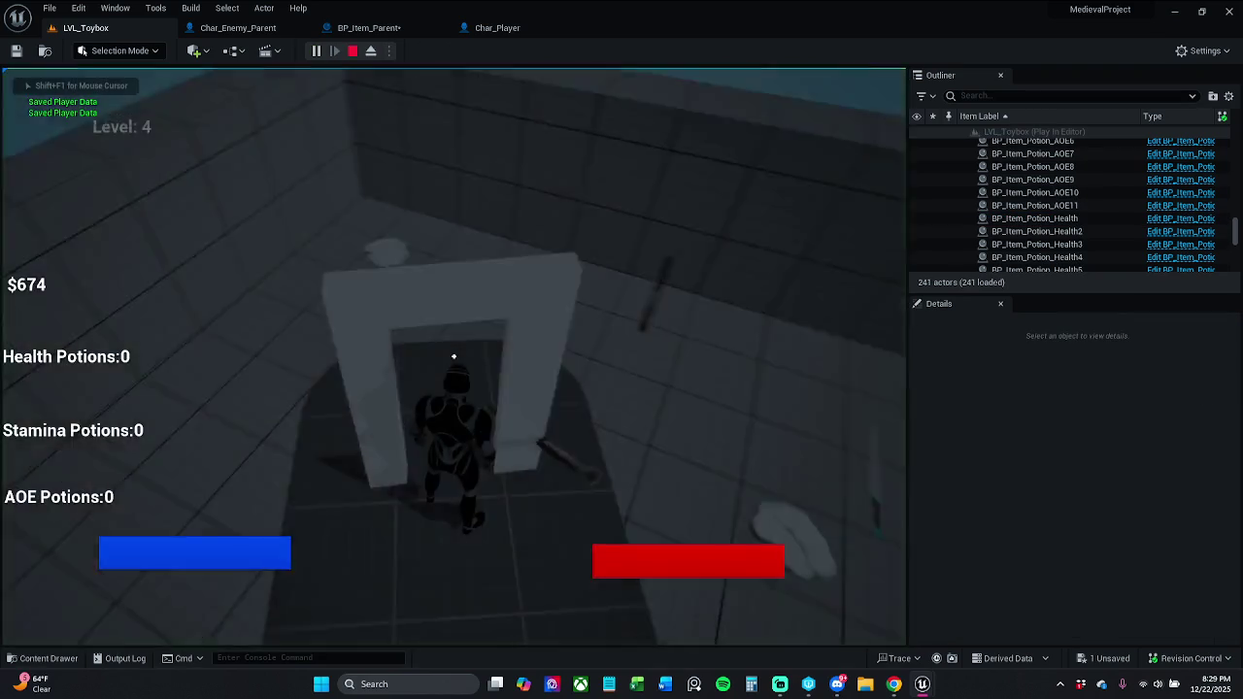
{"action": "key", "text": "w"}
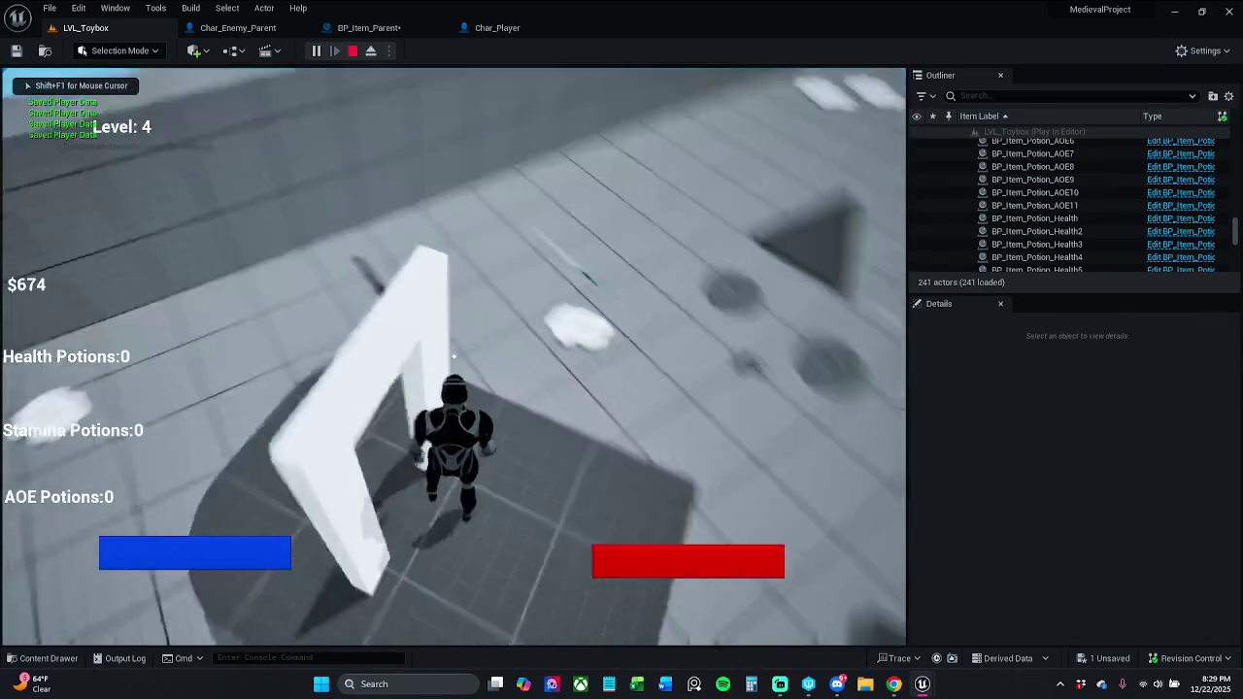
{"action": "key", "text": "w"}
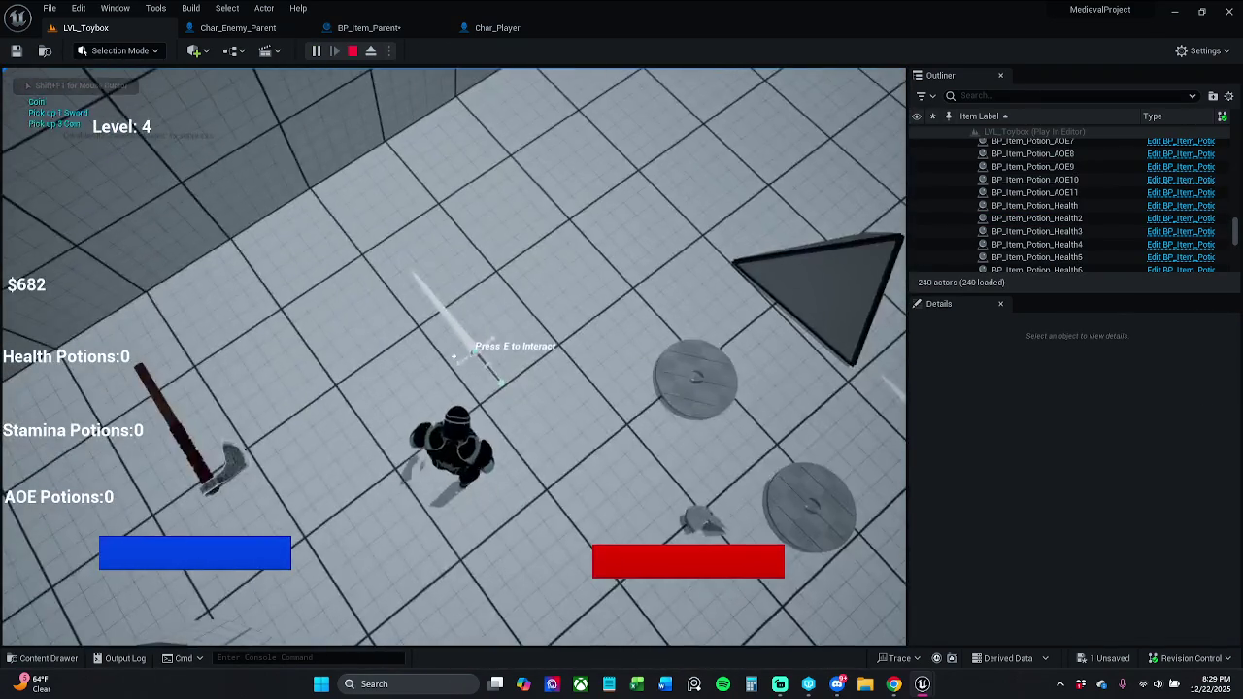
{"action": "key", "text": "e"}
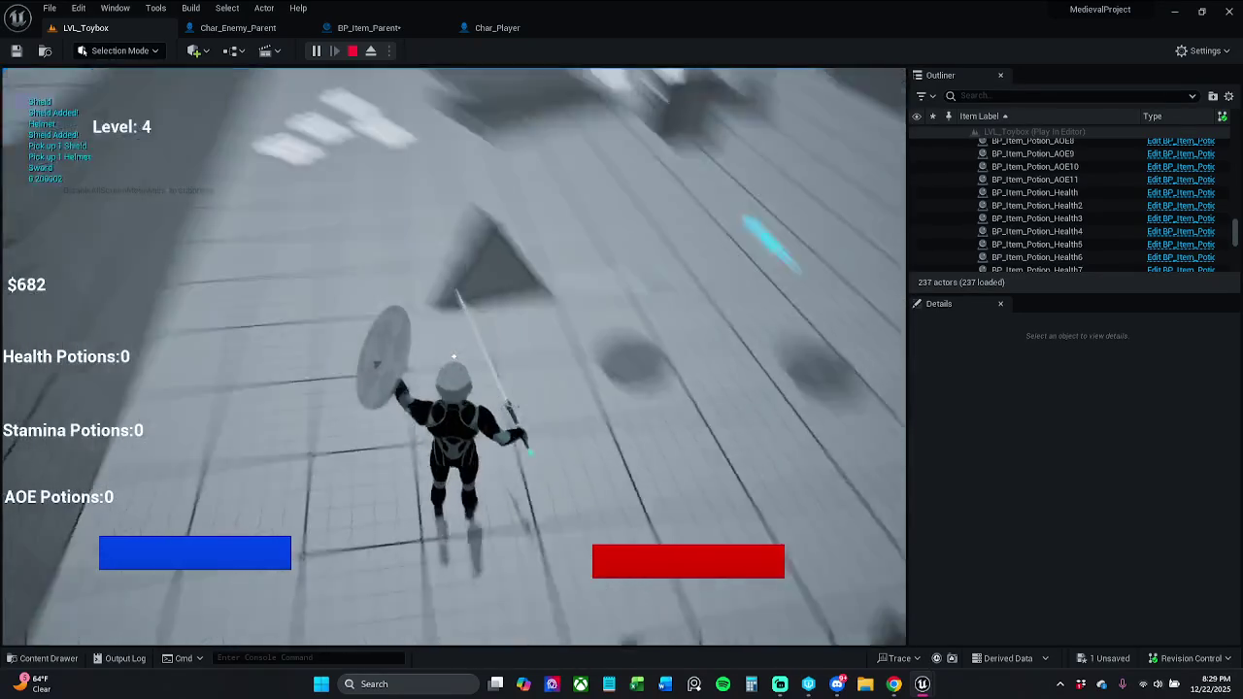
{"action": "key", "text": "w"}
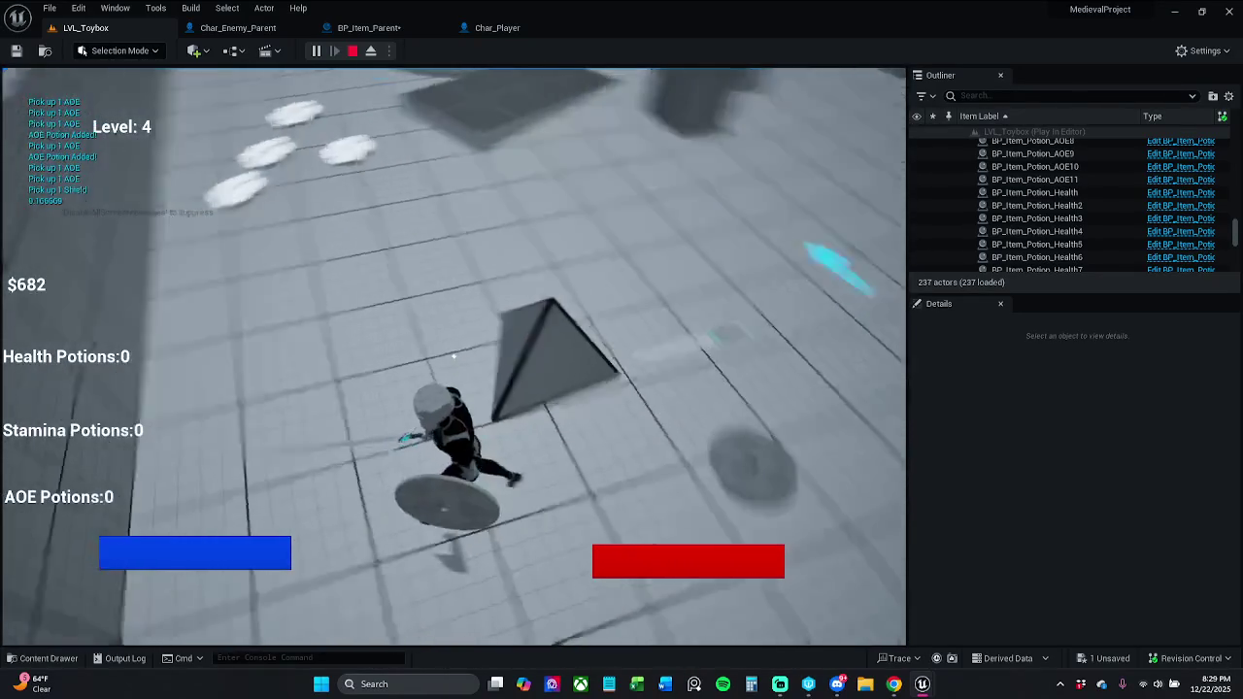
{"action": "key", "text": "e"}
{"action": "key", "text": "w"}
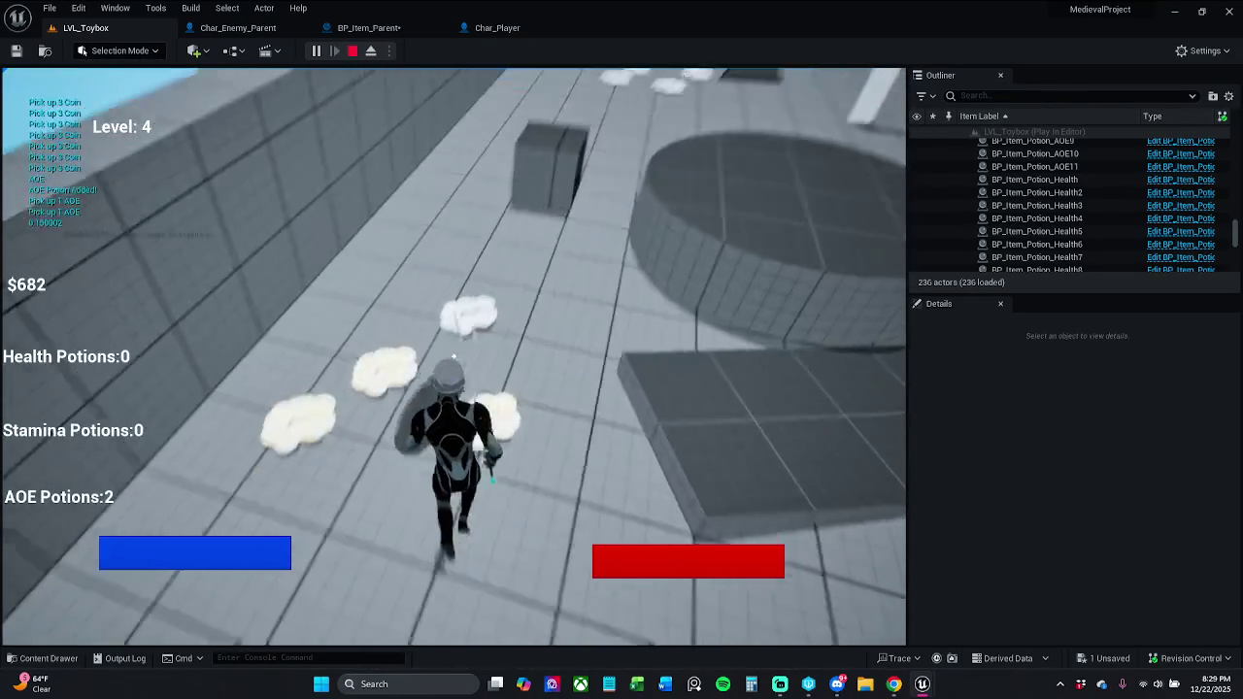
{"action": "key", "text": "w"}
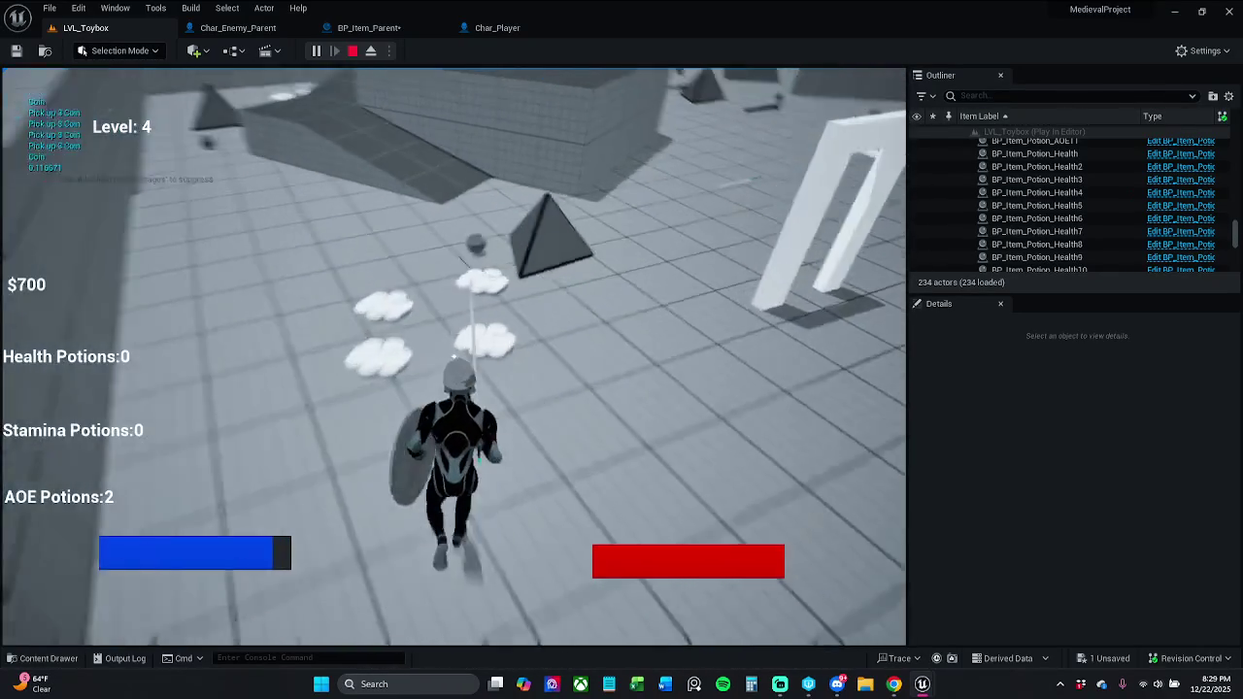
{"action": "key", "text": "w"}
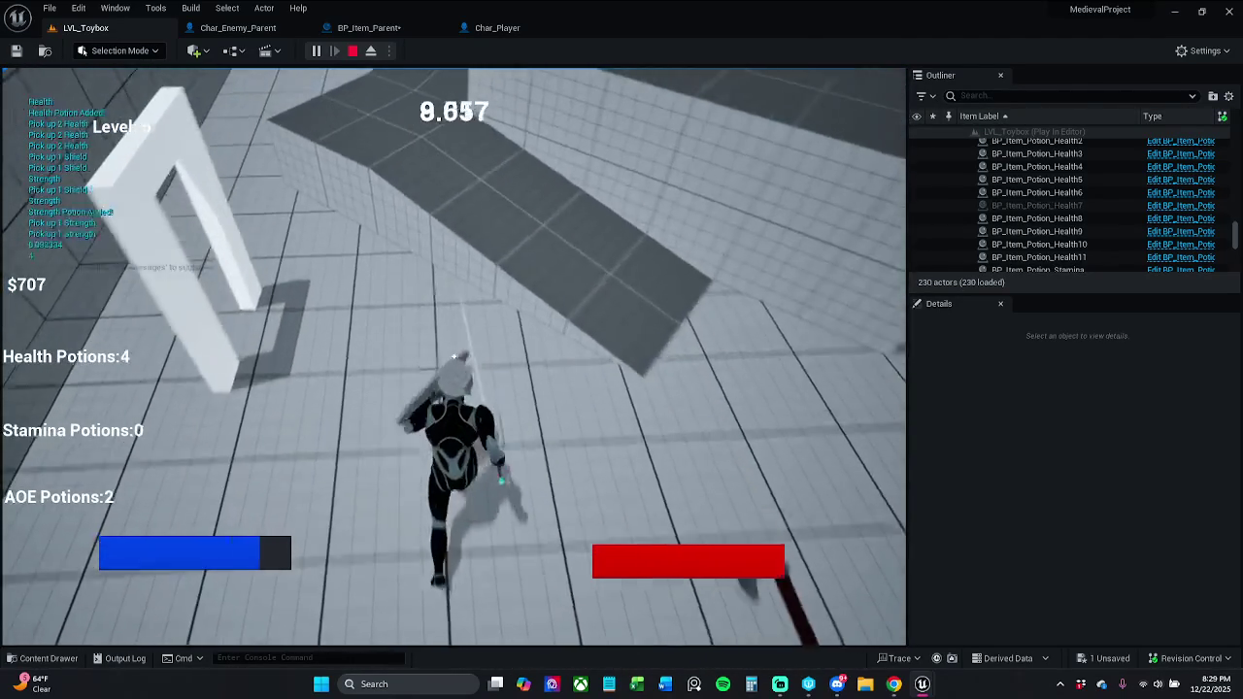
Keep running to collect health potions, more coins and the bow, then stop playing.
{"action": "key", "text": "w"}
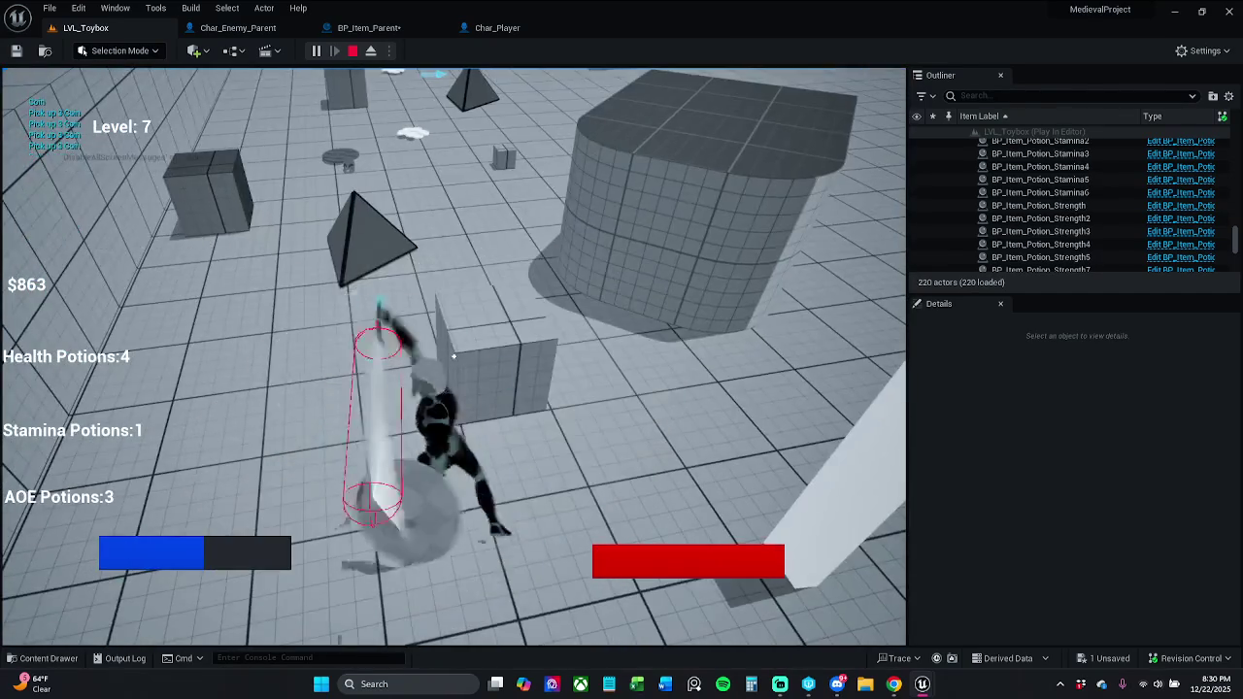
{"action": "key", "text": "w"}
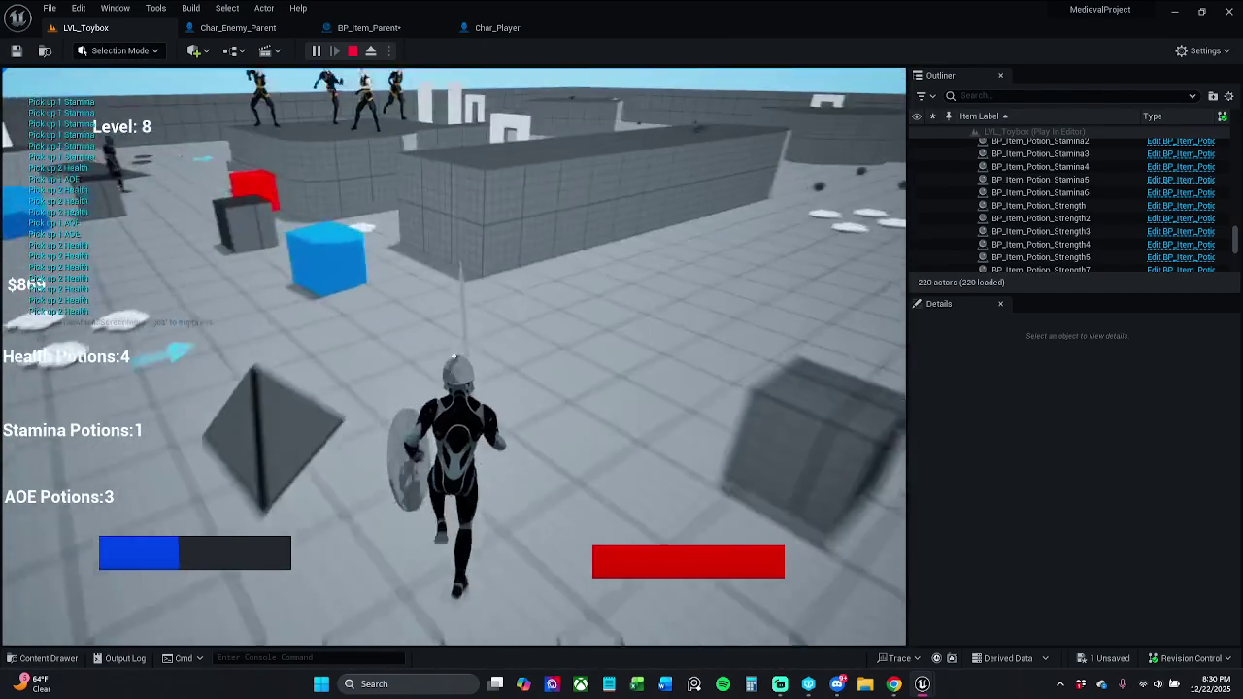
{"action": "key", "text": "w"}
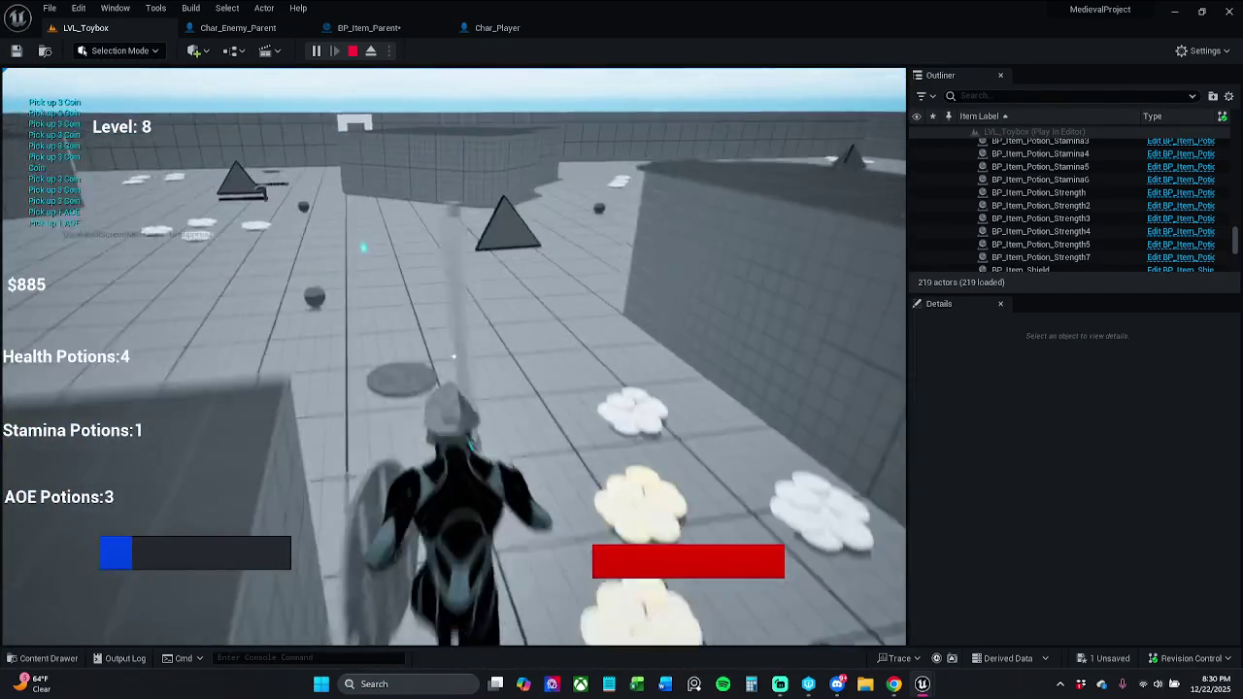
{"action": "key", "text": "w"}
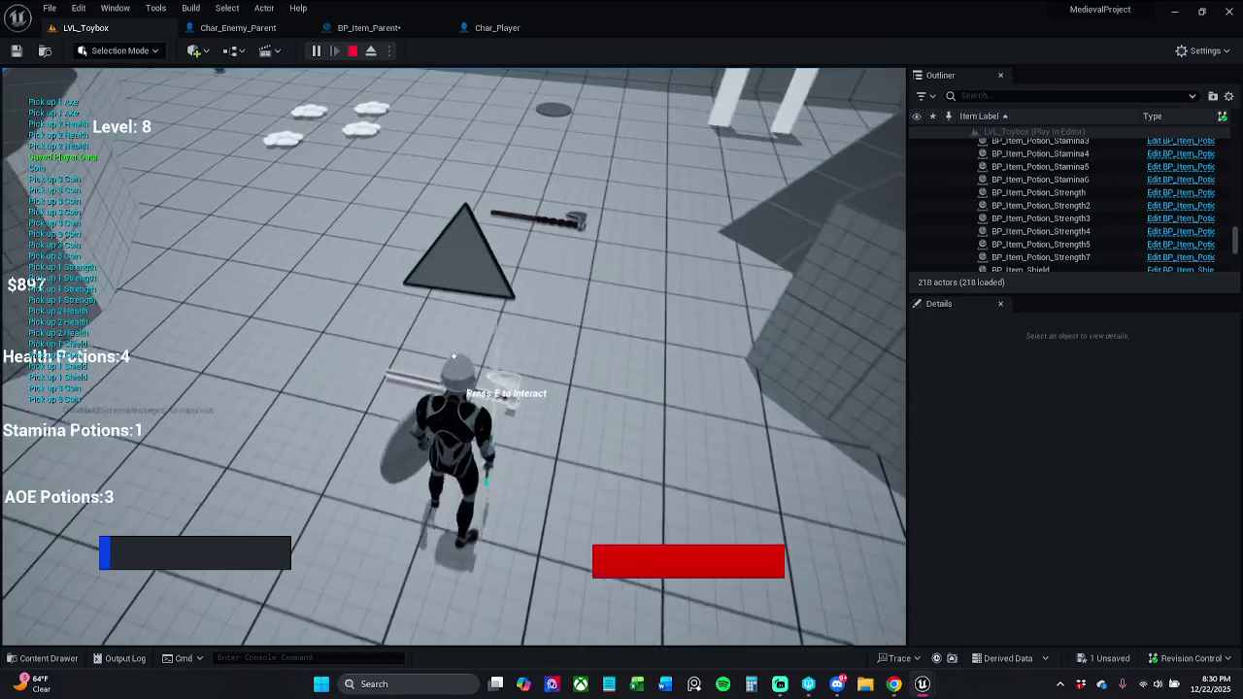
{"action": "key", "text": "w"}
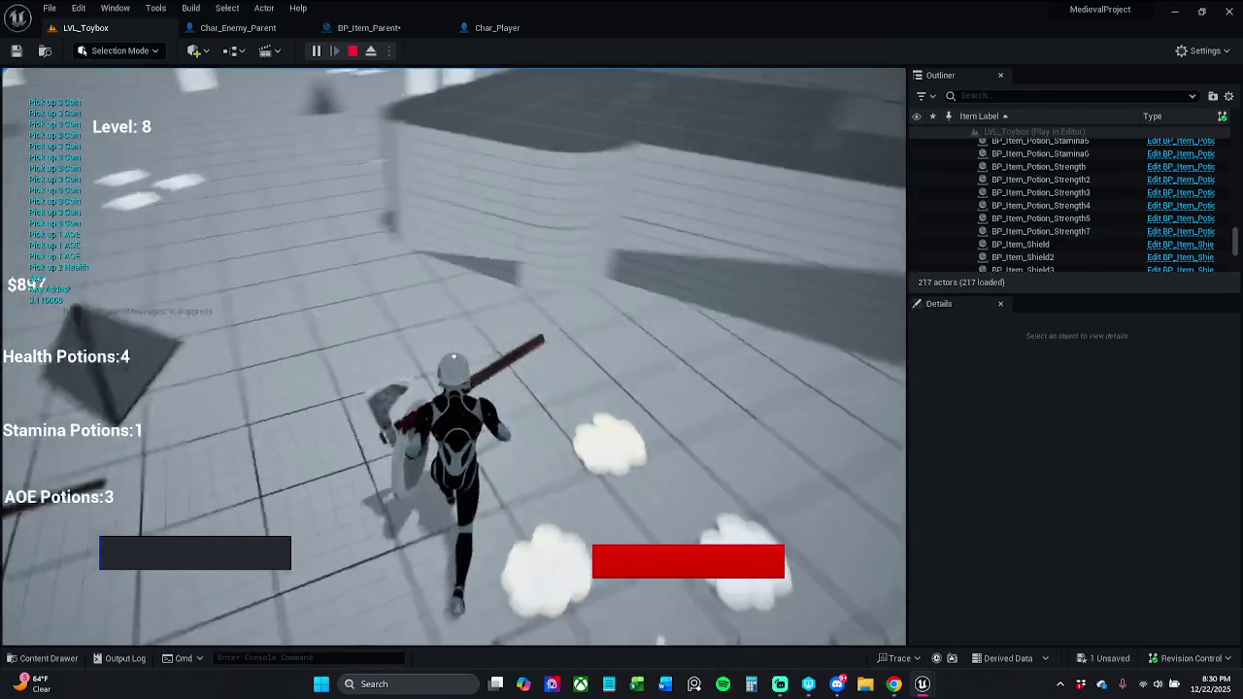
{"action": "key", "text": "w"}
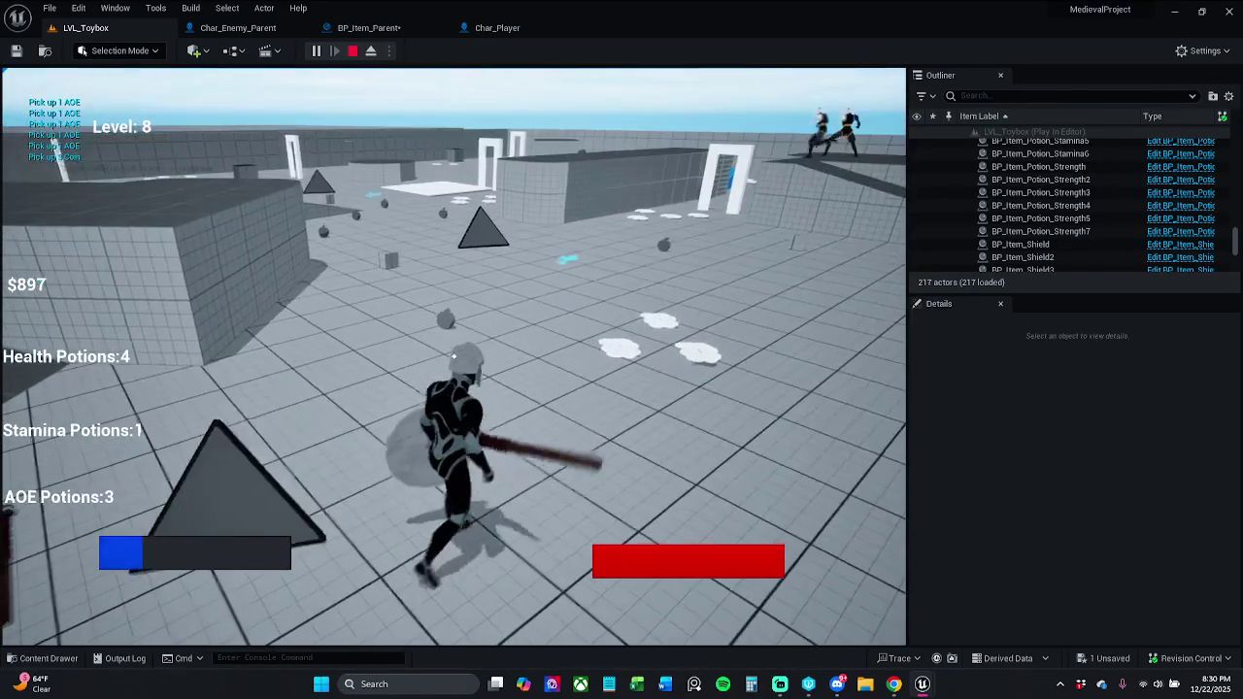
{"action": "key", "text": "w"}
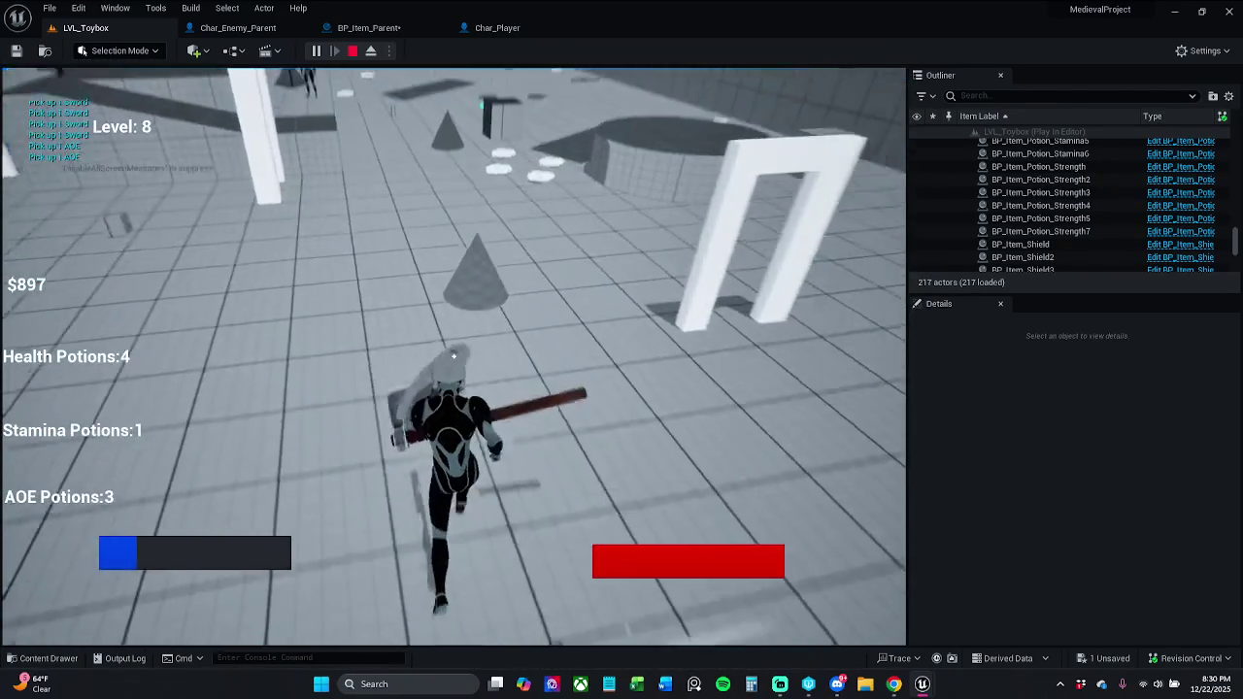
{"action": "key", "text": "w"}
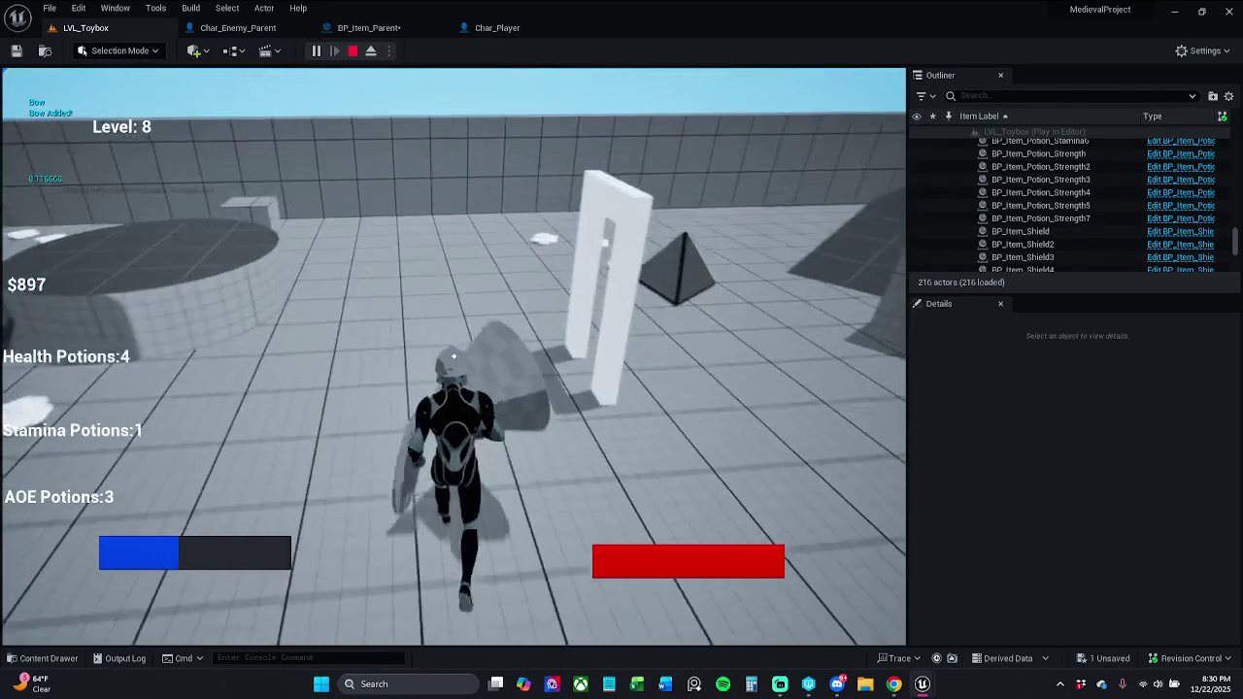
{"action": "key", "text": "w"}
{"action": "key", "text": "Escape"}
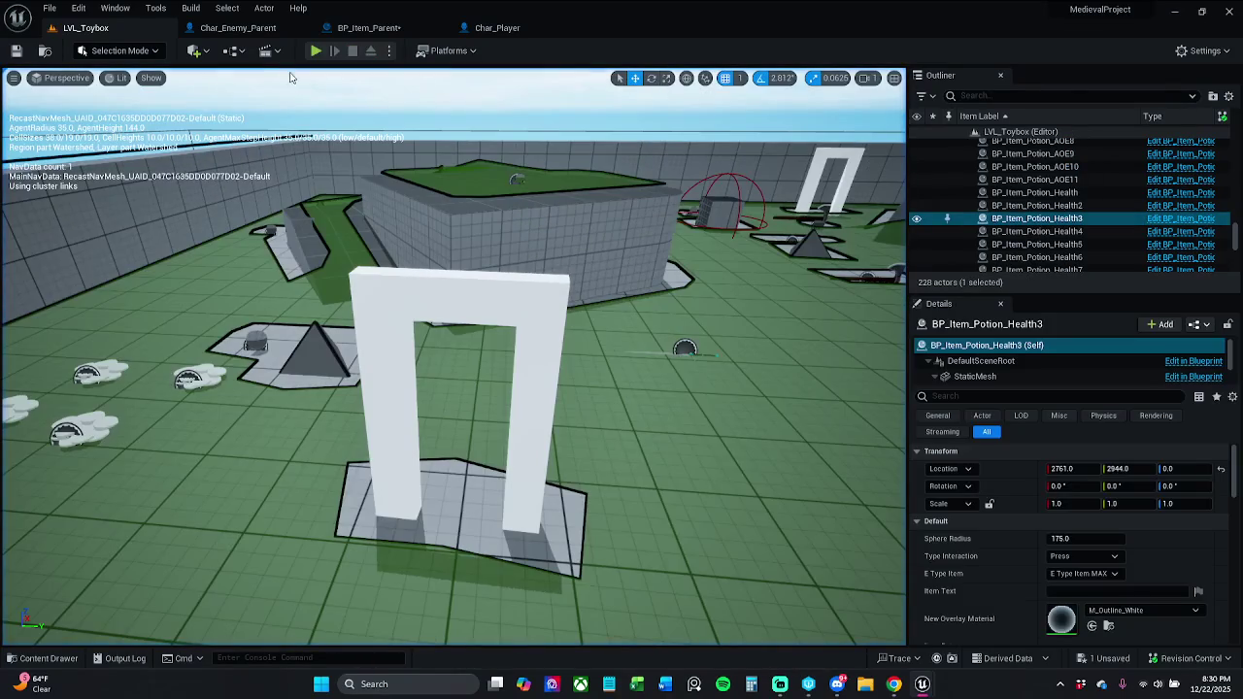
Replay the level, open and resume the pause menu, then stop and replay once more.
{"action": "left_click", "coordinate": [316, 51]}
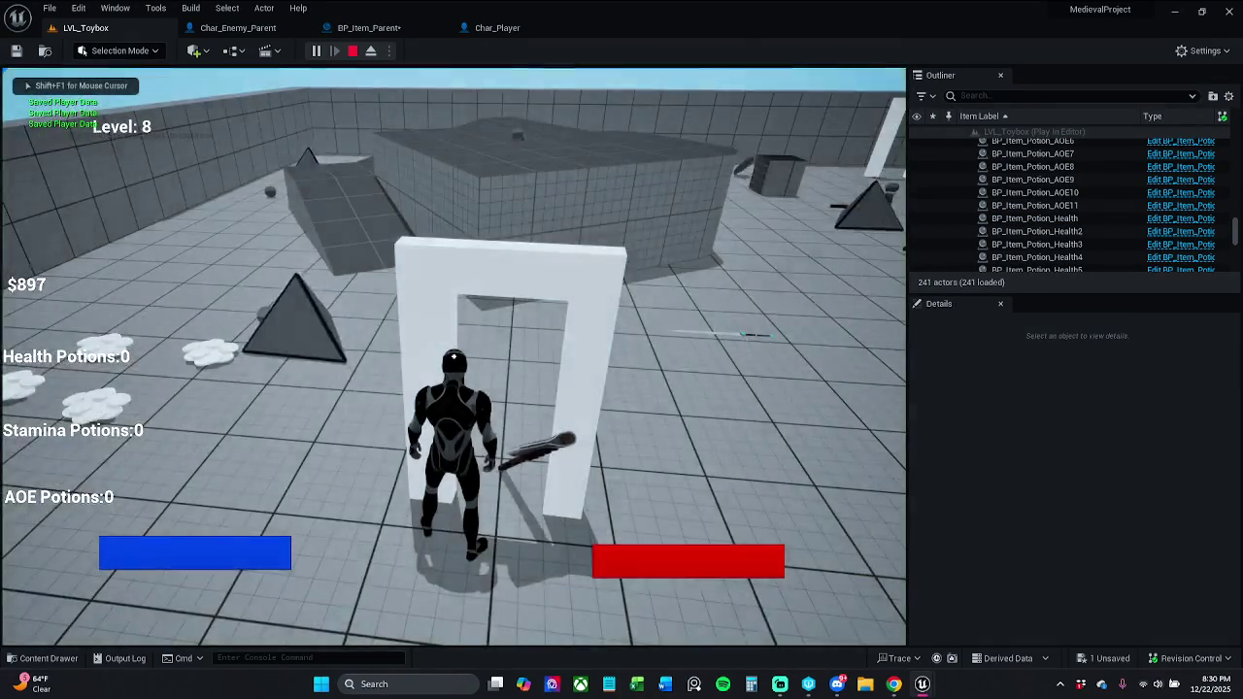
{"action": "key", "text": "p"}
{"action": "mouse_move", "coordinate": [923, 684]}
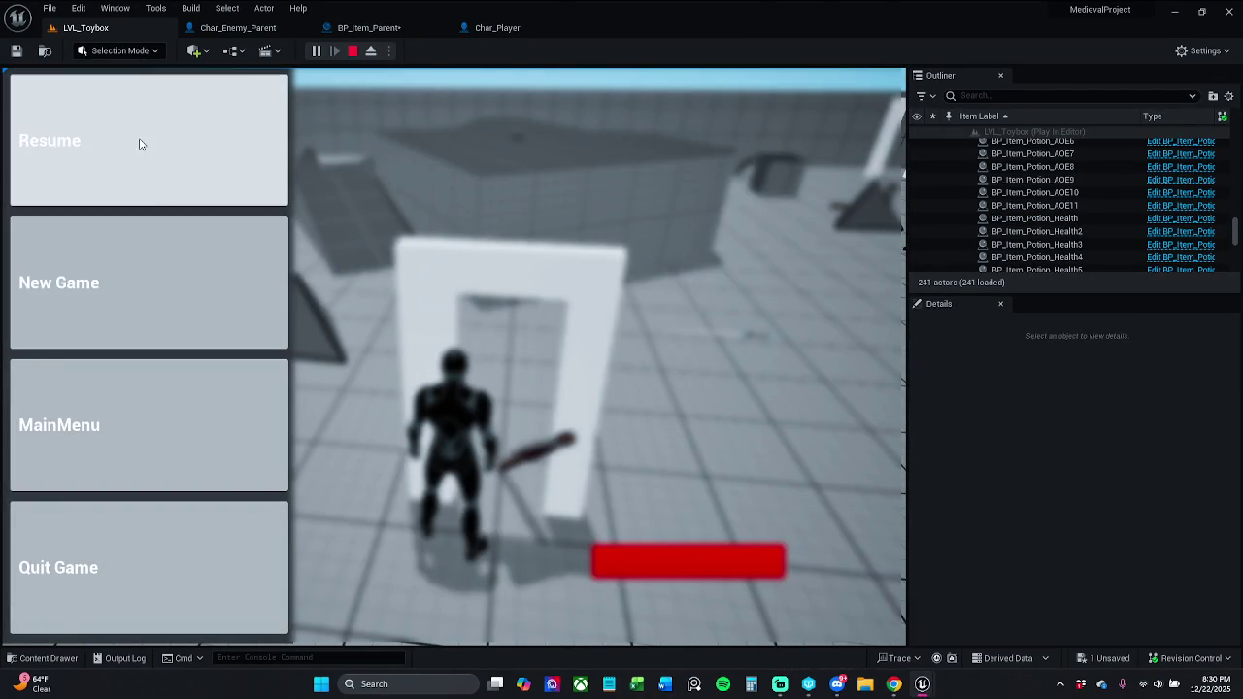
{"action": "left_click", "coordinate": [139, 145]}
{"action": "key", "text": "Escape"}
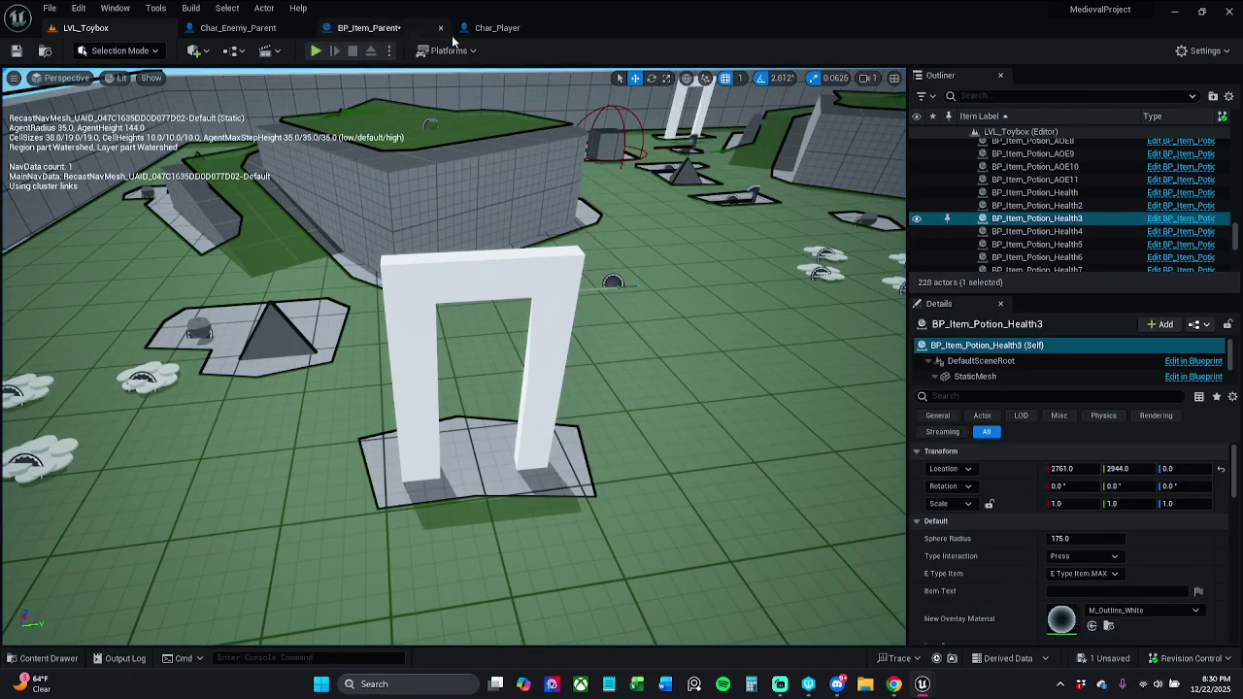
{"action": "left_click", "coordinate": [315, 52]}
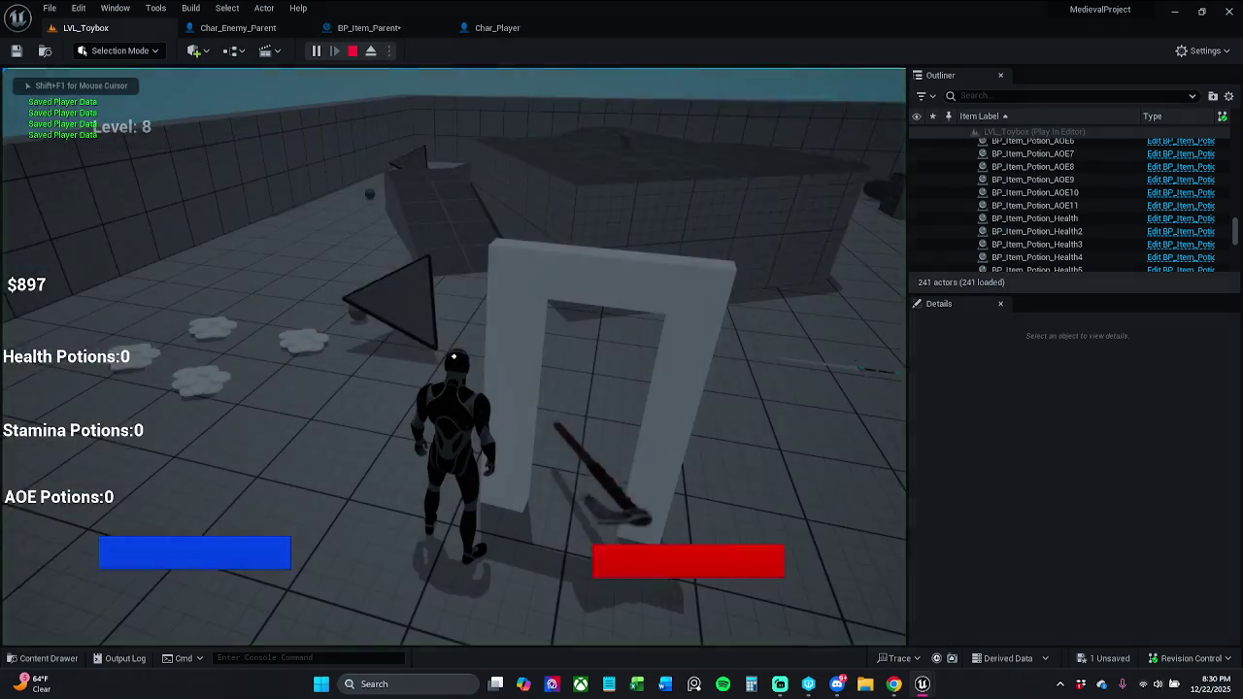
{"action": "key", "text": "Escape"}
Add breakpoints to the Branch and Destroy Actor nodes in the Event Graph.
{"action": "left_click", "coordinate": [360, 28]}
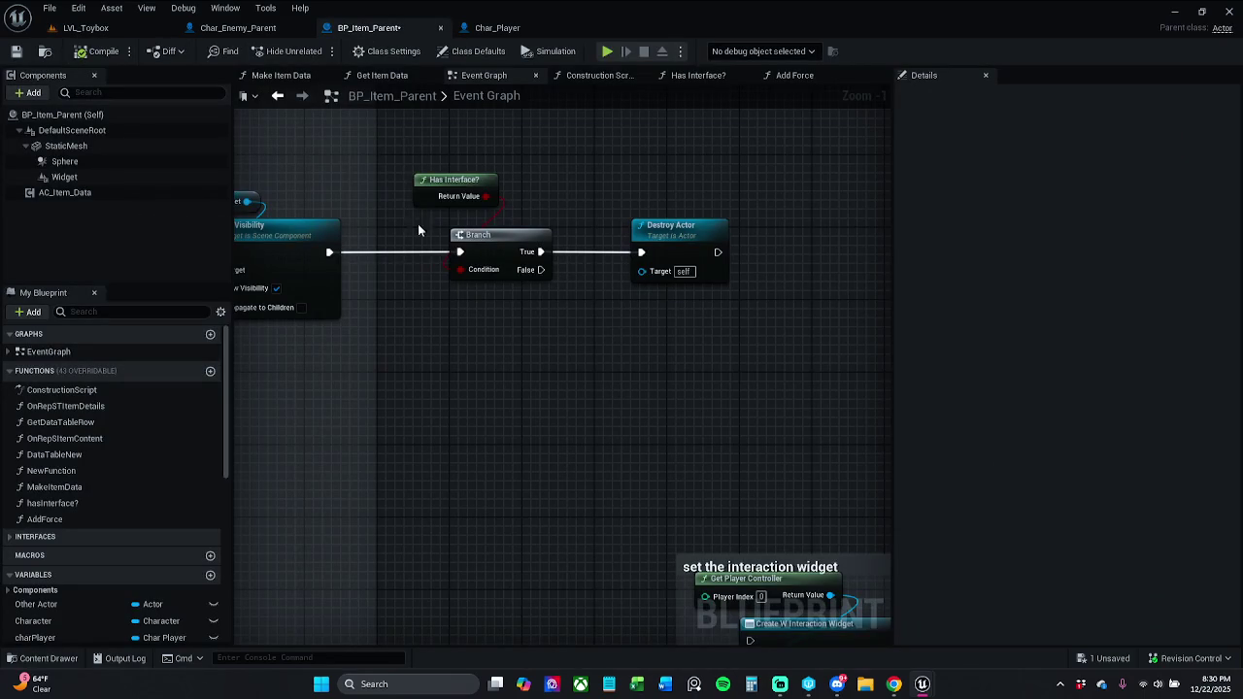
{"action": "left_click_drag", "start_coordinate": [459, 154], "coordinate": [782, 342]}
{"action": "right_click", "coordinate": [748, 284]}
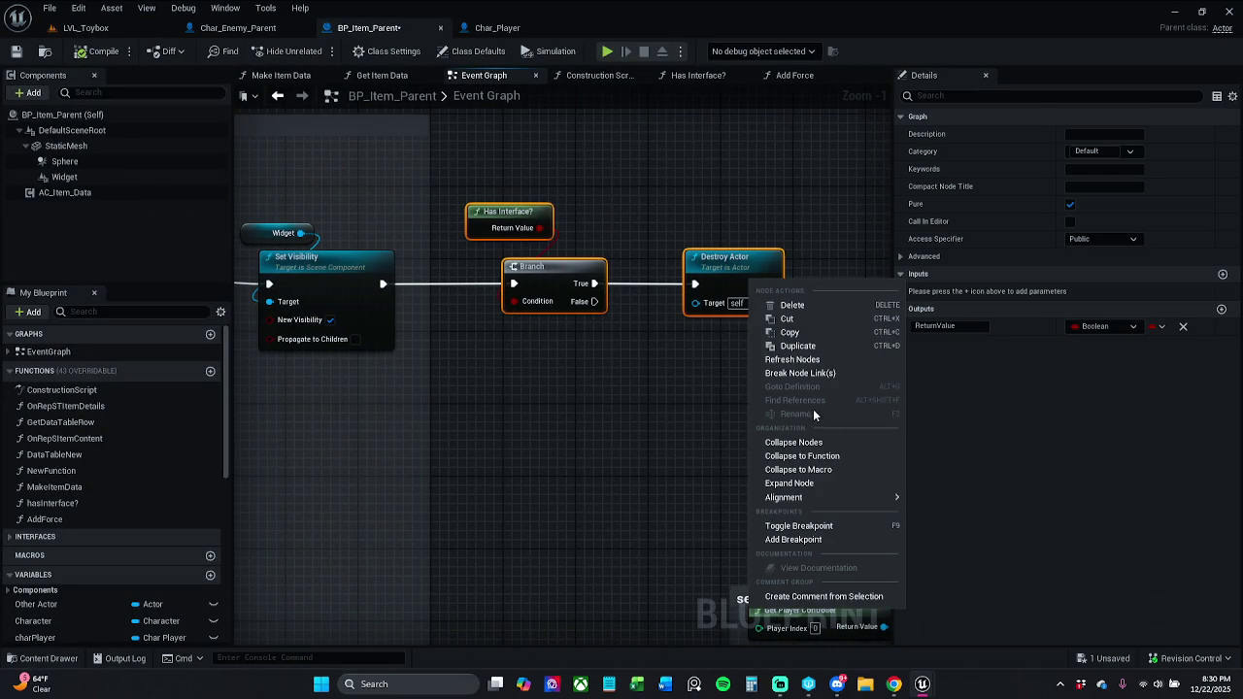
{"action": "left_click", "coordinate": [829, 539]}
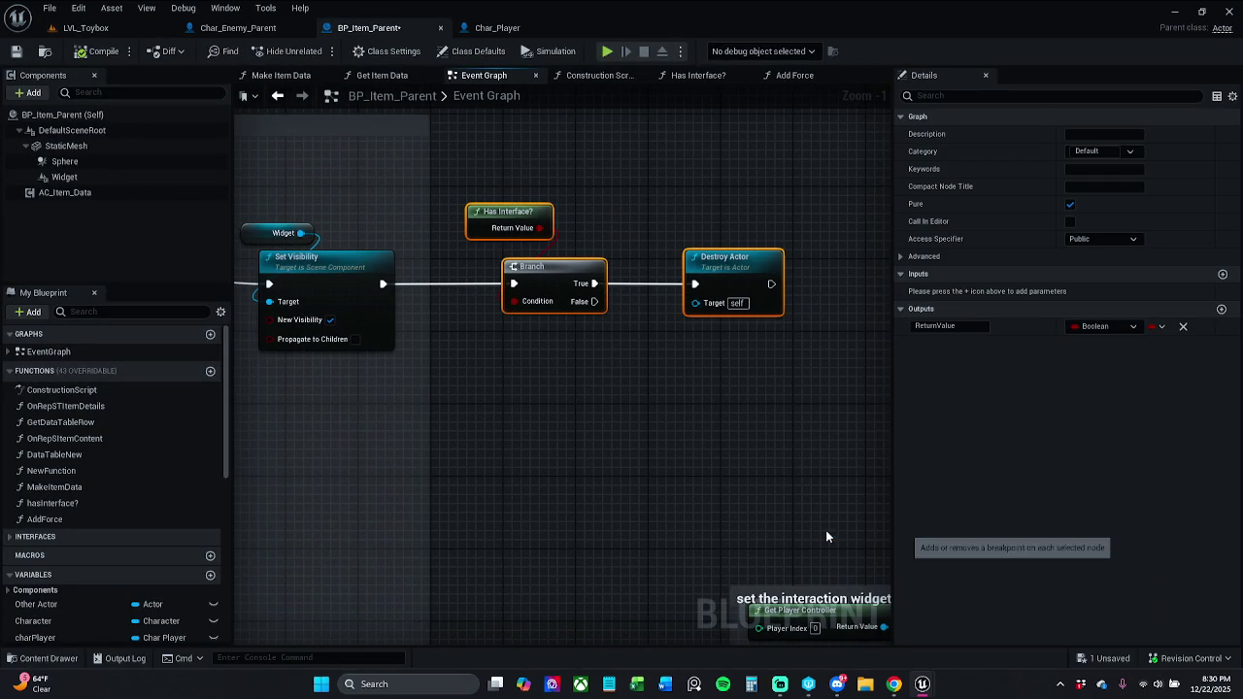
{"action": "left_click", "coordinate": [623, 187]}
Play LVL_Toybox to hit the breakpoints.
{"action": "left_click", "coordinate": [92, 27]}
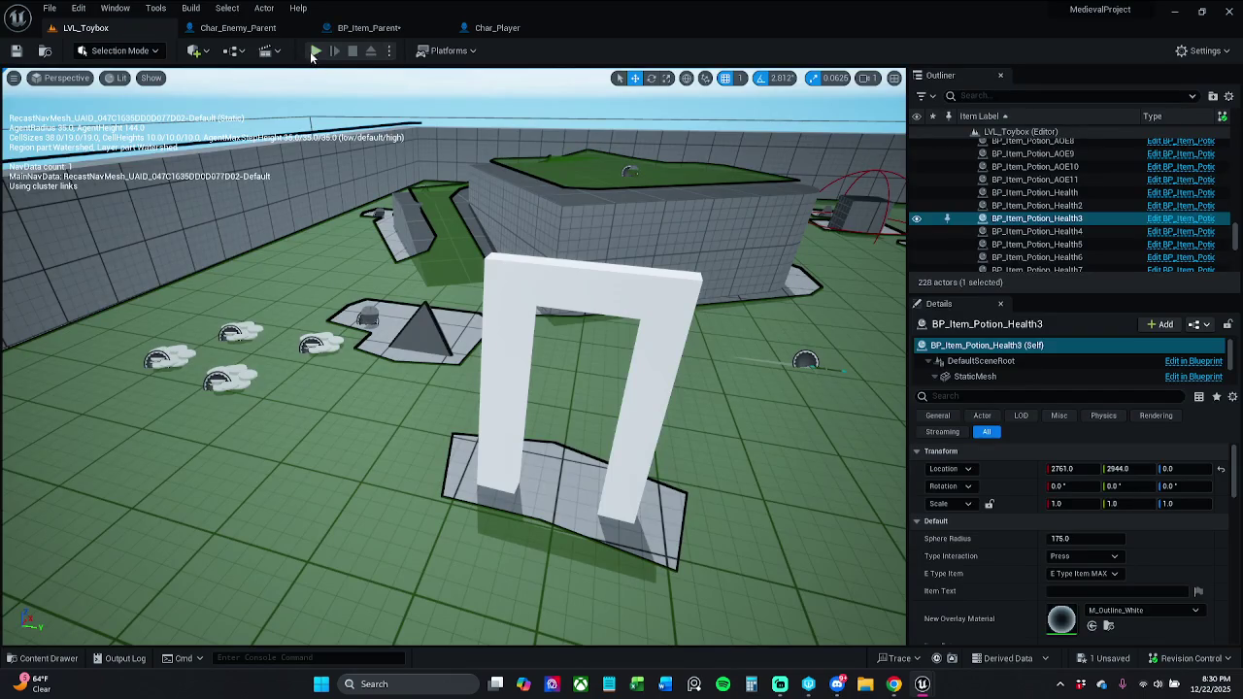
{"action": "left_click", "coordinate": [315, 51]}
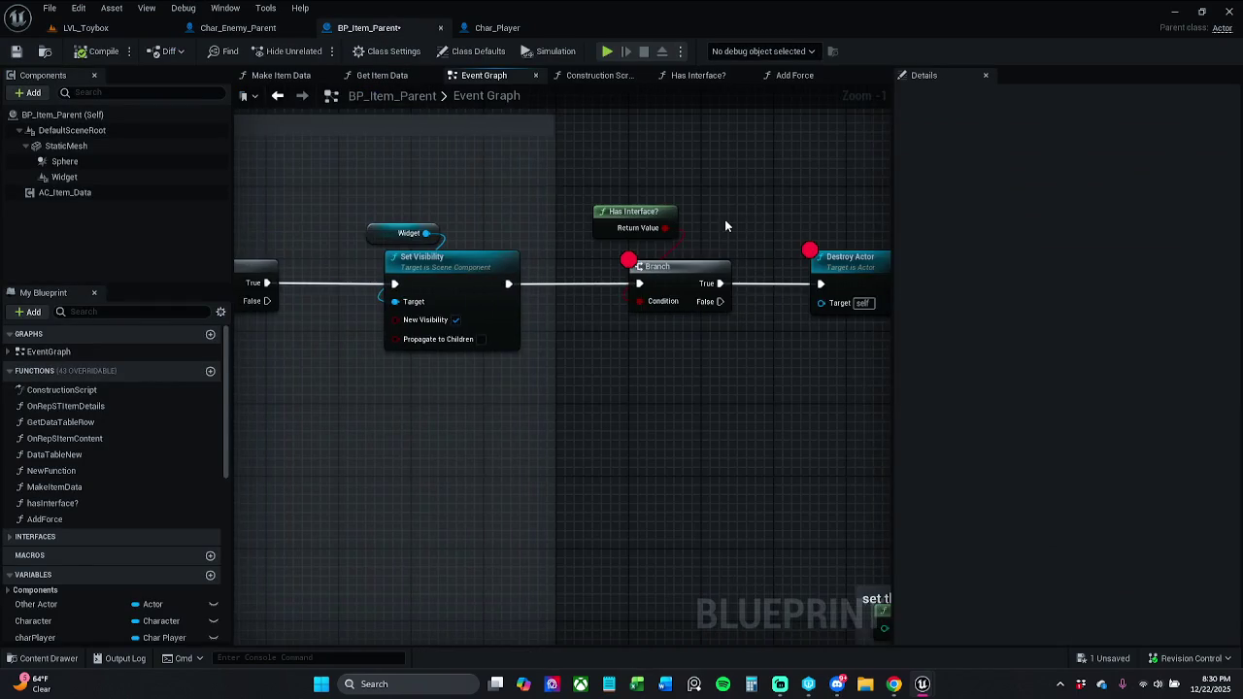
{"action": "scroll", "coordinate": [719, 224], "scroll_direction": "down", "scroll_amount": 1}
Pan to the Overlap events comment and the Has Interface? to Branch chain, inspecting Has Interface?
{"action": "left_click", "coordinate": [646, 231]}
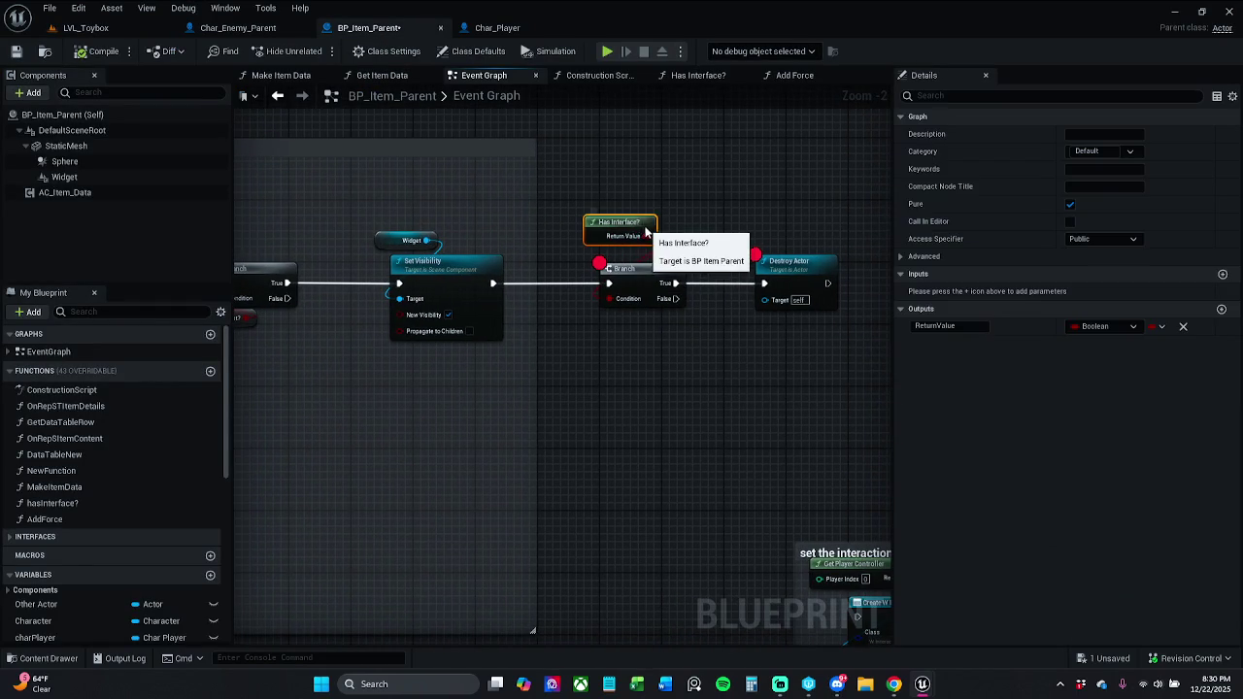
{"action": "left_click_drag", "start_coordinate": [644, 187], "coordinate": [1068, 194]}
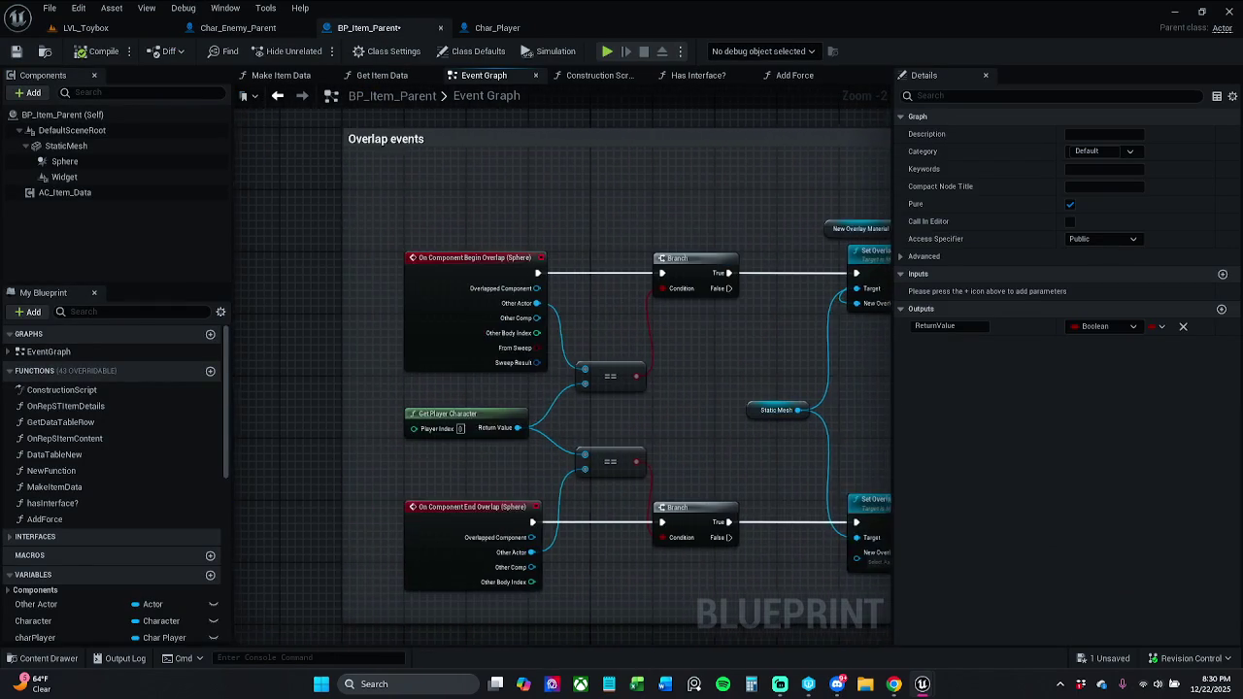
{"action": "mouse_move", "coordinate": [583, 389]}
{"action": "left_mouse_down"}
{"action": "mouse_move", "coordinate": [302, 388]}
{"action": "mouse_move", "coordinate": [480, 384]}
{"action": "mouse_move", "coordinate": [393, 384]}
{"action": "mouse_move", "coordinate": [531, 191]}
{"action": "mouse_move", "coordinate": [497, 198]}
{"action": "left_mouse_up"}
{"action": "left_click", "coordinate": [461, 245]}
{"action": "mouse_move", "coordinate": [460, 245]}
{"action": "left_mouse_down"}
{"action": "mouse_move", "coordinate": [655, 241]}
{"action": "mouse_move", "coordinate": [655, 270]}
{"action": "left_mouse_up"}
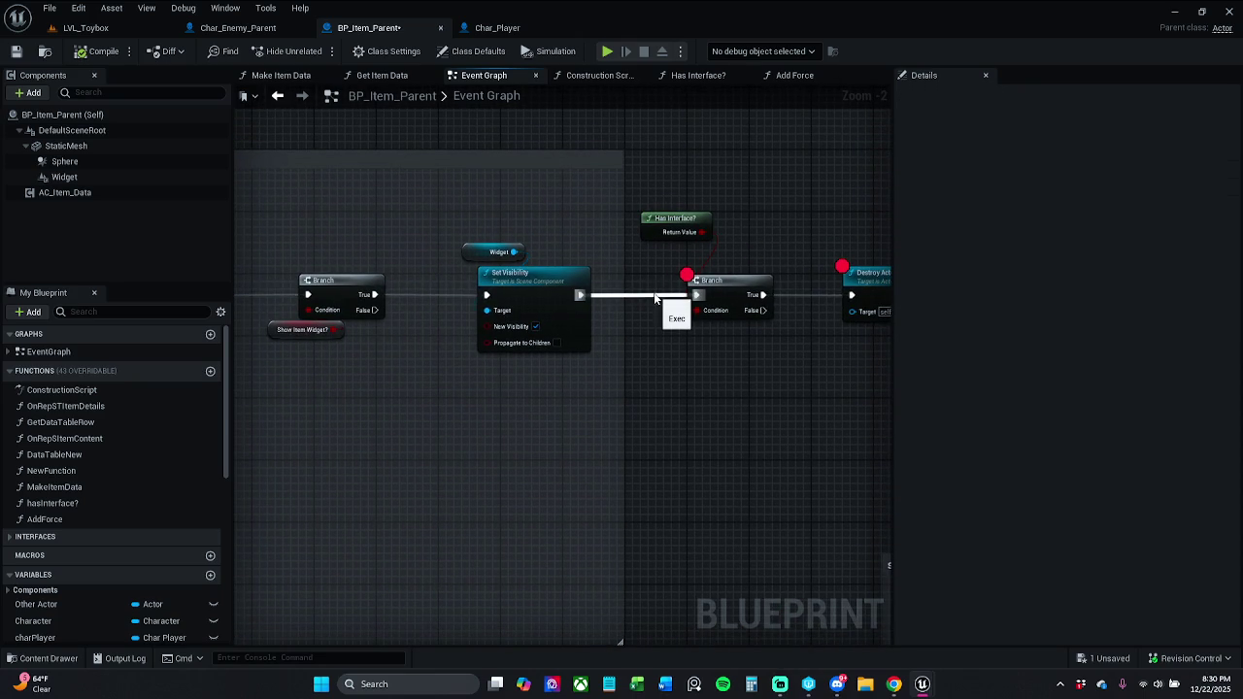
{"action": "scroll", "coordinate": [602, 230], "scroll_direction": "down", "scroll_amount": 3}
{"action": "left_click", "coordinate": [593, 242]}
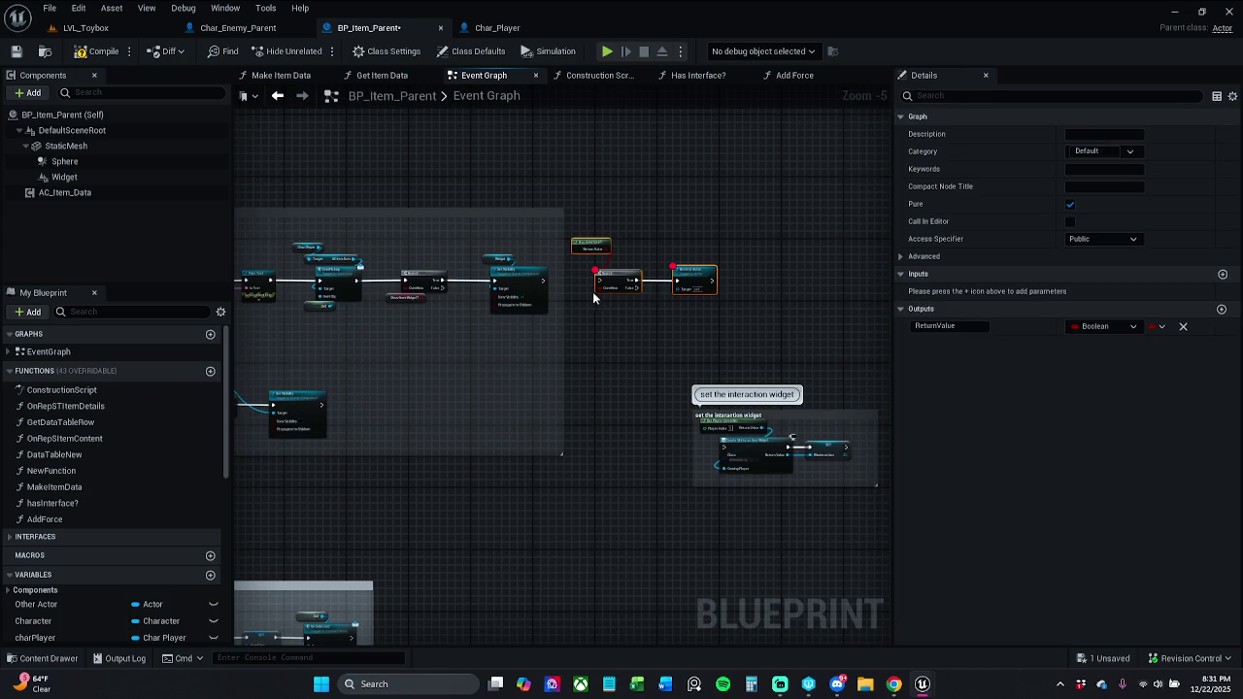
{"action": "left_click_drag", "start_coordinate": [601, 243], "coordinate": [786, 243]}
{"action": "left_click_drag", "start_coordinate": [569, 152], "coordinate": [169, 65]}
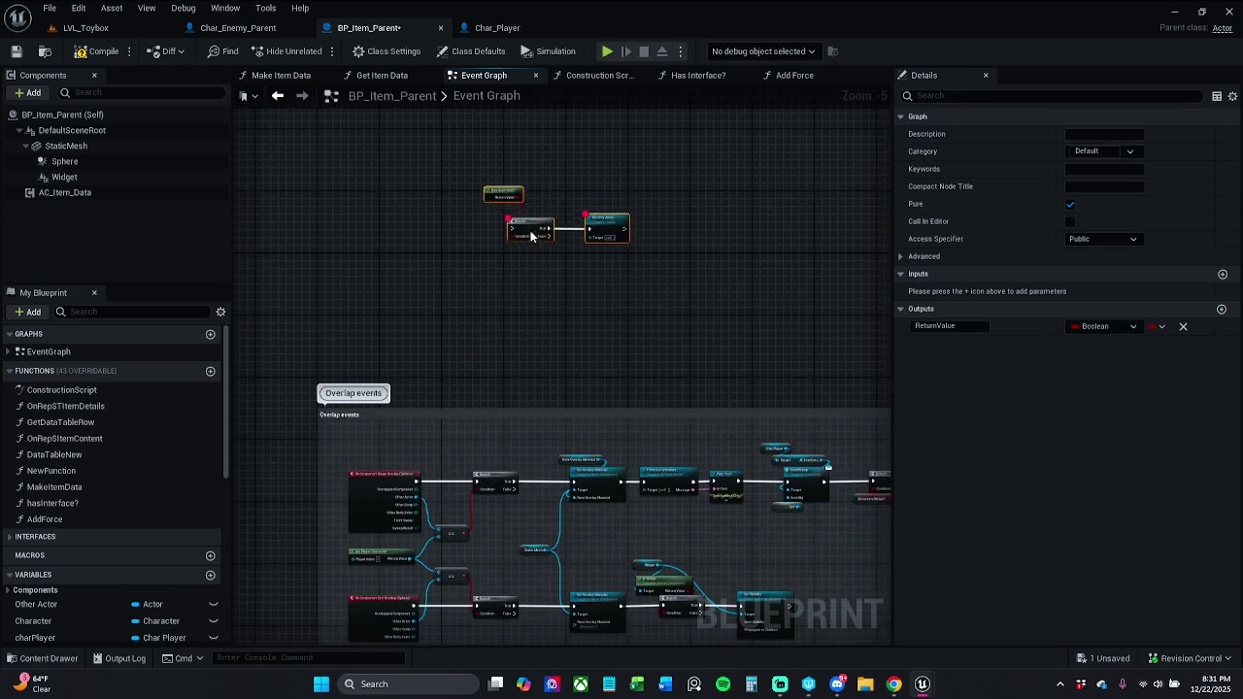
{"action": "left_click", "coordinate": [375, 307]}
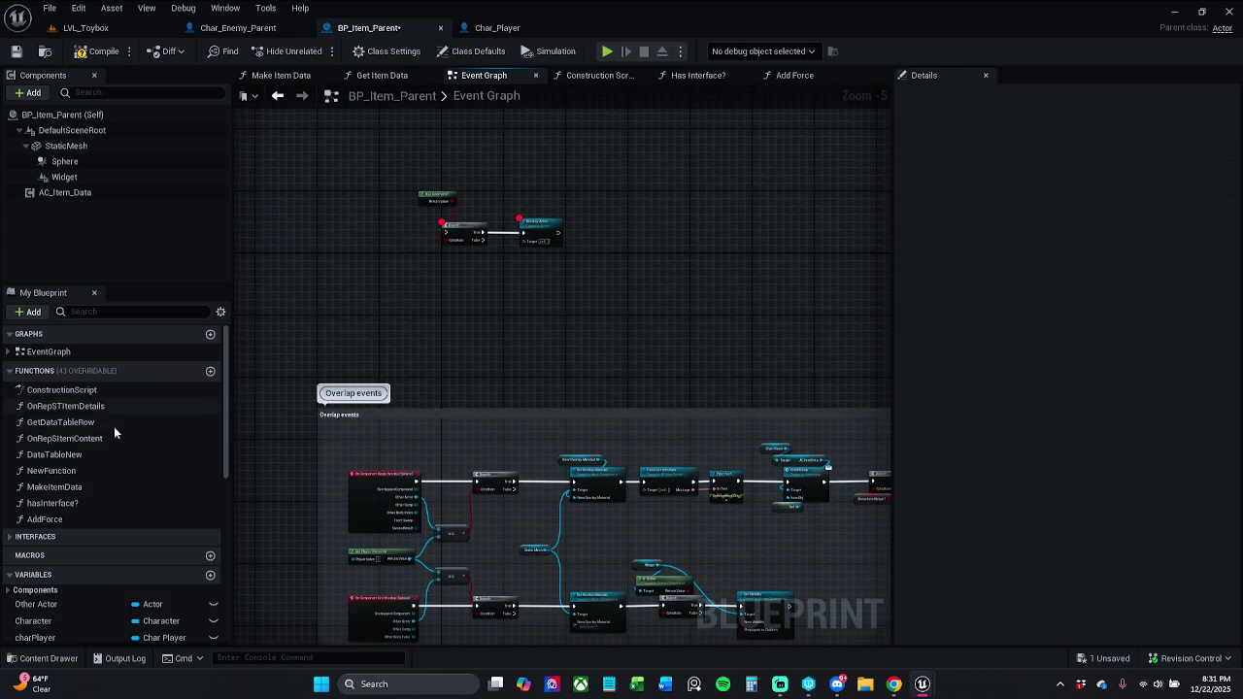
{"action": "left_click", "coordinate": [98, 115]}
{"action": "right_click", "coordinate": [105, 118]}
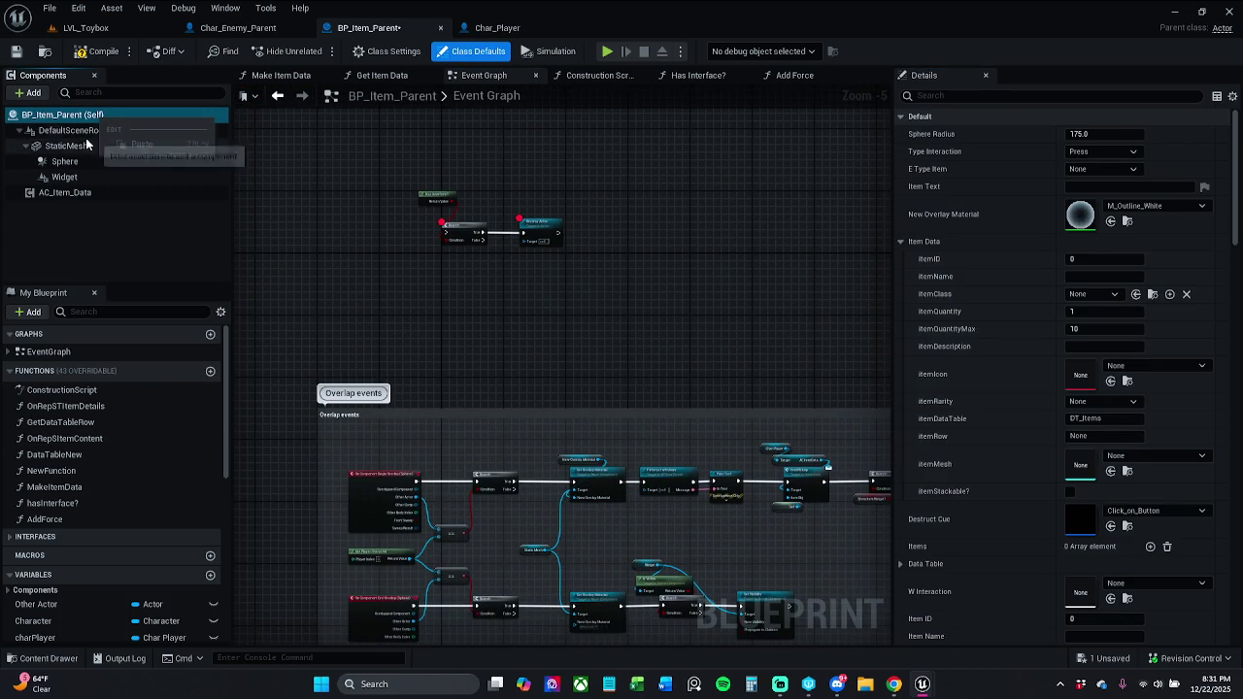
{"action": "left_click", "coordinate": [68, 146]}
{"action": "right_click", "coordinate": [82, 148]}
{"action": "mouse_move", "coordinate": [165, 170]}
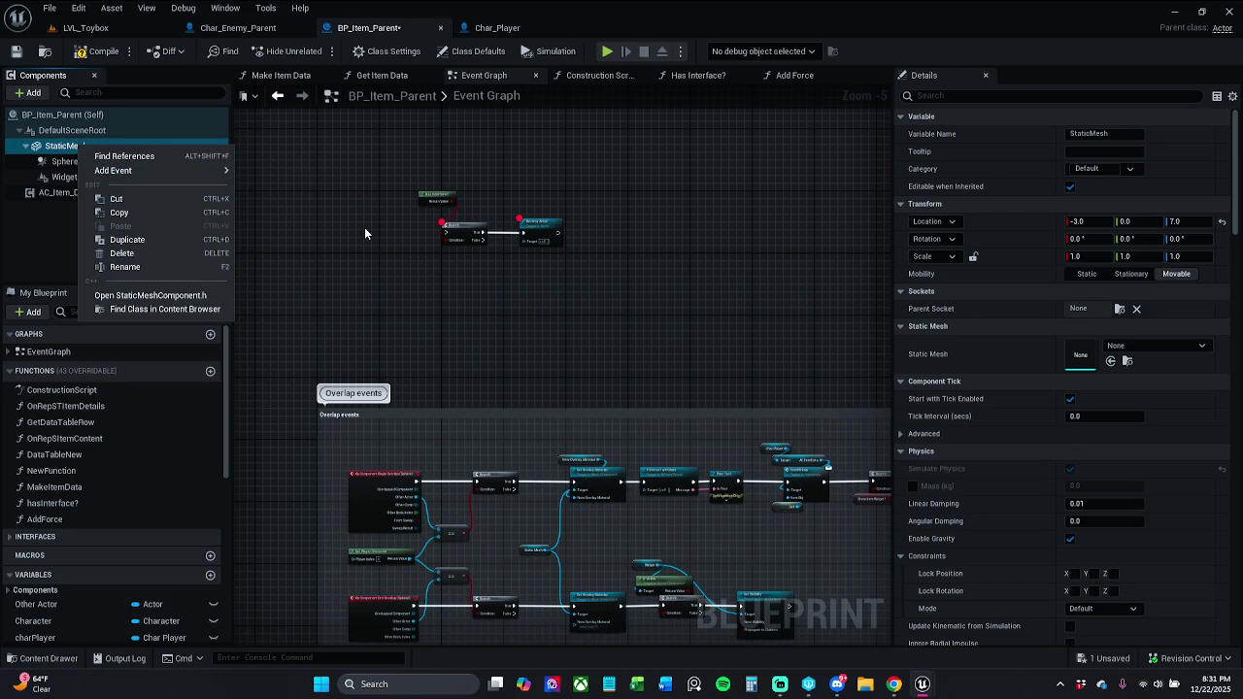
{"action": "left_click", "coordinate": [364, 231]}
{"action": "right_click", "coordinate": [350, 235]}
{"action": "type", "text": "onBe"}
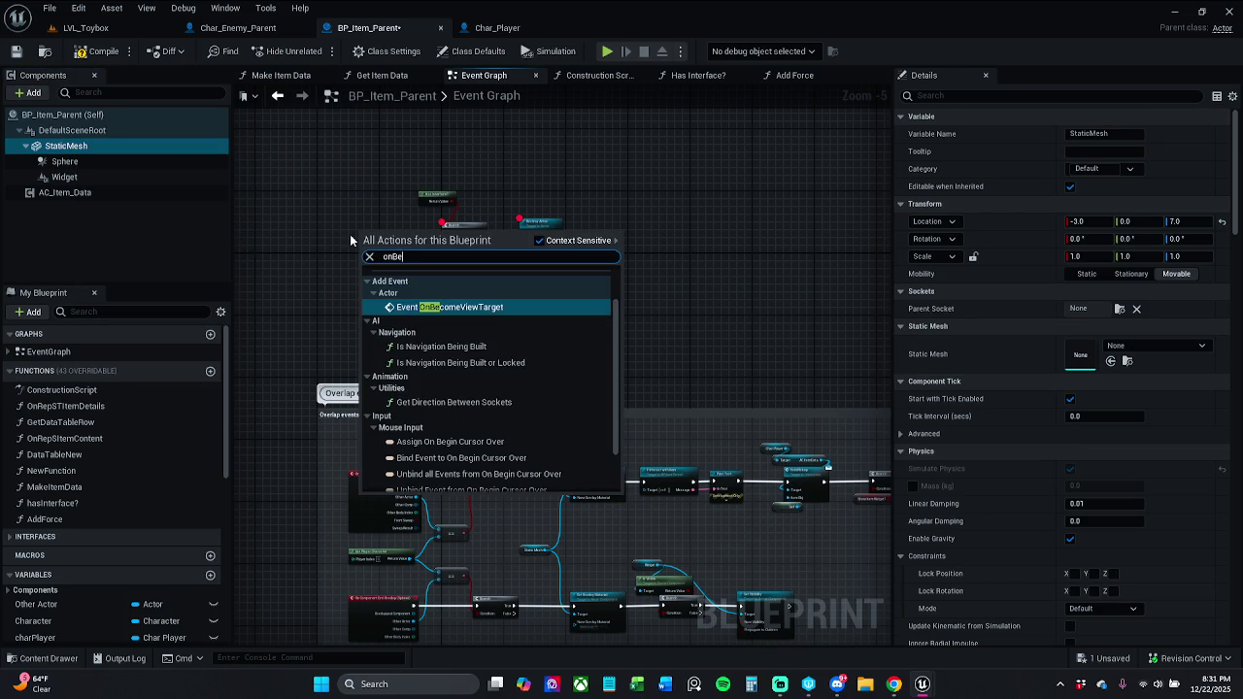
{"action": "key", "text": "Return"}
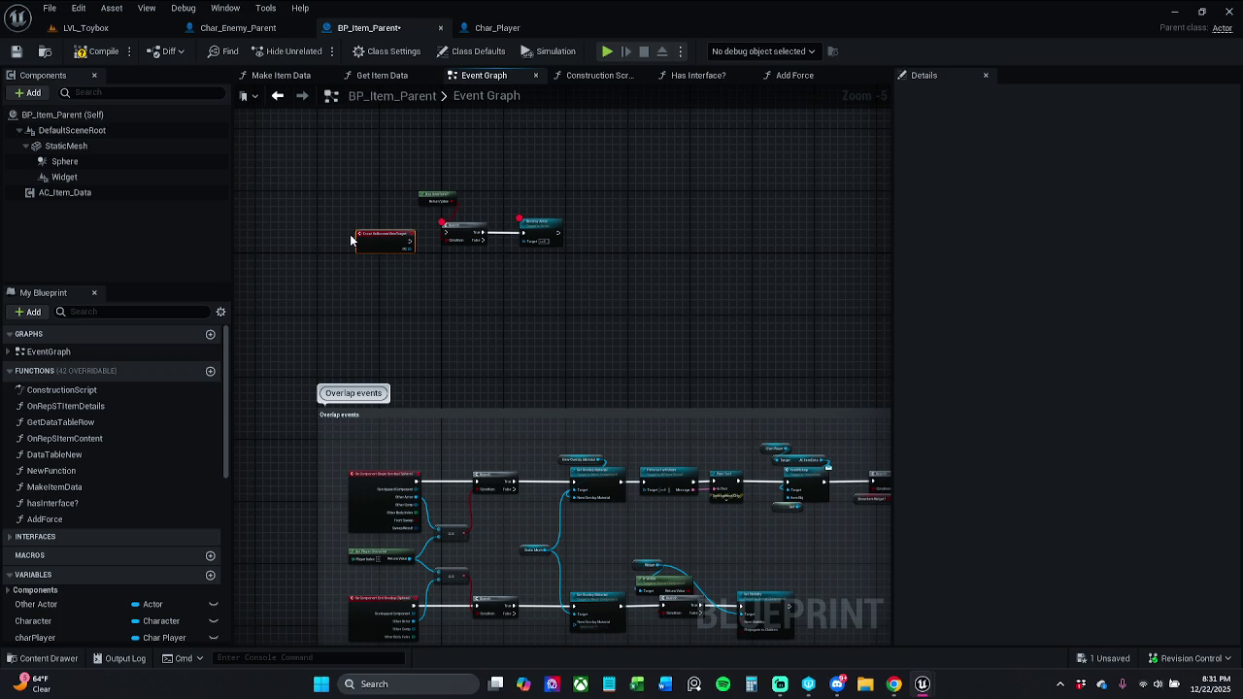
{"action": "scroll", "coordinate": [352, 240], "scroll_direction": "up", "scroll_amount": 5}
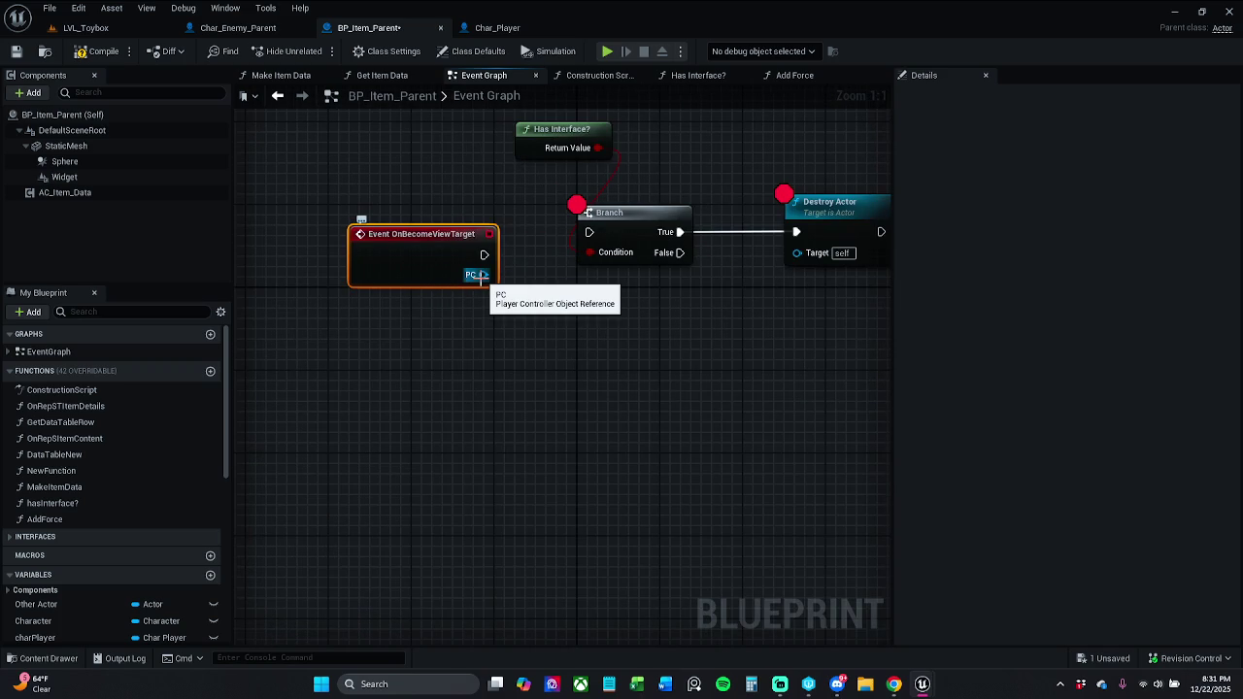
{"action": "key", "text": "Delete"}
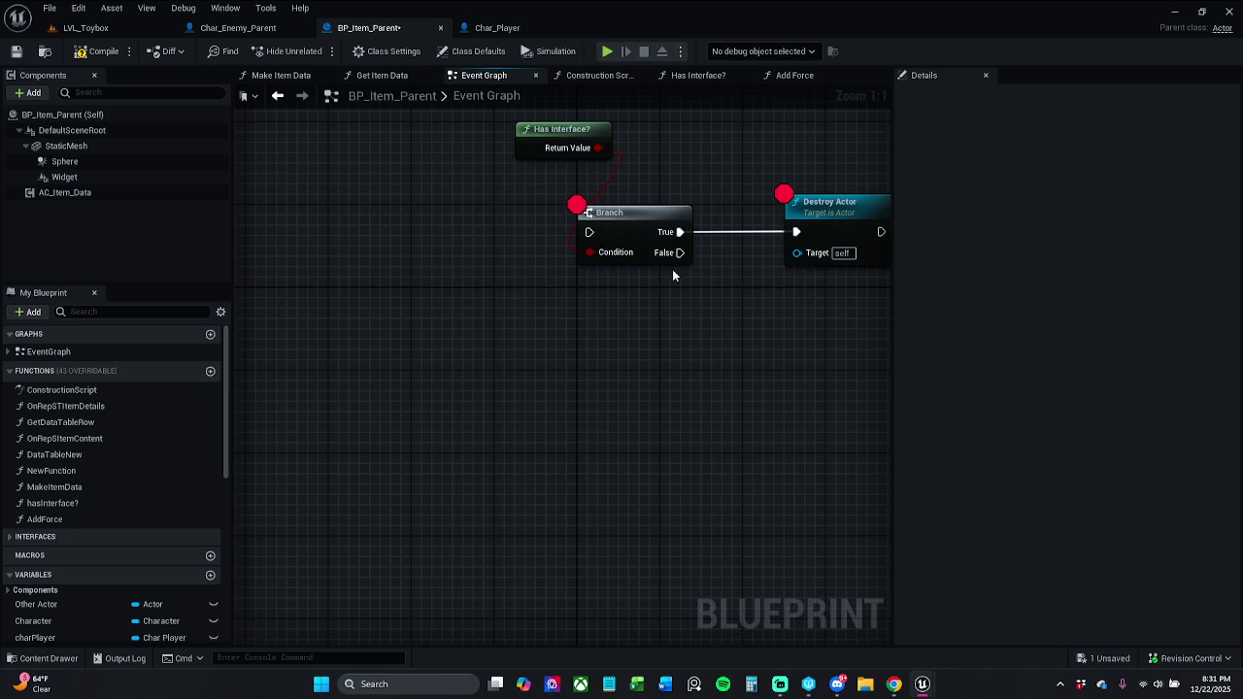
Add Event ActorBeginOverlap via an 'Overlap' search and connect it to the Branch's execution input.
{"action": "right_click", "coordinate": [354, 233]}
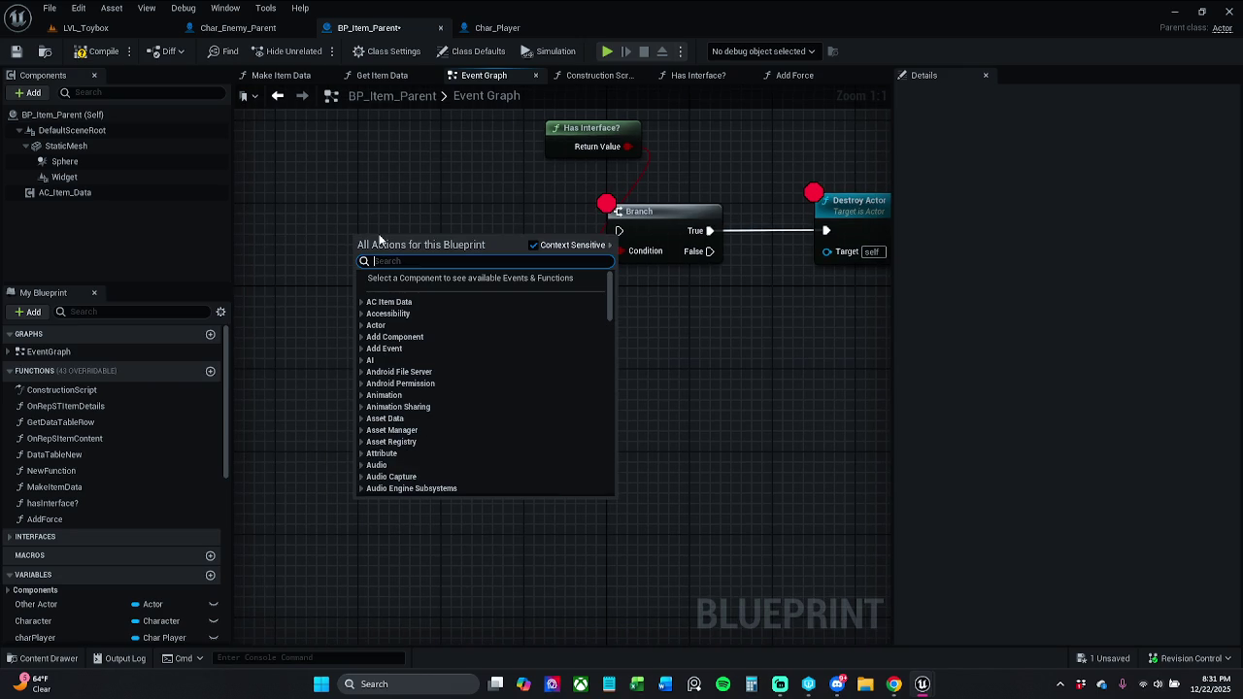
{"action": "type", "text": "OnBeg"}
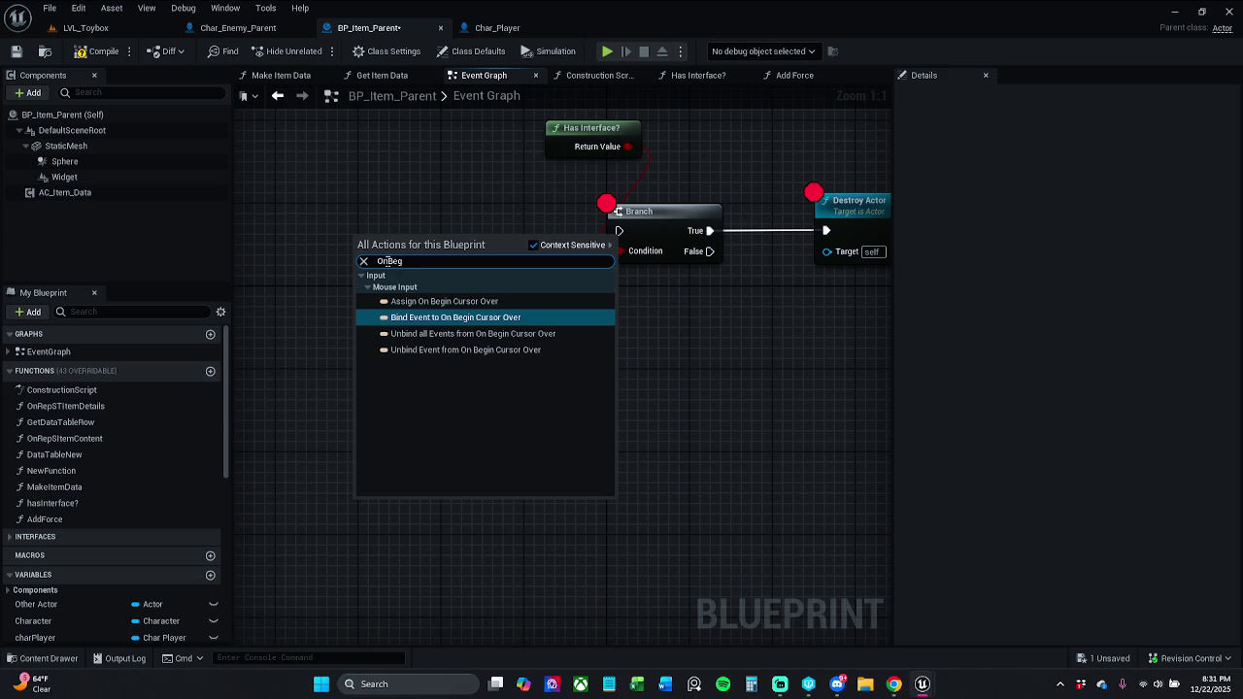
{"action": "key", "text": "BackSpace"}
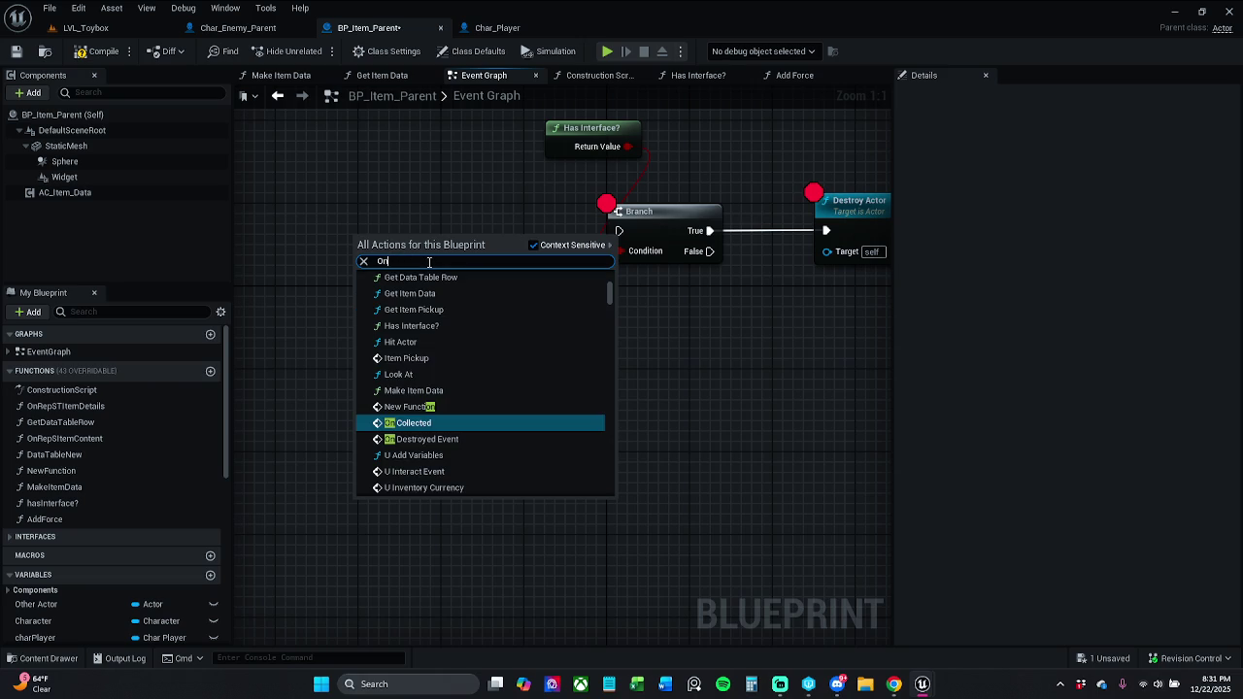
{"action": "type", "text": "A"}
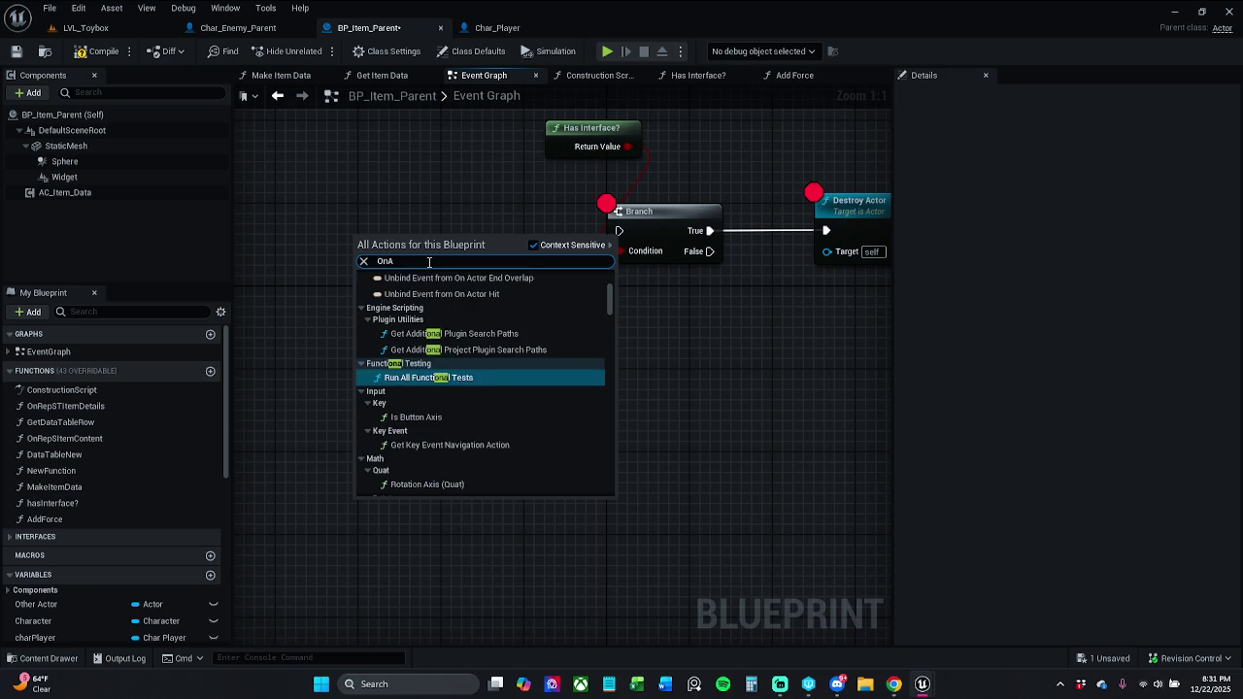
{"action": "type", "text": "ctor"}
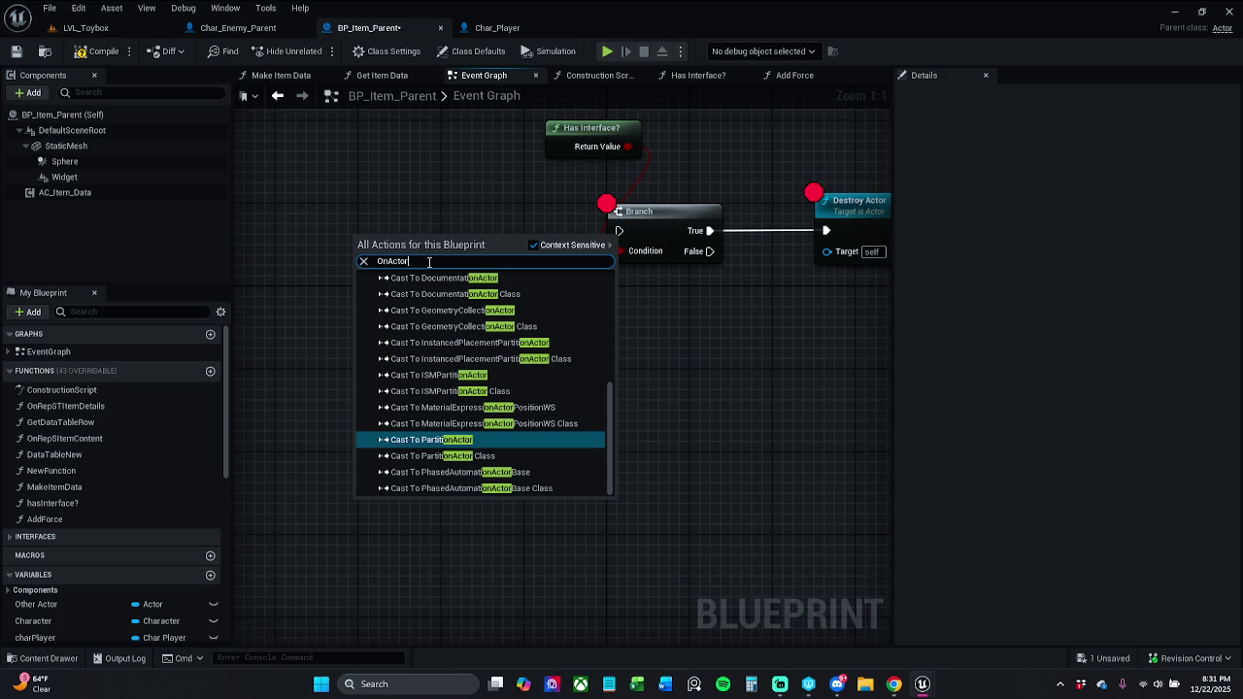
{"action": "key", "text": "BackSpace"}
{"action": "key", "text": "BackSpace"}
{"action": "key", "text": "BackSpace"}
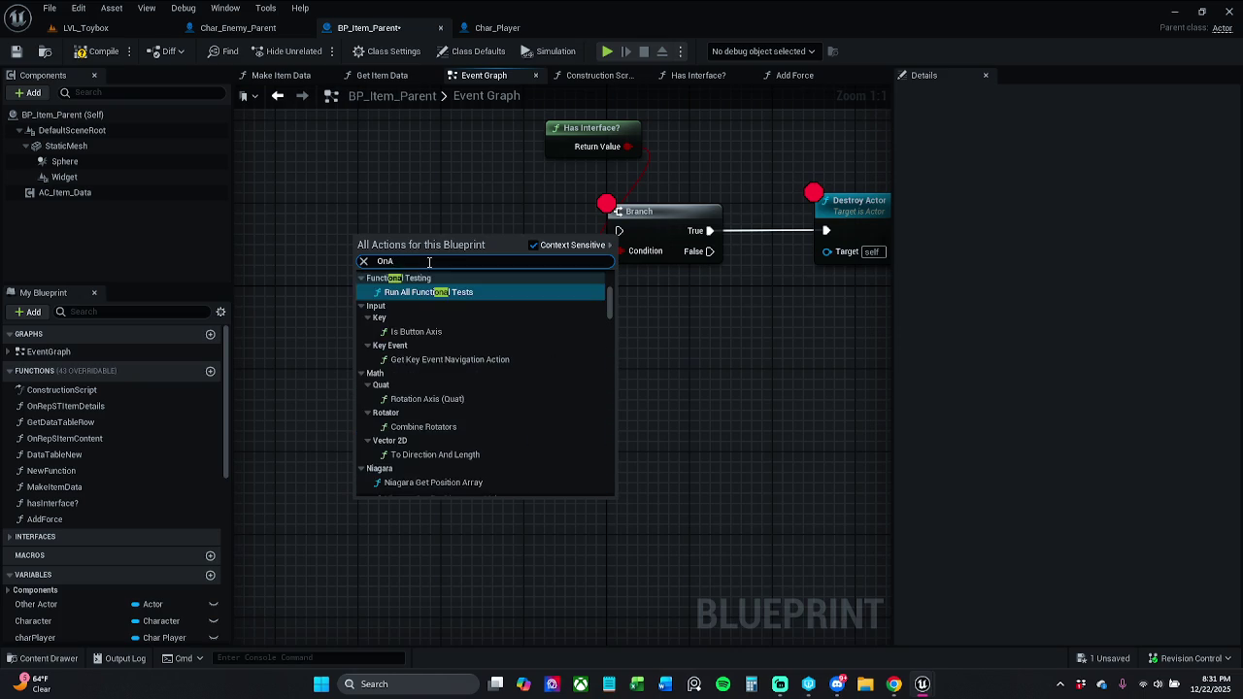
{"action": "type", "text": "O"}
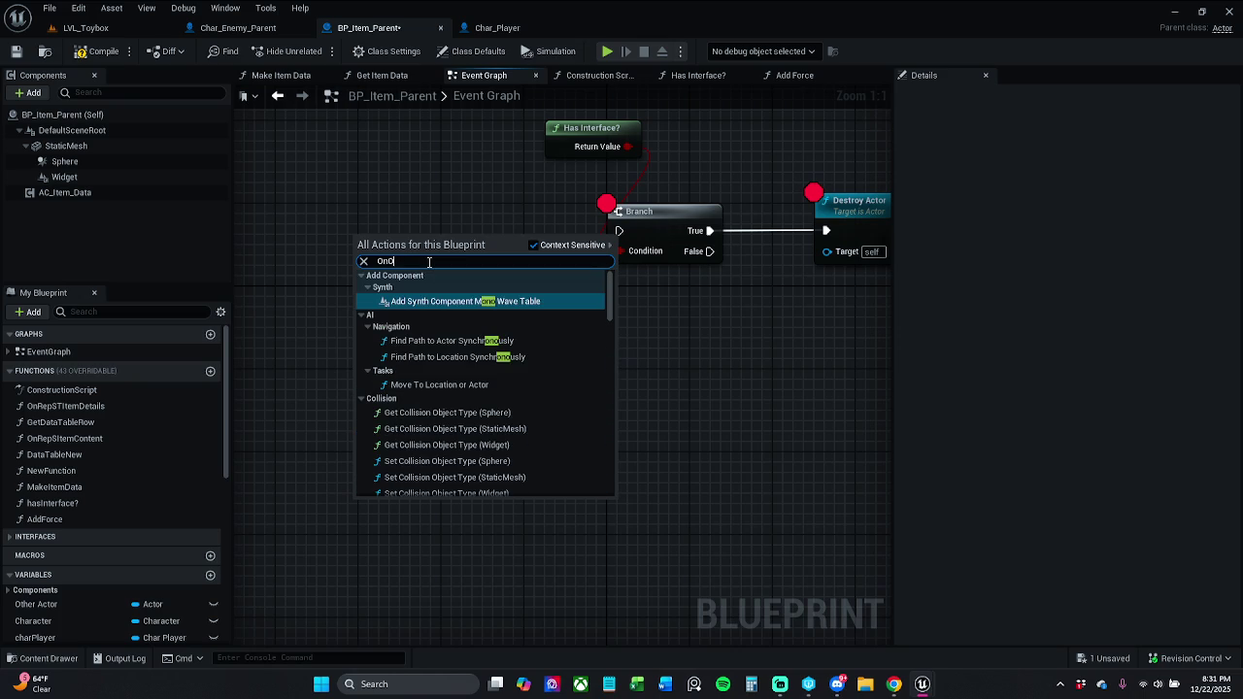
{"action": "type", "text": "verlap"}
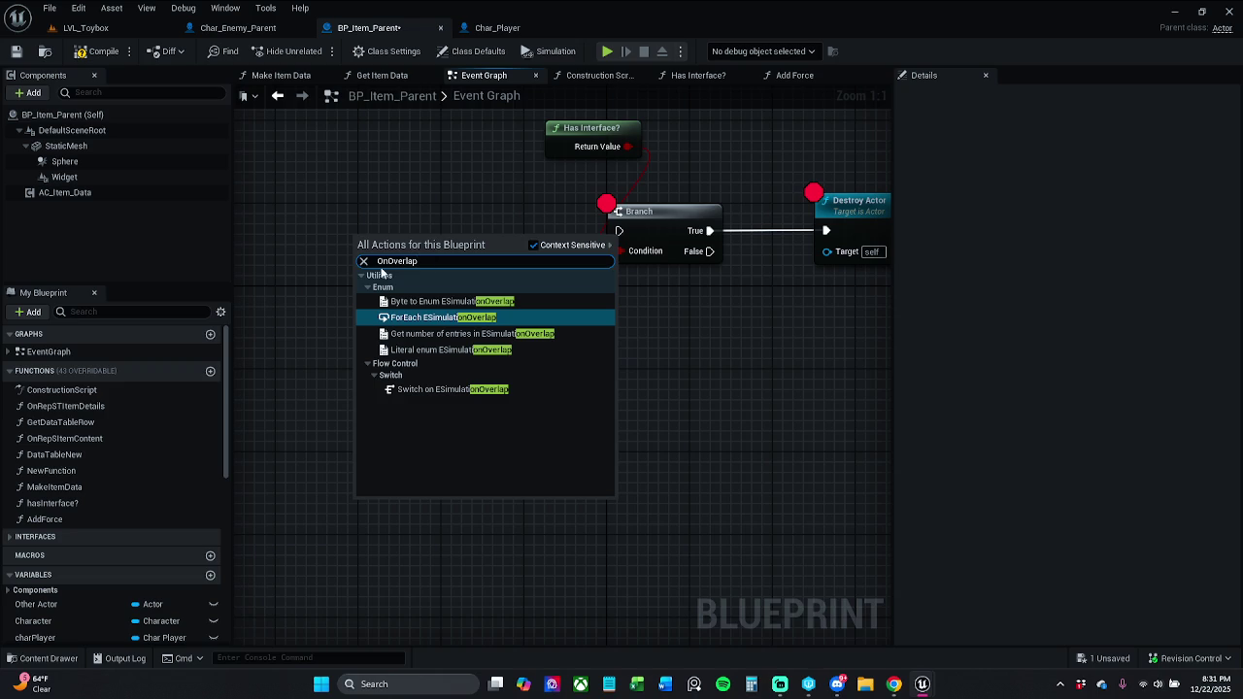
{"action": "key", "text": "BackSpace"}
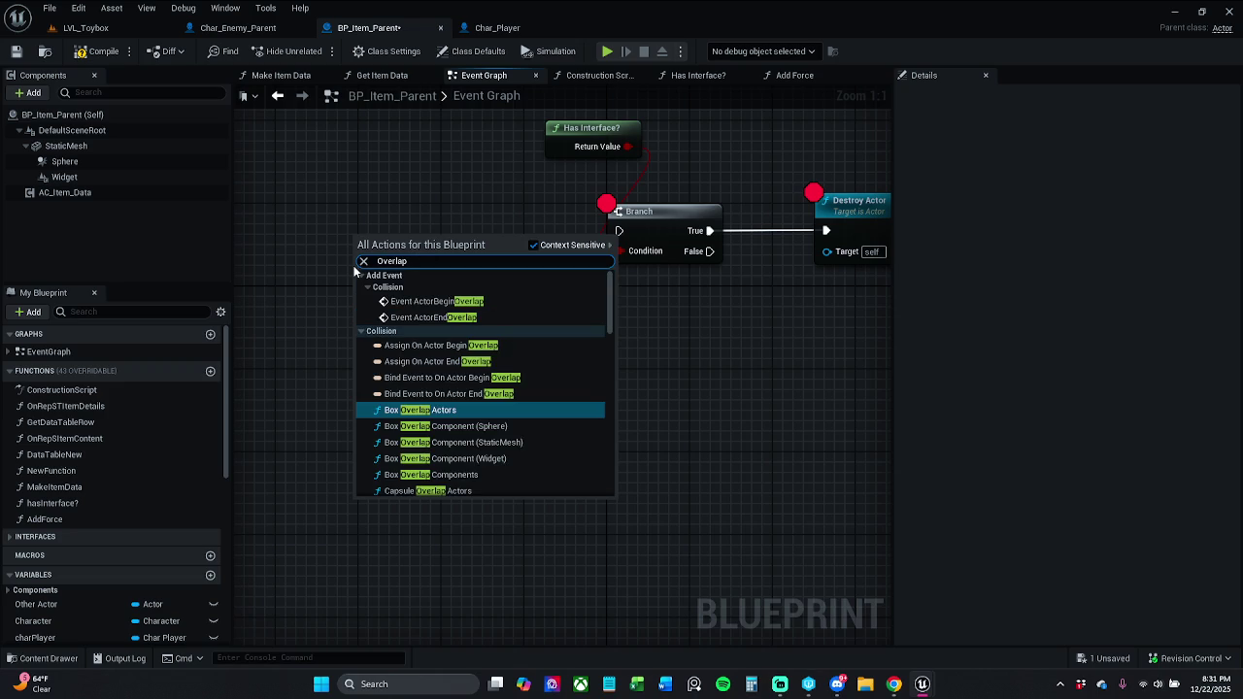
{"action": "left_click", "coordinate": [478, 302]}
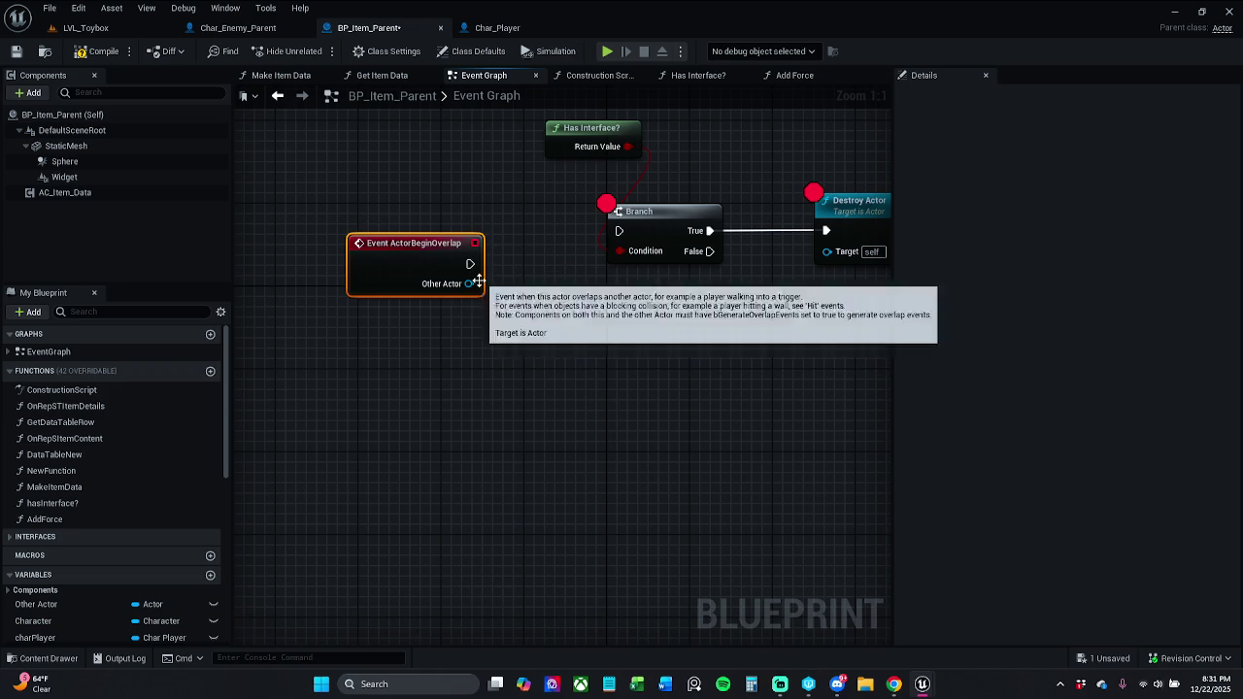
{"action": "mouse_move", "coordinate": [470, 263]}
{"action": "left_mouse_down"}
{"action": "mouse_move", "coordinate": [626, 248]}
{"action": "mouse_move", "coordinate": [620, 231]}
{"action": "left_mouse_up"}
{"action": "mouse_move", "coordinate": [424, 261]}
{"action": "left_mouse_down"}
{"action": "mouse_move", "coordinate": [487, 226]}
{"action": "mouse_move", "coordinate": [511, 230]}
{"action": "mouse_move", "coordinate": [511, 241]}
{"action": "mouse_move", "coordinate": [488, 241]}
{"action": "left_mouse_up"}
Clear the node selection, then start playing LVL_Toybox and resume past the first breakpoint.
{"action": "left_click", "coordinate": [622, 219], "text": "ctrl"}
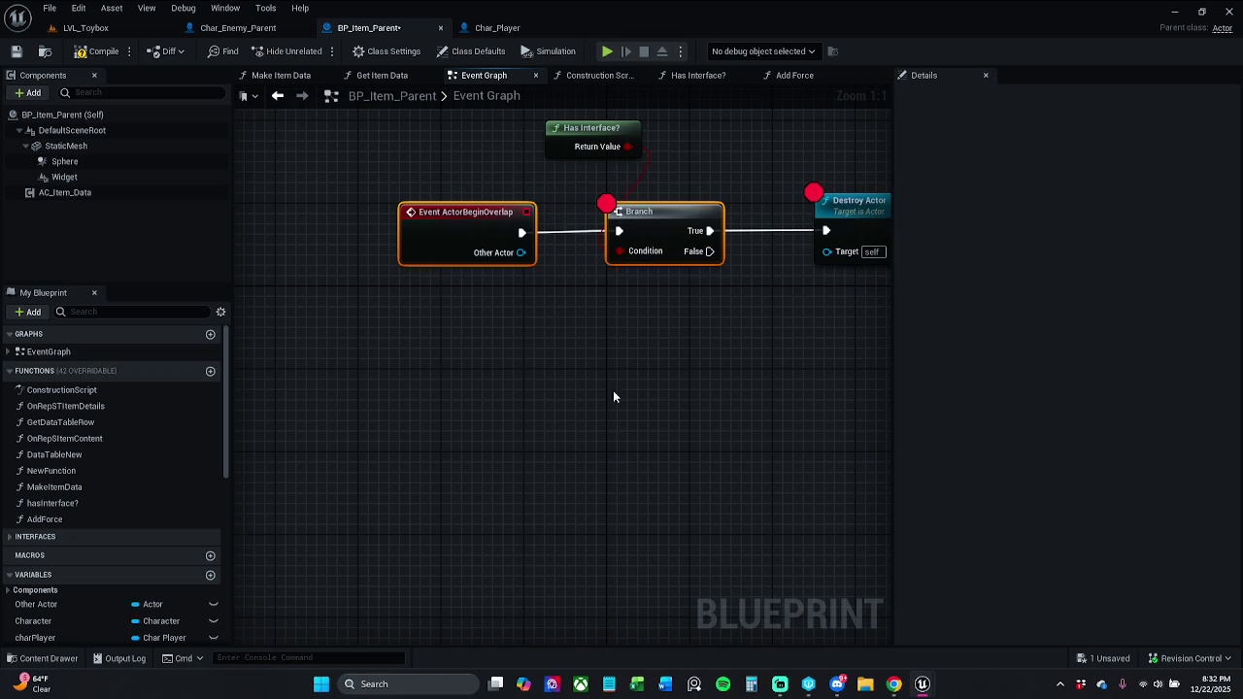
{"action": "left_click", "coordinate": [613, 390]}
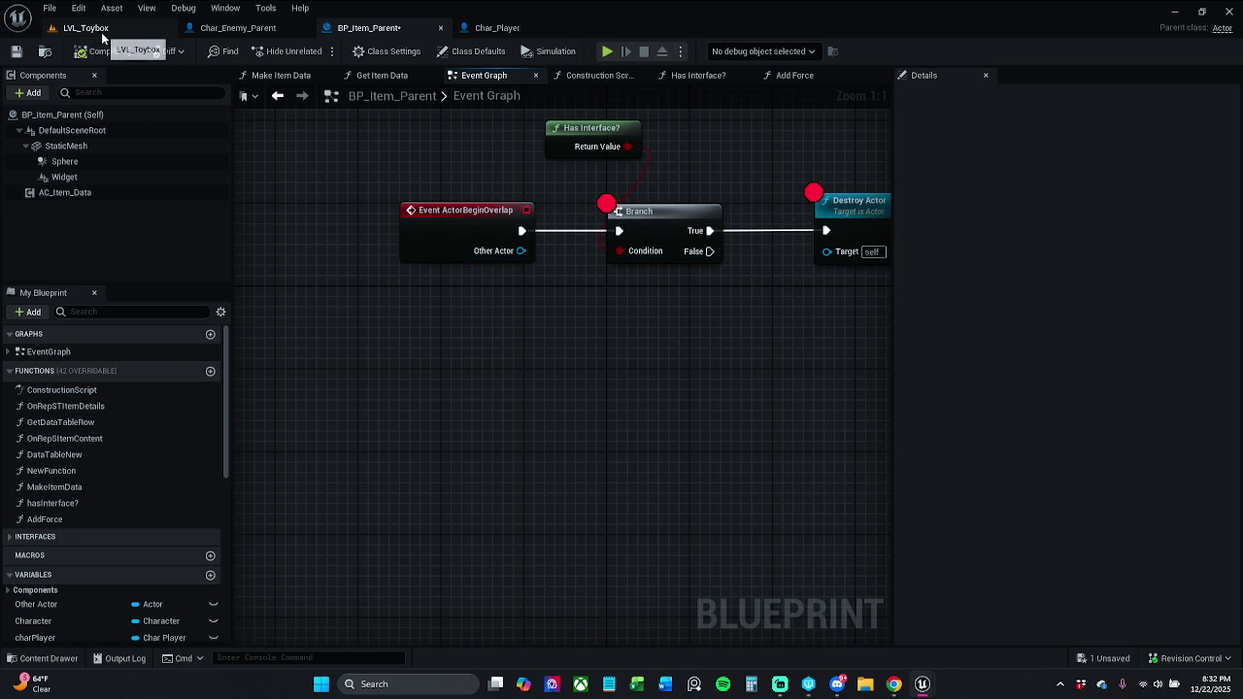
{"action": "left_click", "coordinate": [88, 28]}
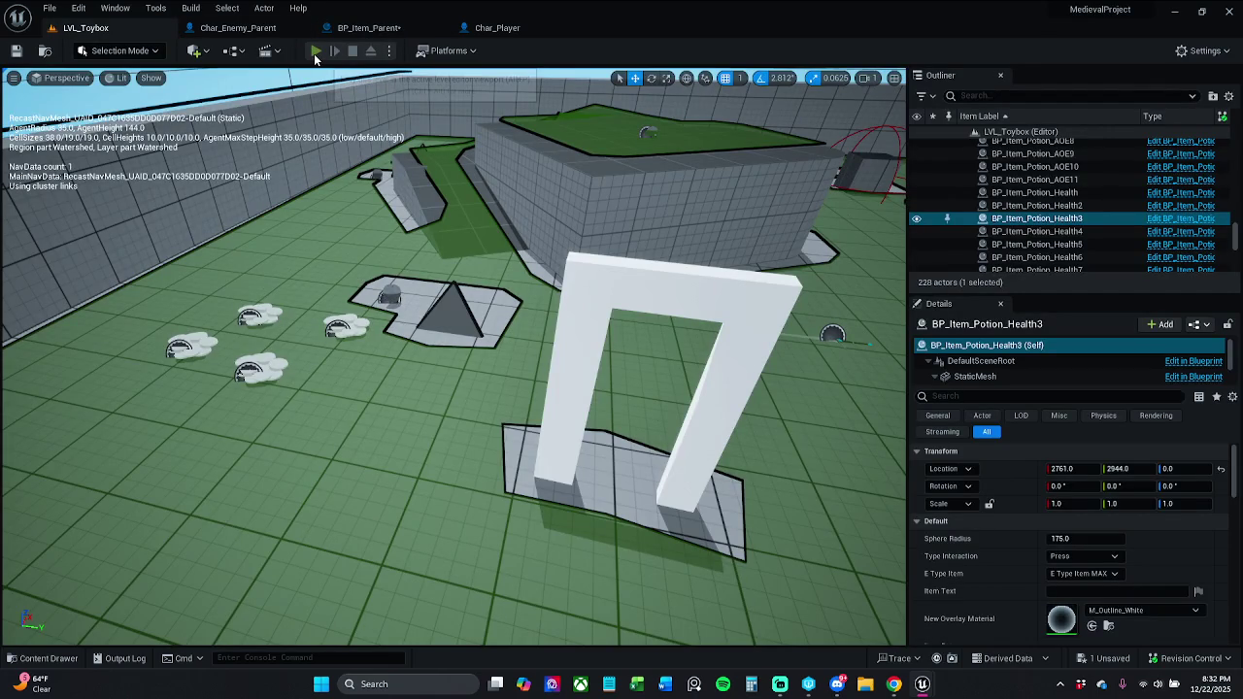
{"action": "left_click", "coordinate": [315, 53]}
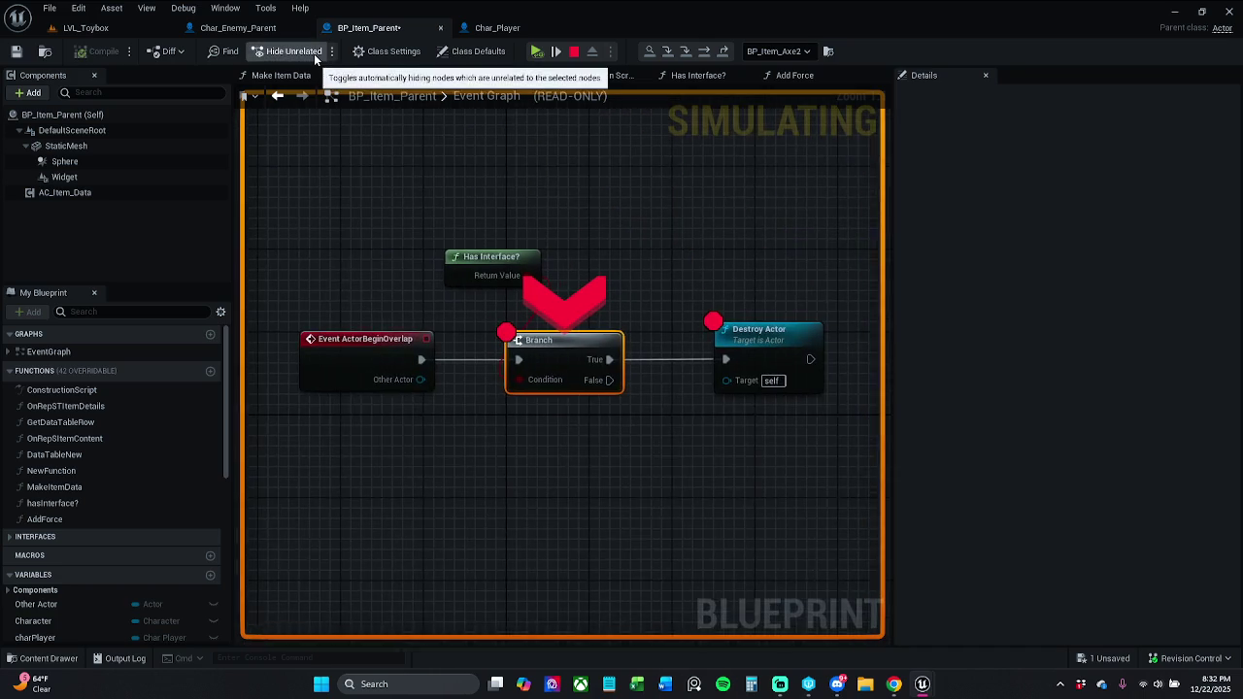
{"action": "left_click", "coordinate": [543, 55]}
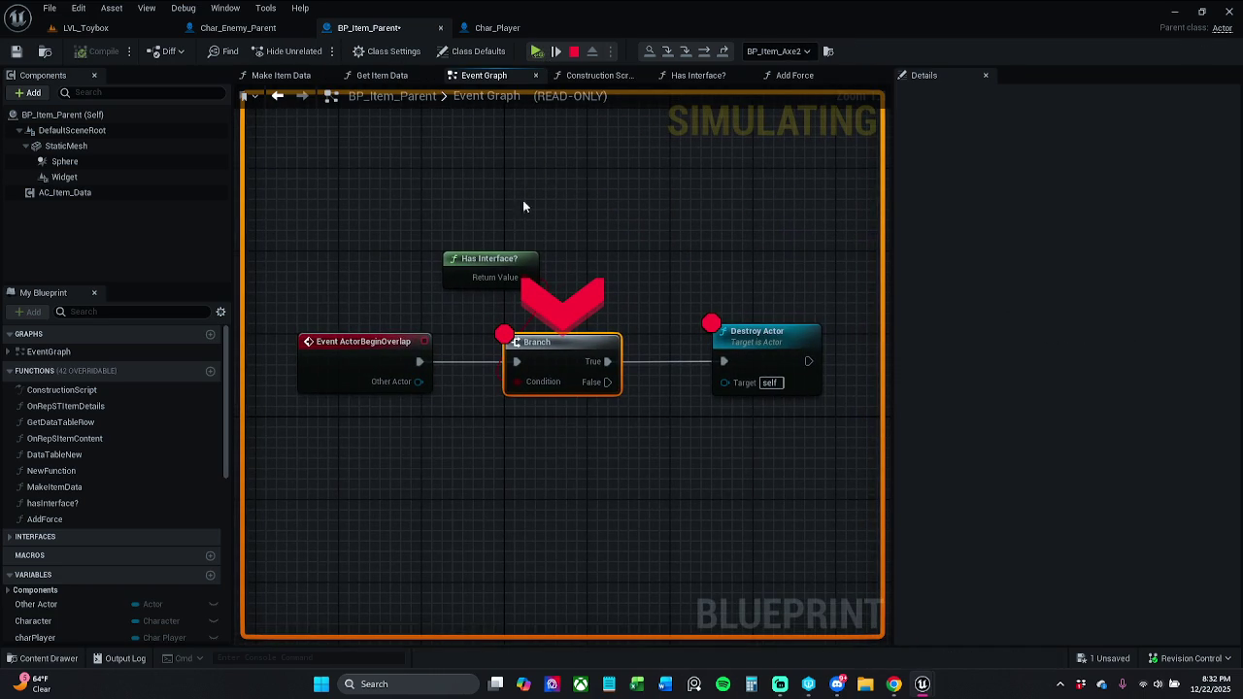
Keep resuming play each time the Branch breakpoint halts the game.
{"action": "left_click_drag", "start_coordinate": [365, 216], "coordinate": [816, 389]}
{"action": "right_click", "coordinate": [569, 370]}
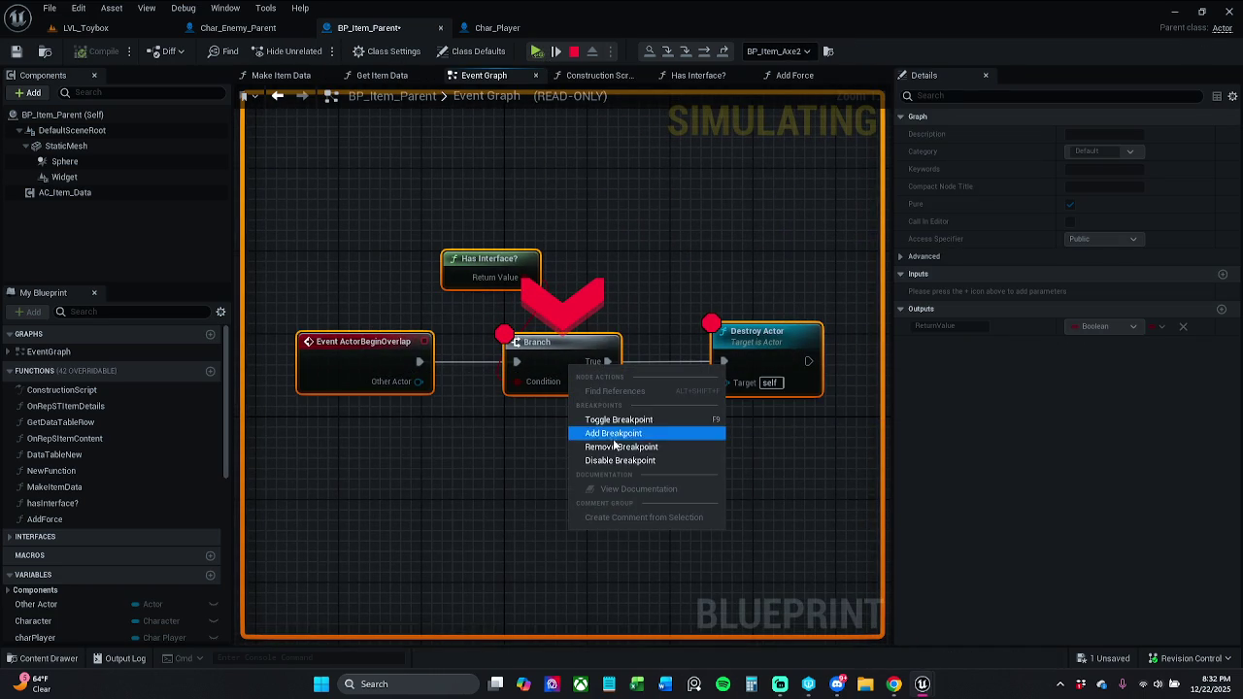
{"action": "left_click", "coordinate": [639, 243]}
{"action": "left_click", "coordinate": [540, 51]}
{"action": "left_click", "coordinate": [542, 51]}
{"action": "left_click", "coordinate": [542, 52]}
{"action": "left_click", "coordinate": [542, 51]}
{"action": "left_click", "coordinate": [542, 51]}
{"action": "left_click", "coordinate": [542, 52]}
{"action": "left_click", "coordinate": [542, 51]}
{"action": "left_click", "coordinate": [542, 52]}
{"action": "left_click", "coordinate": [543, 51]}
{"action": "left_click", "coordinate": [542, 52]}
{"action": "left_click", "coordinate": [380, 262]}
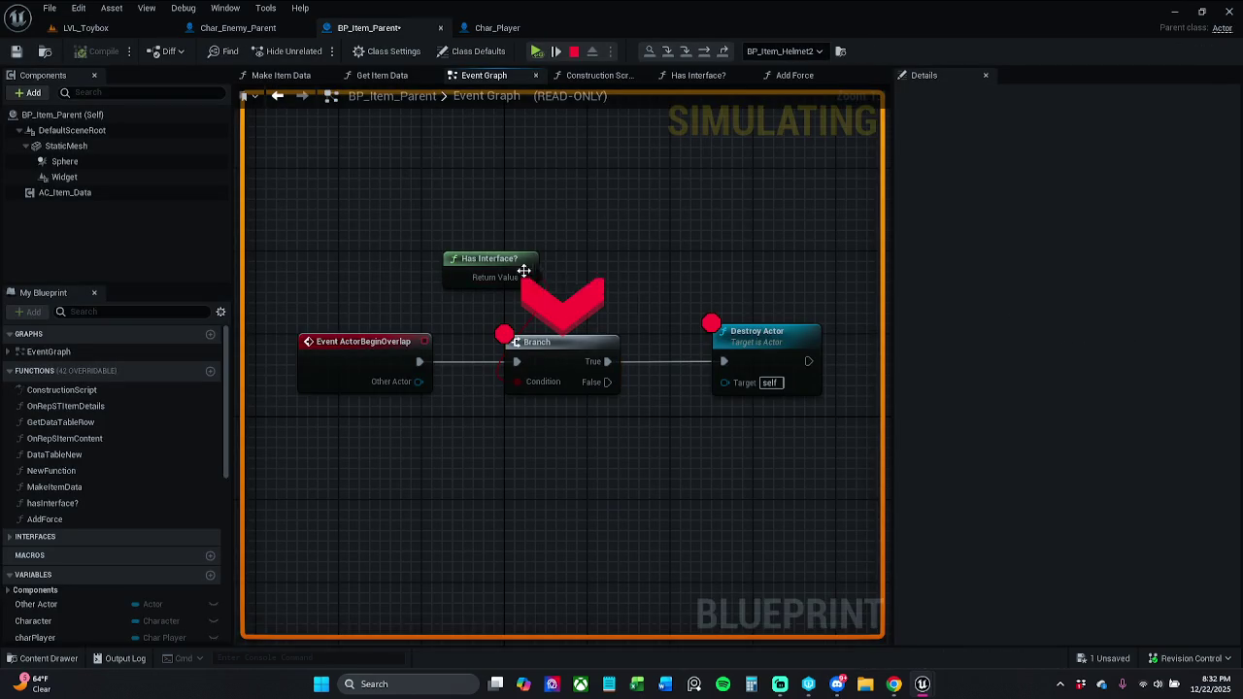
Remove the breakpoint from the Branch node and resume the game uninterrupted.
{"action": "left_click", "coordinate": [589, 386]}
{"action": "right_click", "coordinate": [575, 367]}
{"action": "left_click", "coordinate": [636, 436]}
{"action": "left_click", "coordinate": [540, 52]}
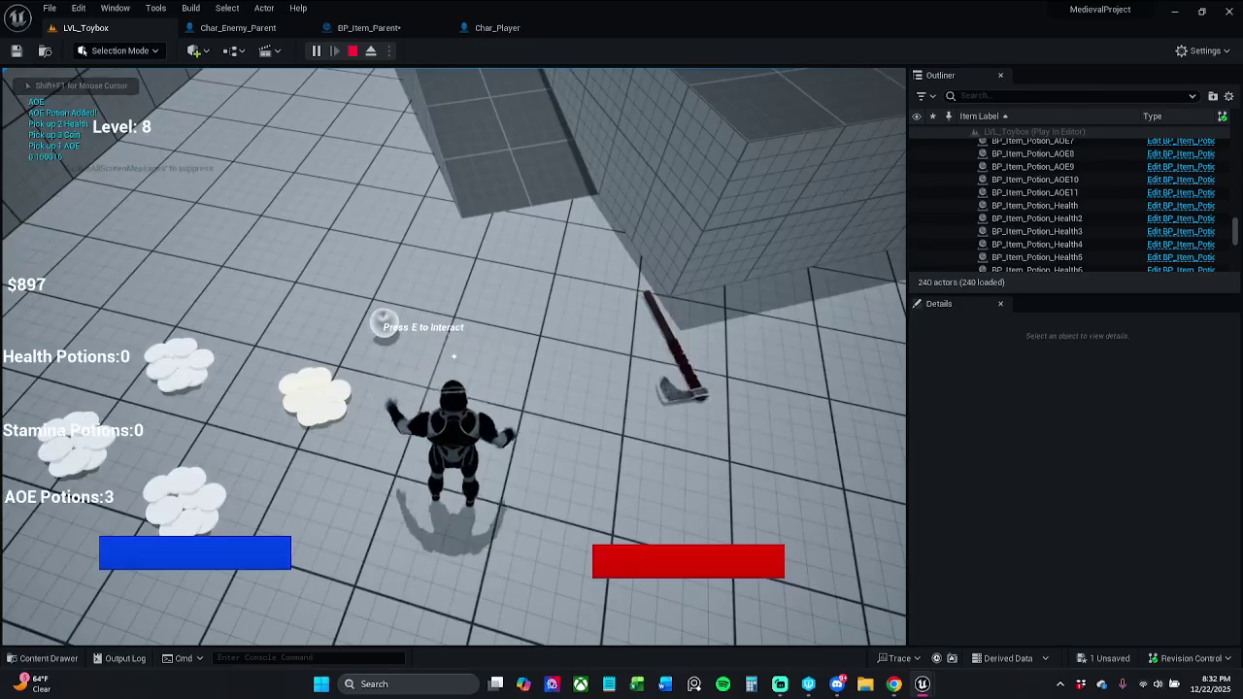
Run the character around the level collecting potions, weapons and coins, swinging the sword twice.
{"action": "key", "text": "w"}
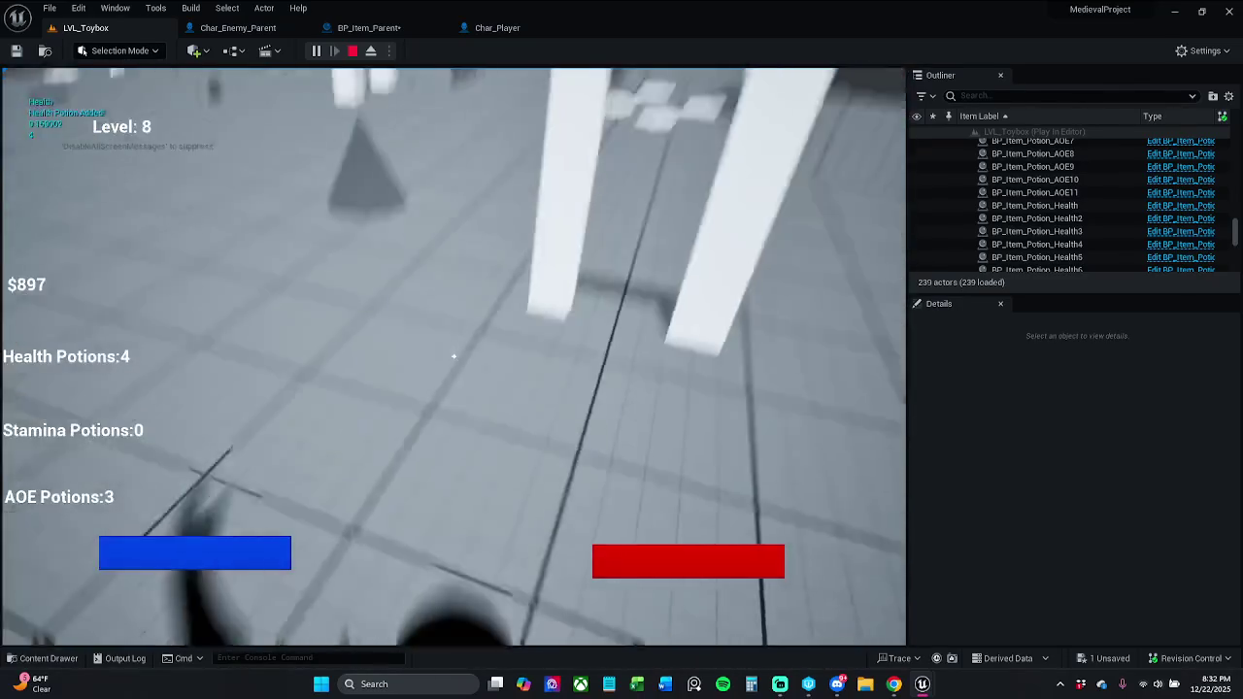
{"action": "key", "text": "w"}
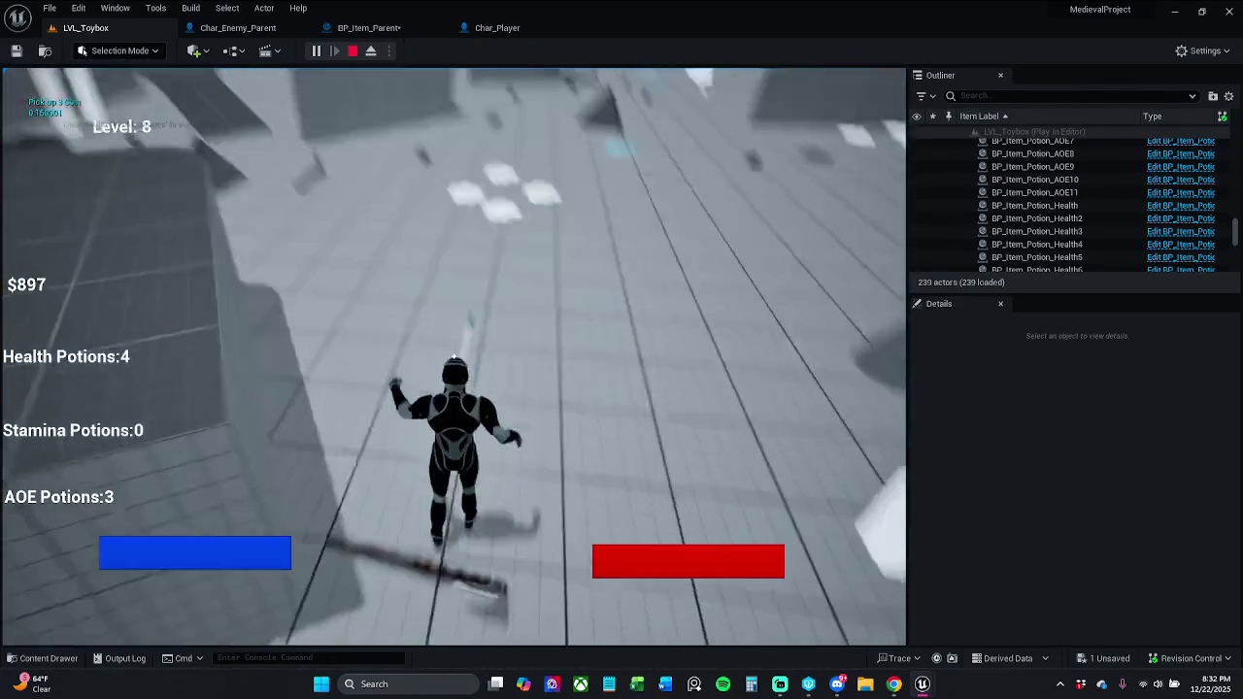
{"action": "key", "text": "w"}
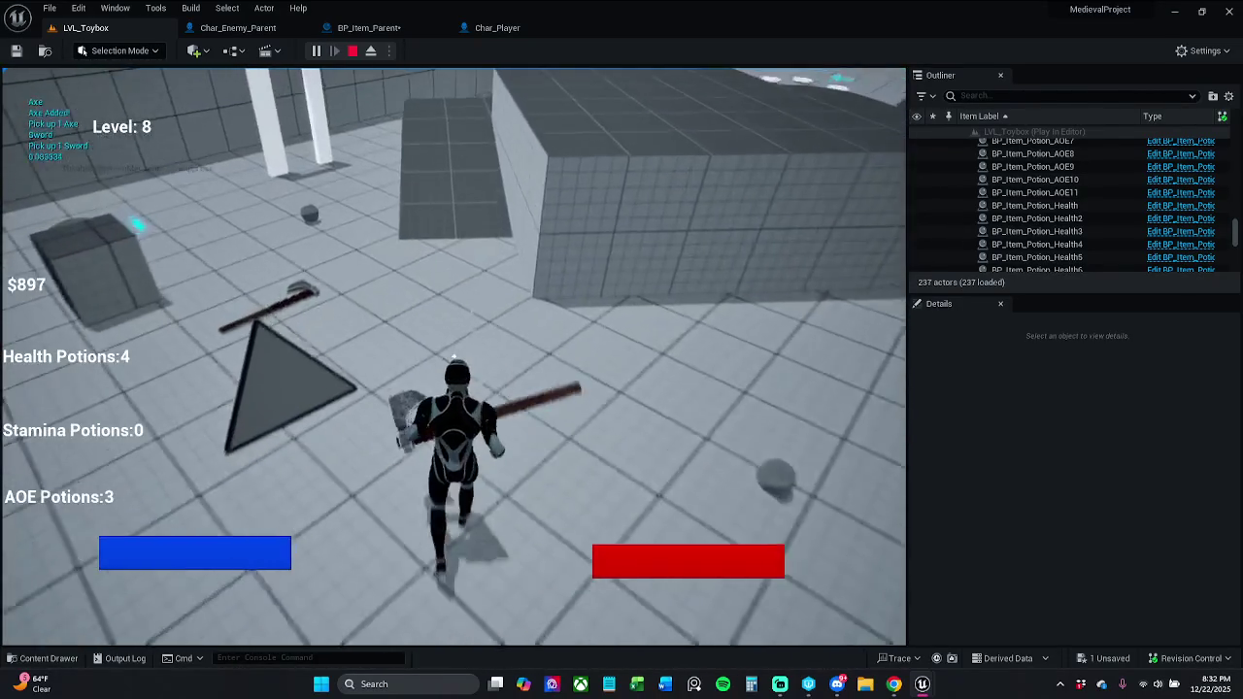
{"action": "key", "text": "w"}
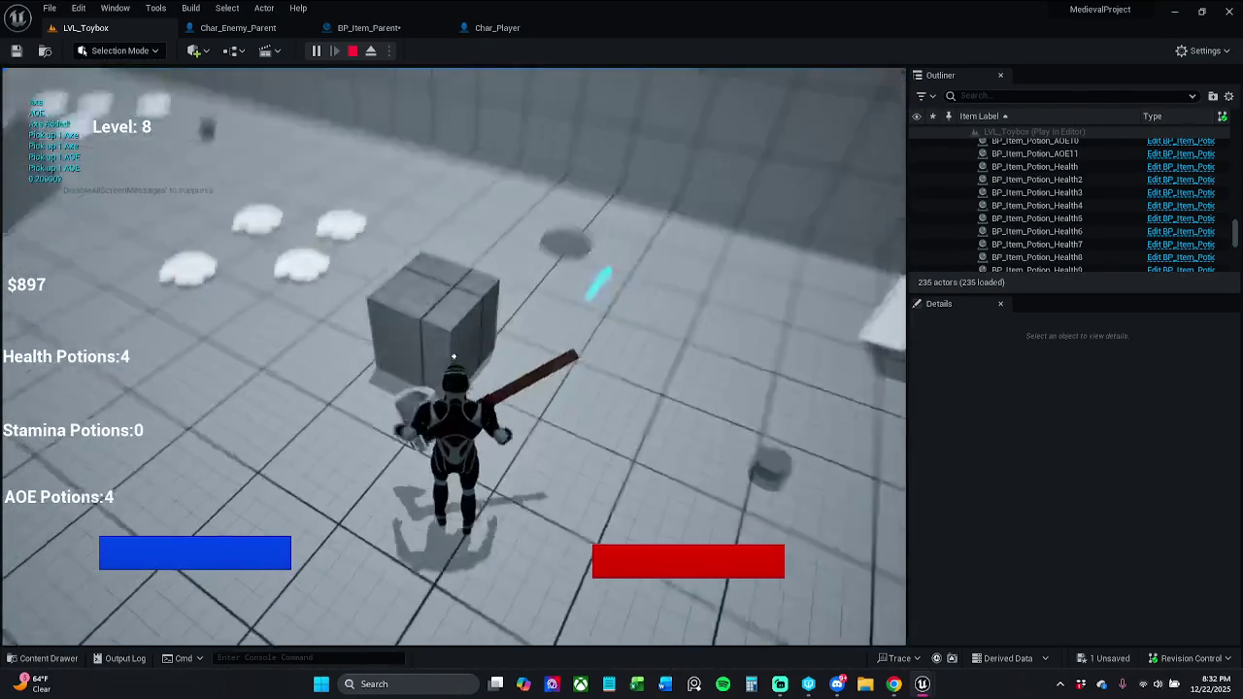
{"action": "left_click", "coordinate": [453, 356]}
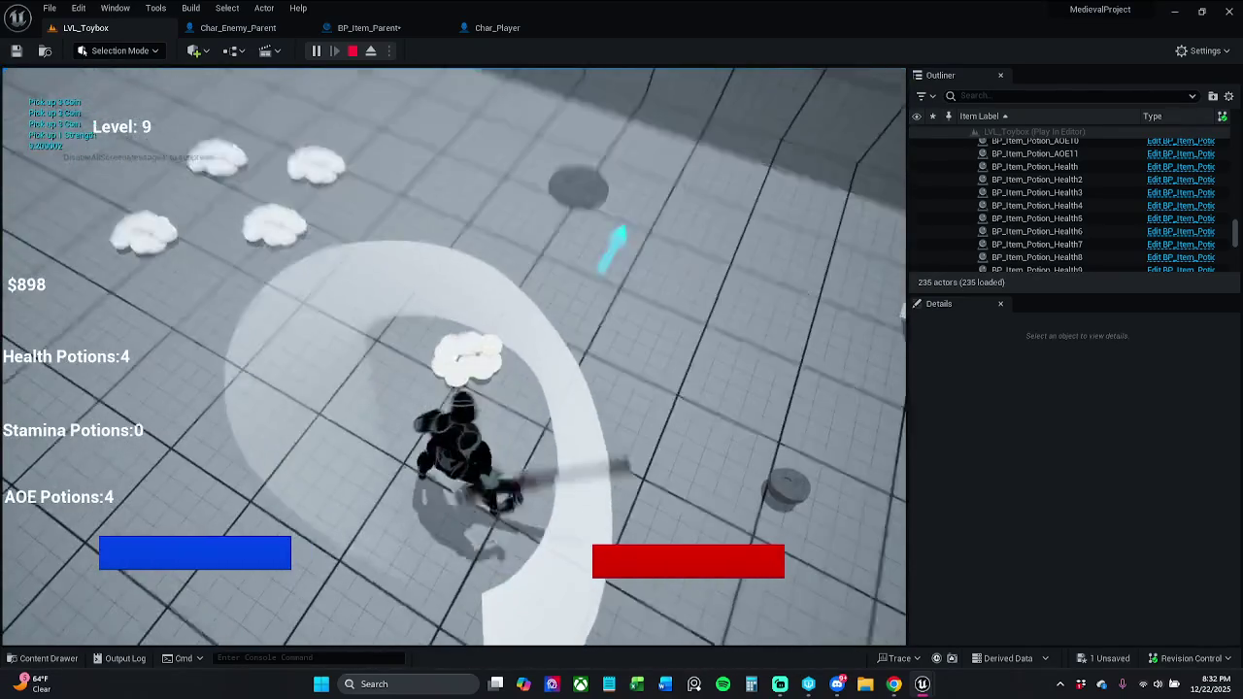
{"action": "key", "text": "w"}
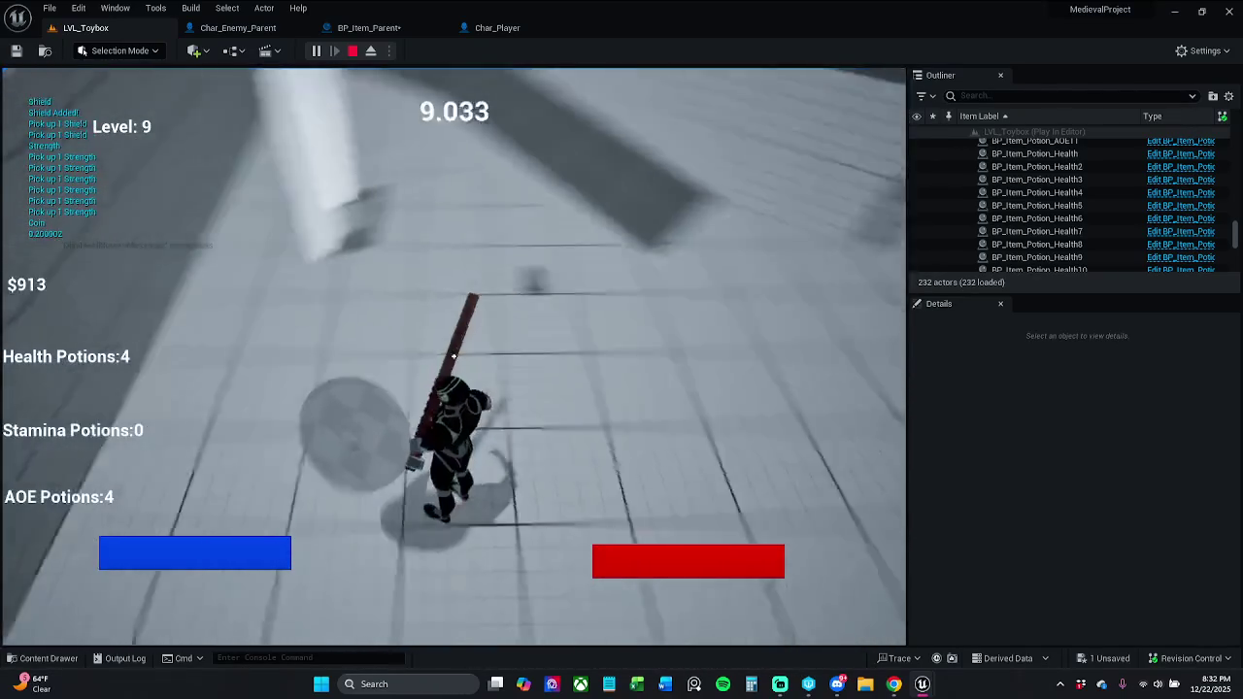
{"action": "key", "text": "w"}
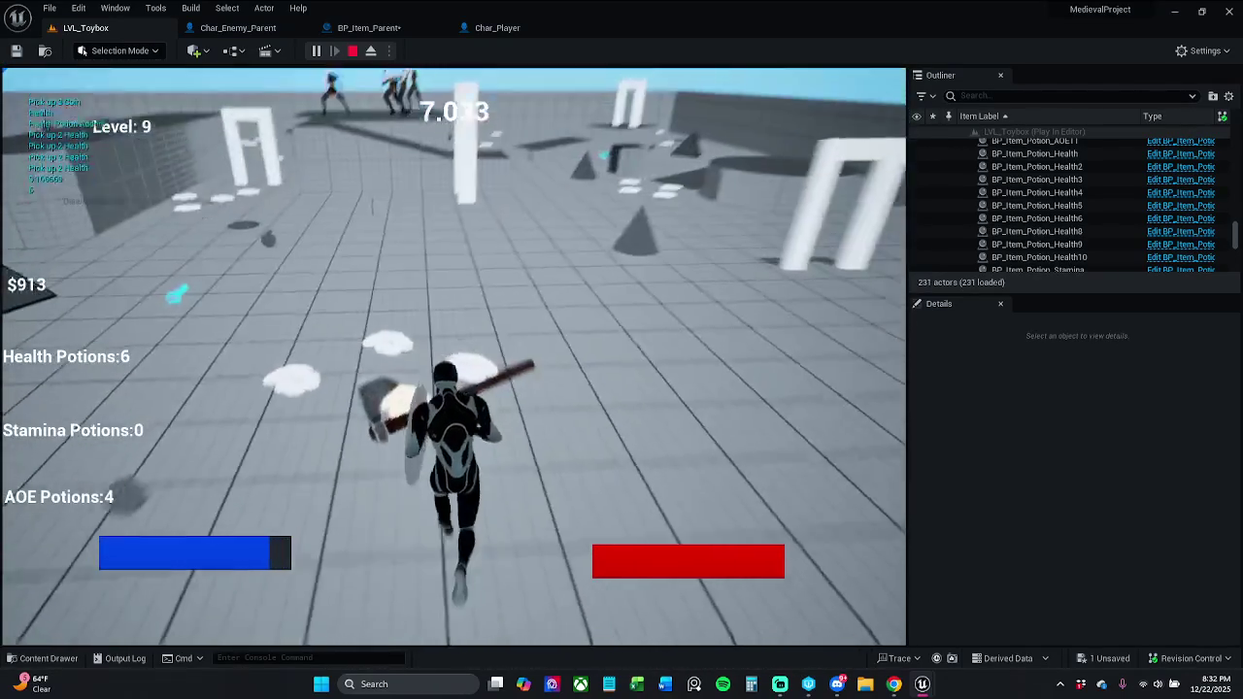
{"action": "key", "text": "w"}
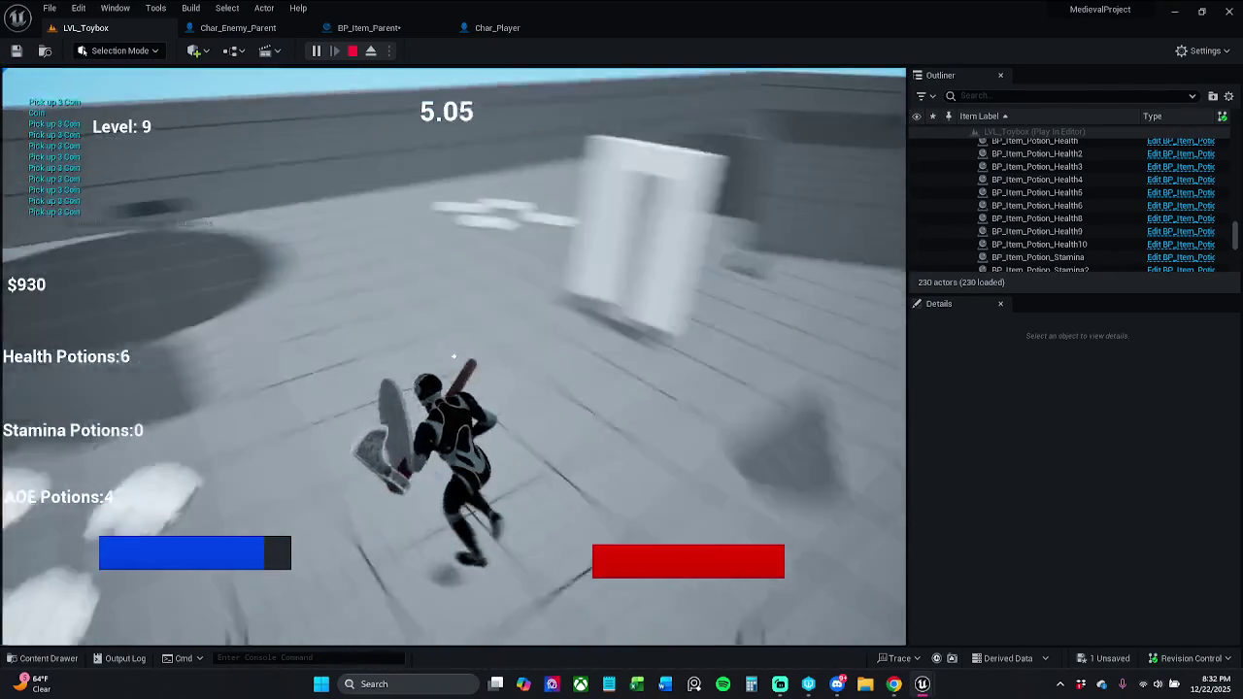
{"action": "key", "text": "w"}
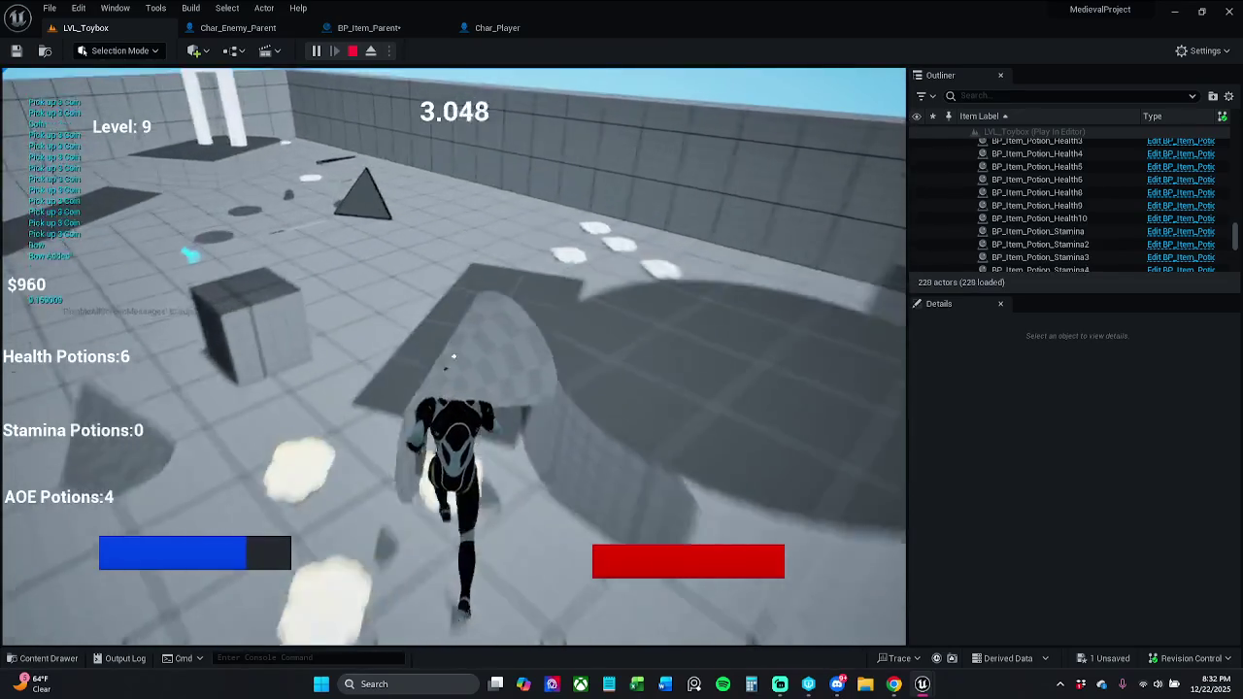
{"action": "key", "text": "w"}
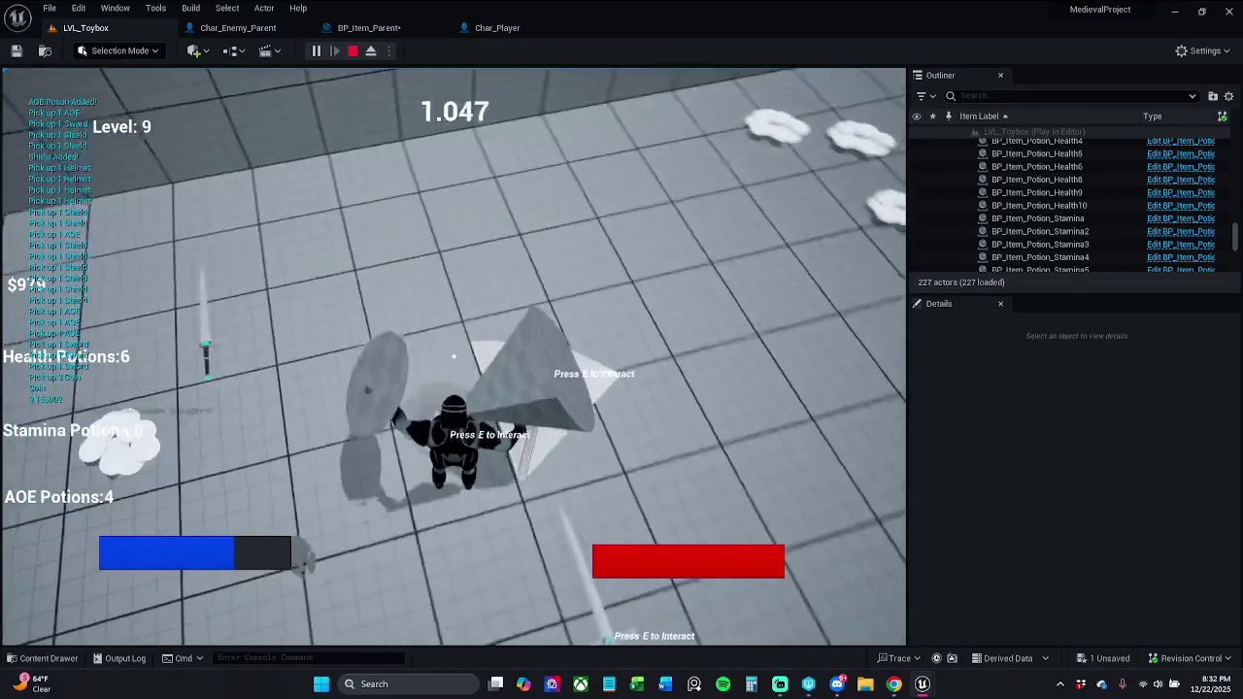
{"action": "key", "text": "w"}
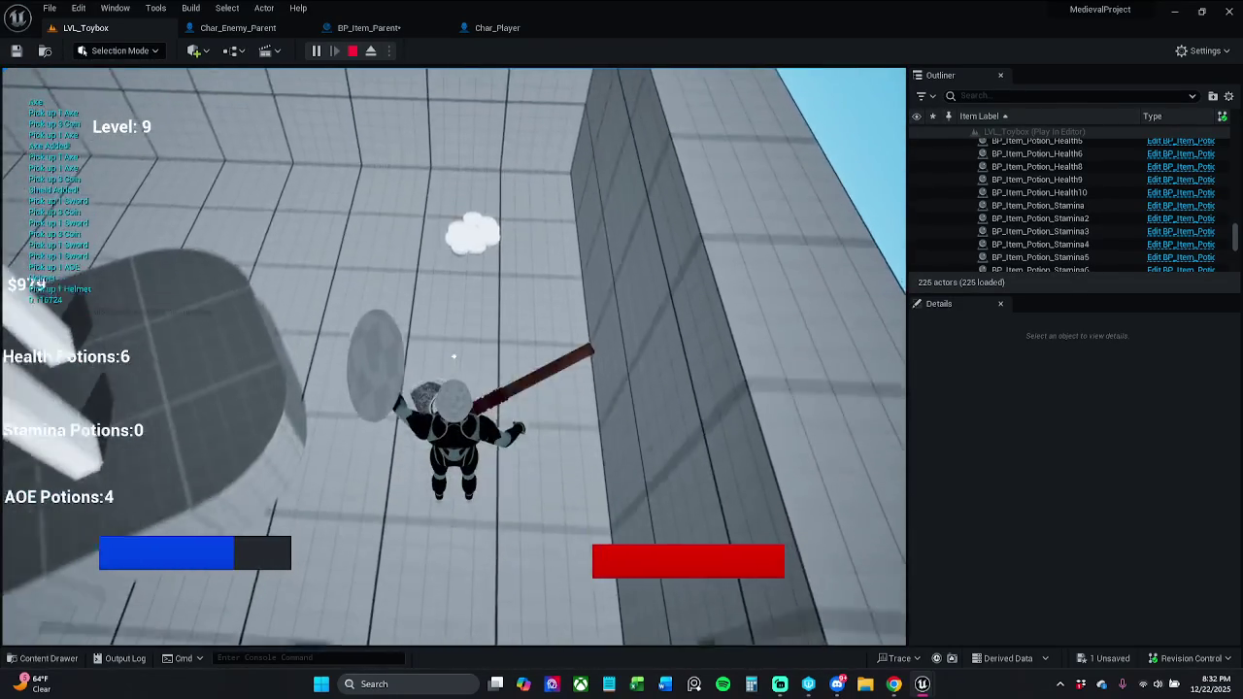
{"action": "key", "text": "w"}
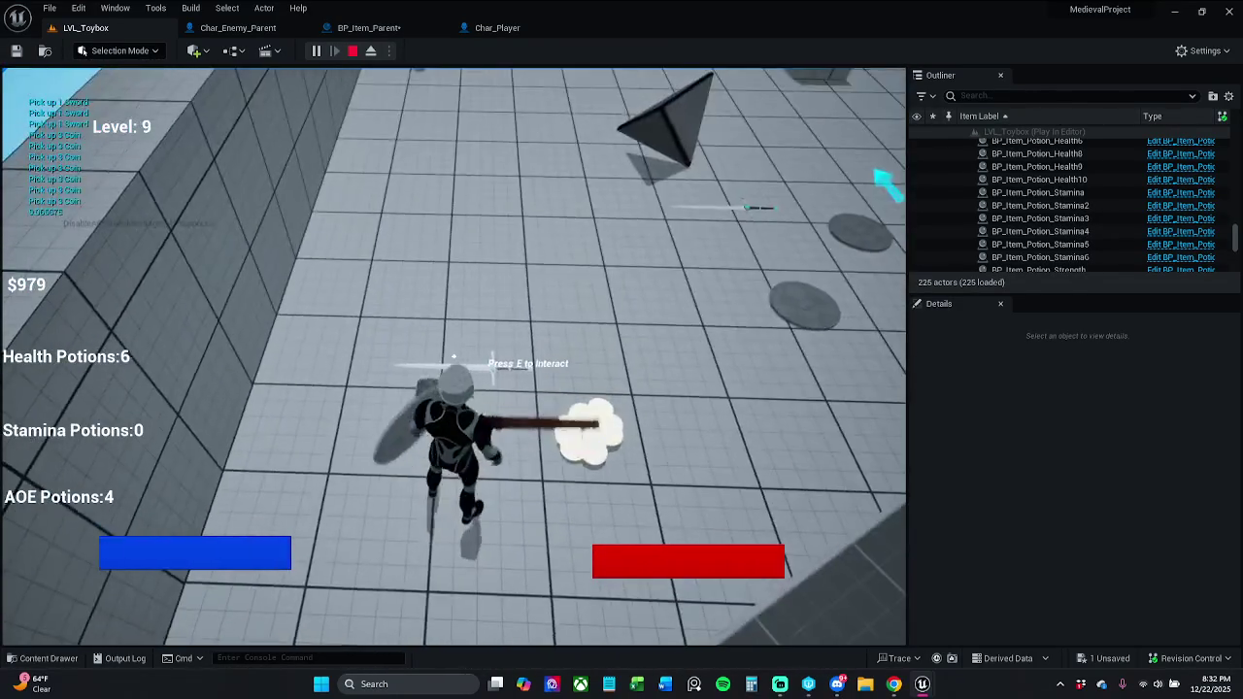
{"action": "key", "text": "w"}
{"action": "key", "text": "w"}
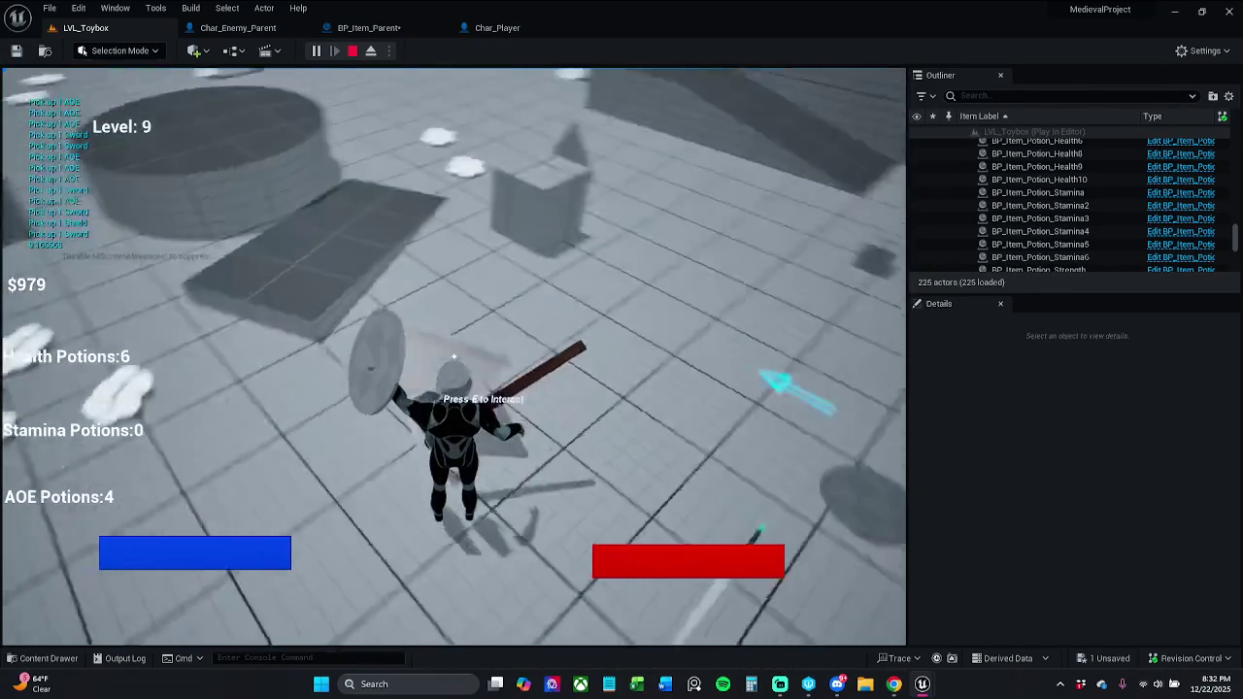
{"action": "key", "text": "w"}
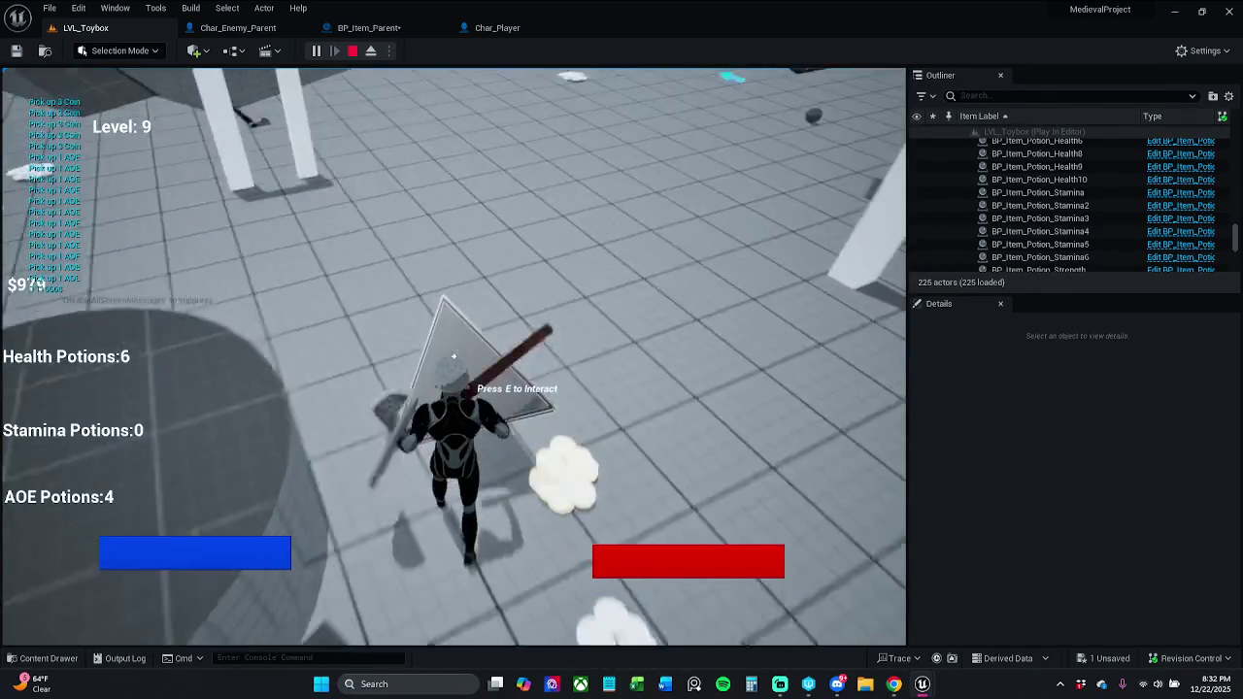
{"action": "key", "text": "w"}
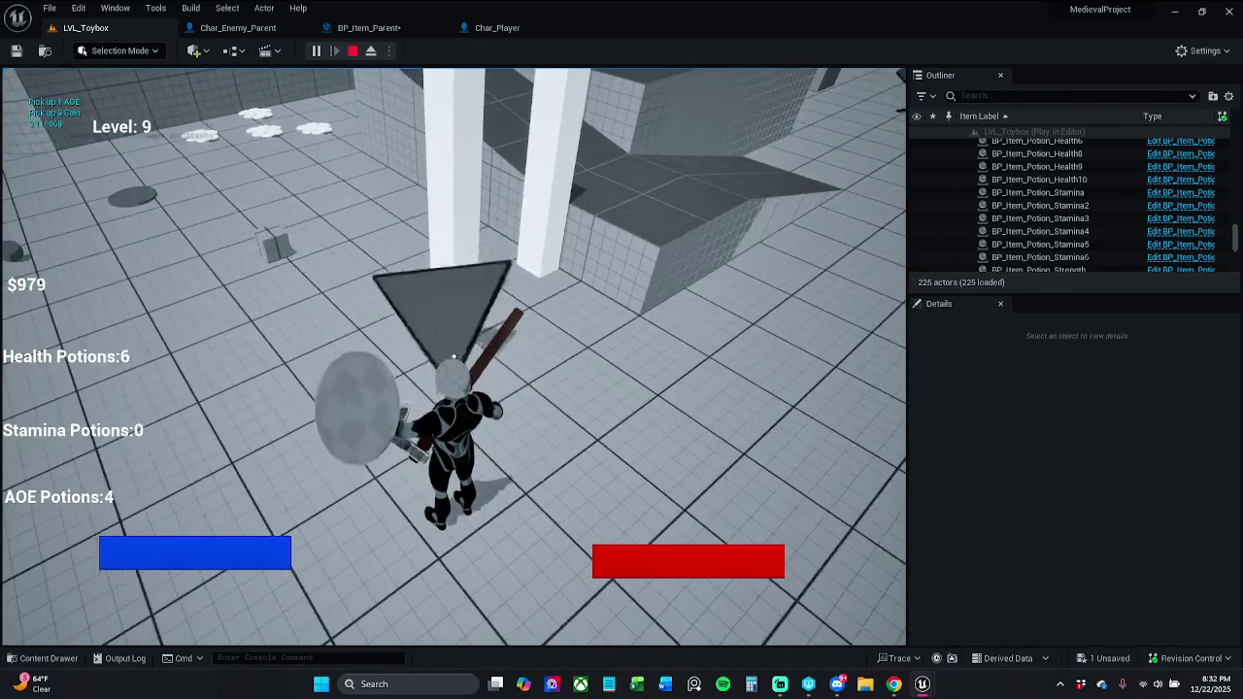
{"action": "left_click", "coordinate": [454, 357]}
Drink health potions and an AOE potion, then stop play and return to BP_Item_Parent's Event Graph.
{"action": "key", "text": "1"}
{"action": "key", "text": "1"}
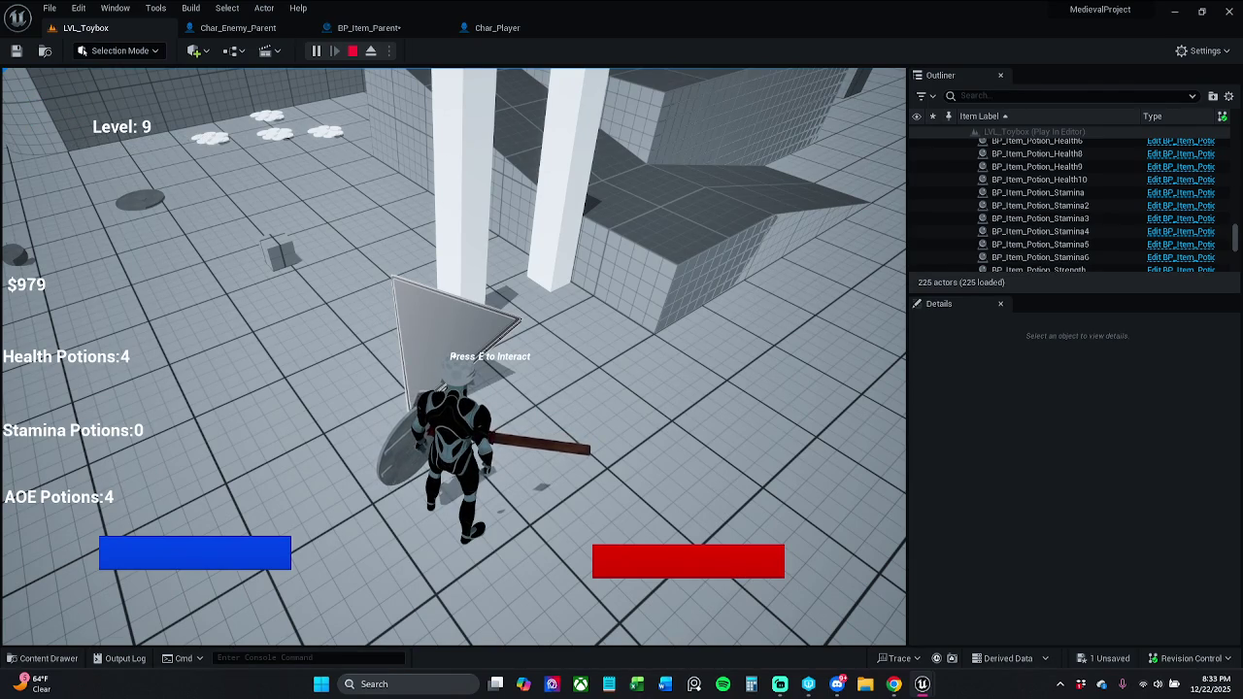
{"action": "key", "text": "3"}
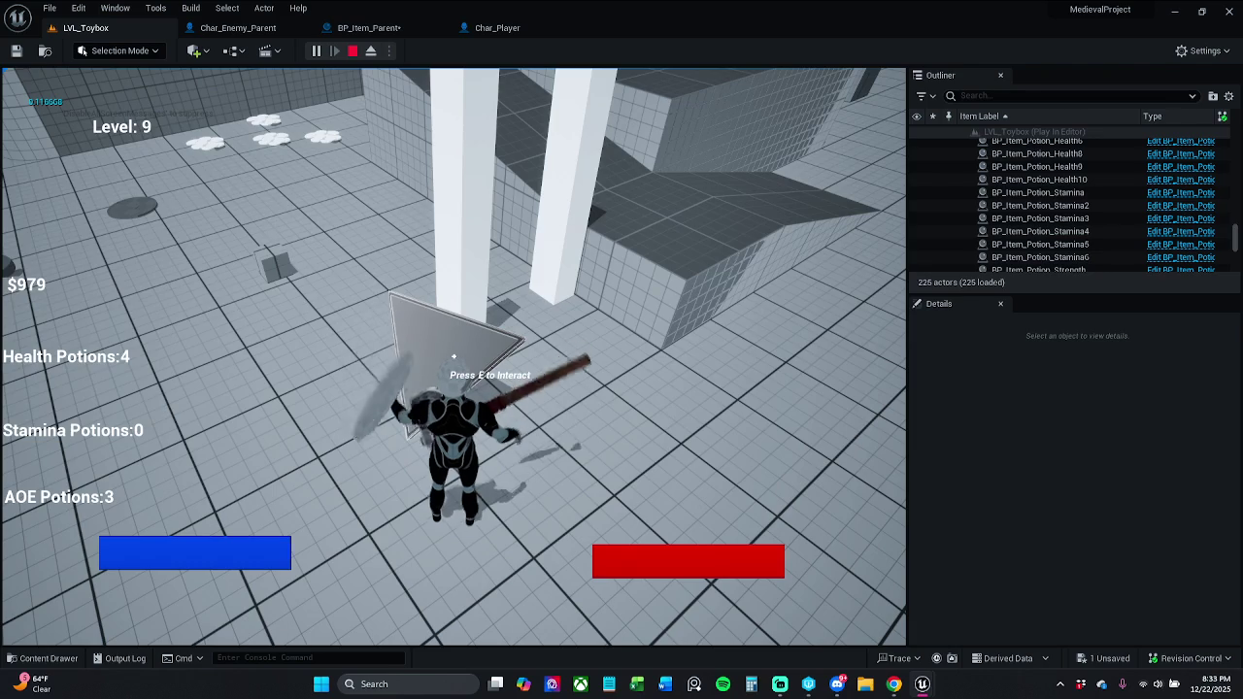
{"action": "key", "text": "Escape"}
{"action": "left_click", "coordinate": [377, 33]}
Marquee-select the four overlap logic nodes in the Event Graph.
{"action": "left_click", "coordinate": [540, 195]}
{"action": "mouse_move", "coordinate": [349, 231]}
{"action": "left_mouse_down"}
{"action": "mouse_move", "coordinate": [634, 465]}
{"action": "mouse_move", "coordinate": [750, 483]}
{"action": "left_mouse_up"}
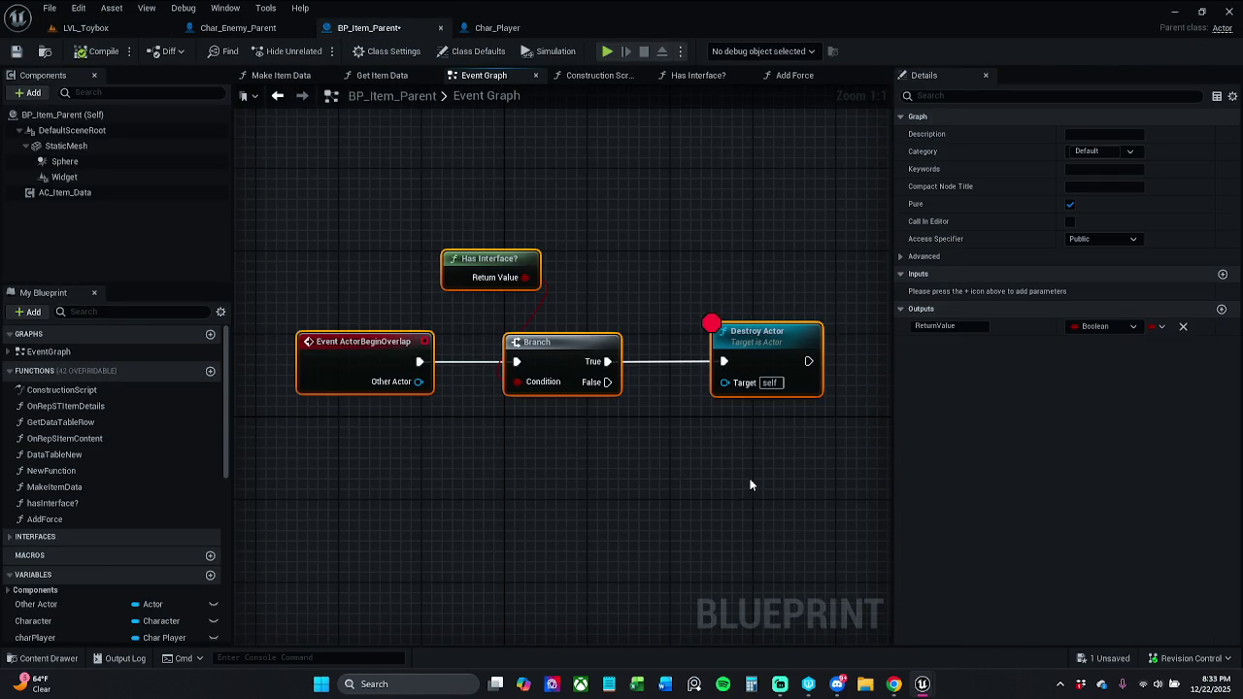
{"action": "left_click", "coordinate": [735, 485]}
{"action": "left_click_drag", "start_coordinate": [329, 244], "coordinate": [755, 442]}
{"action": "left_click", "coordinate": [567, 259]}
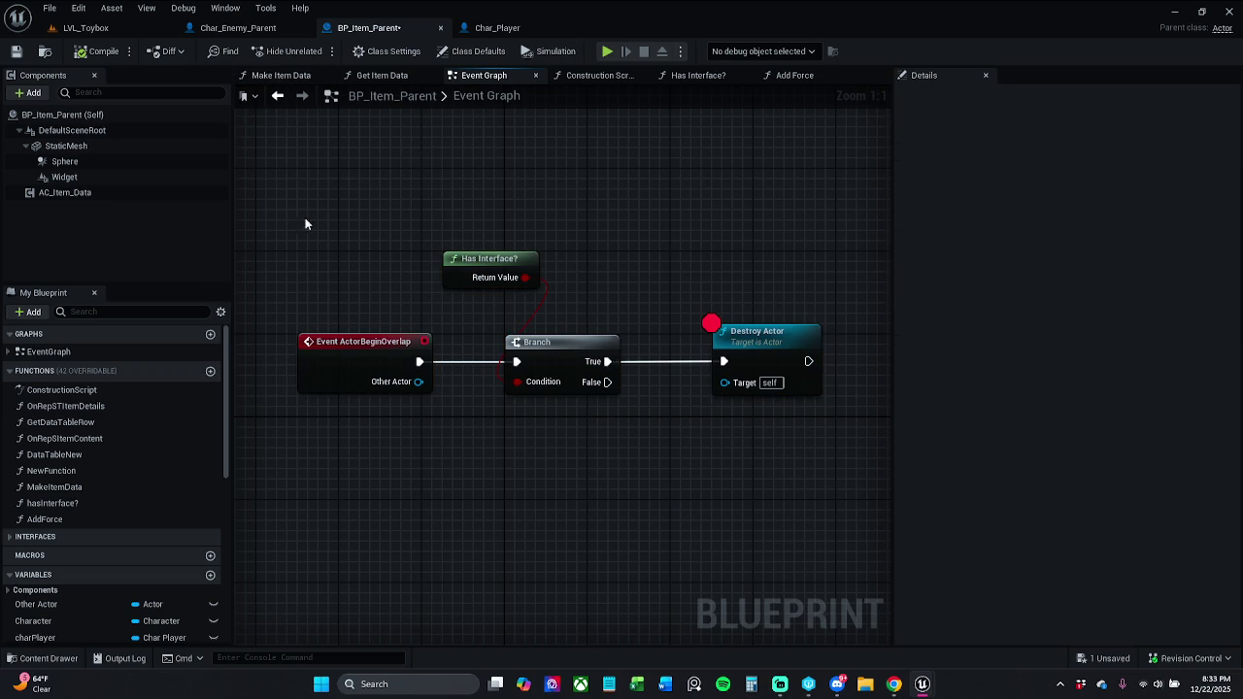
{"action": "mouse_move", "coordinate": [324, 186]}
{"action": "left_mouse_down"}
{"action": "mouse_move", "coordinate": [670, 448]}
{"action": "mouse_move", "coordinate": [748, 456]}
{"action": "left_mouse_up"}
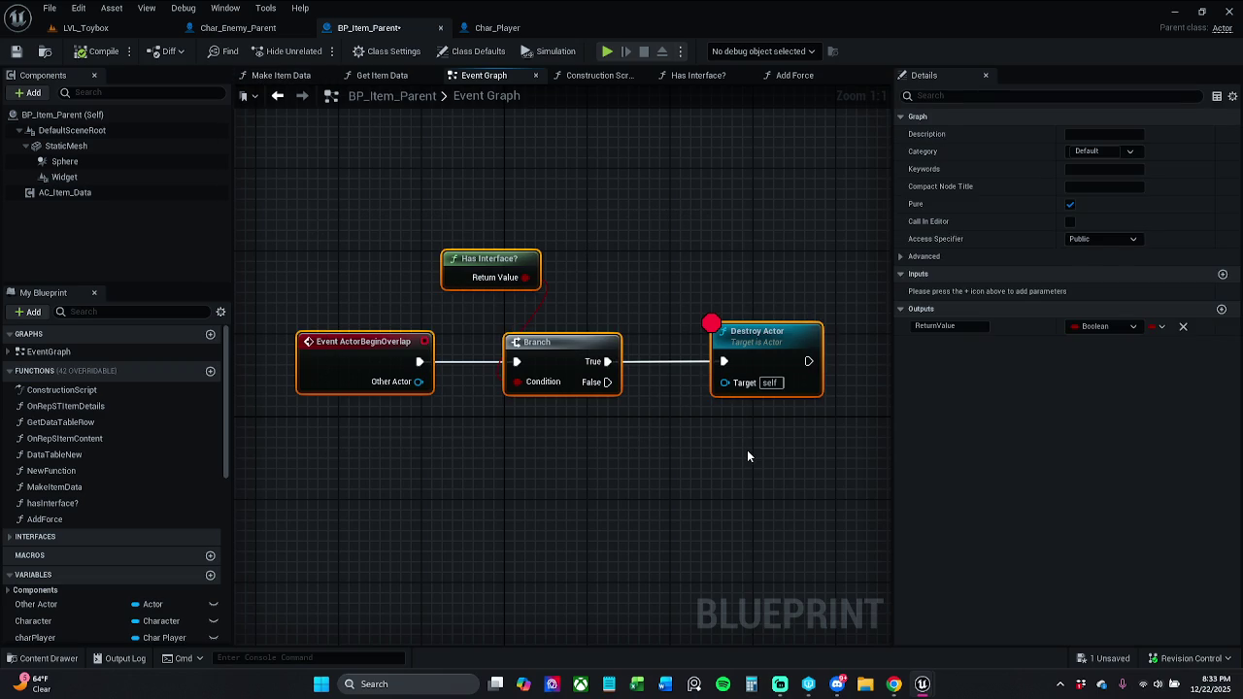
Add a comment titled 'Tried to implement the logic on push another actor' around the selected nodes.
{"action": "type", "text": "c"}
{"action": "type", "text": "Tried to pu"}
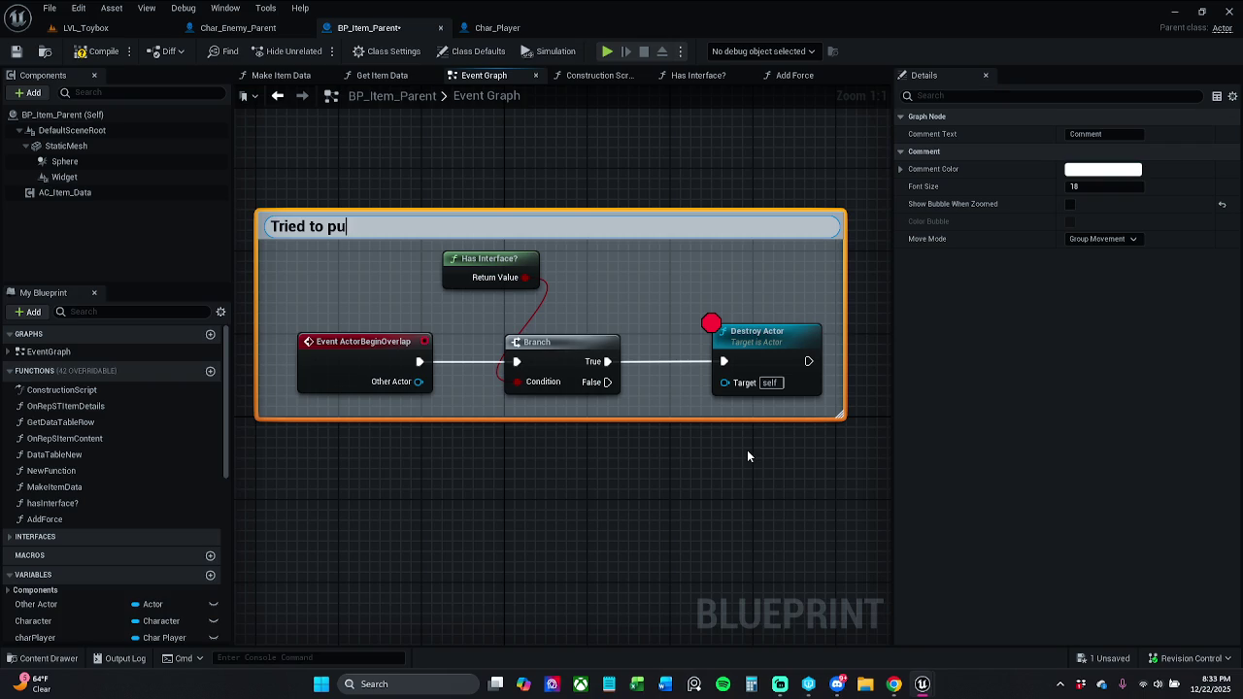
{"action": "key", "text": "BackSpace"}
{"action": "key", "text": "BackSpace"}
{"action": "type", "text": "implement the logic"}
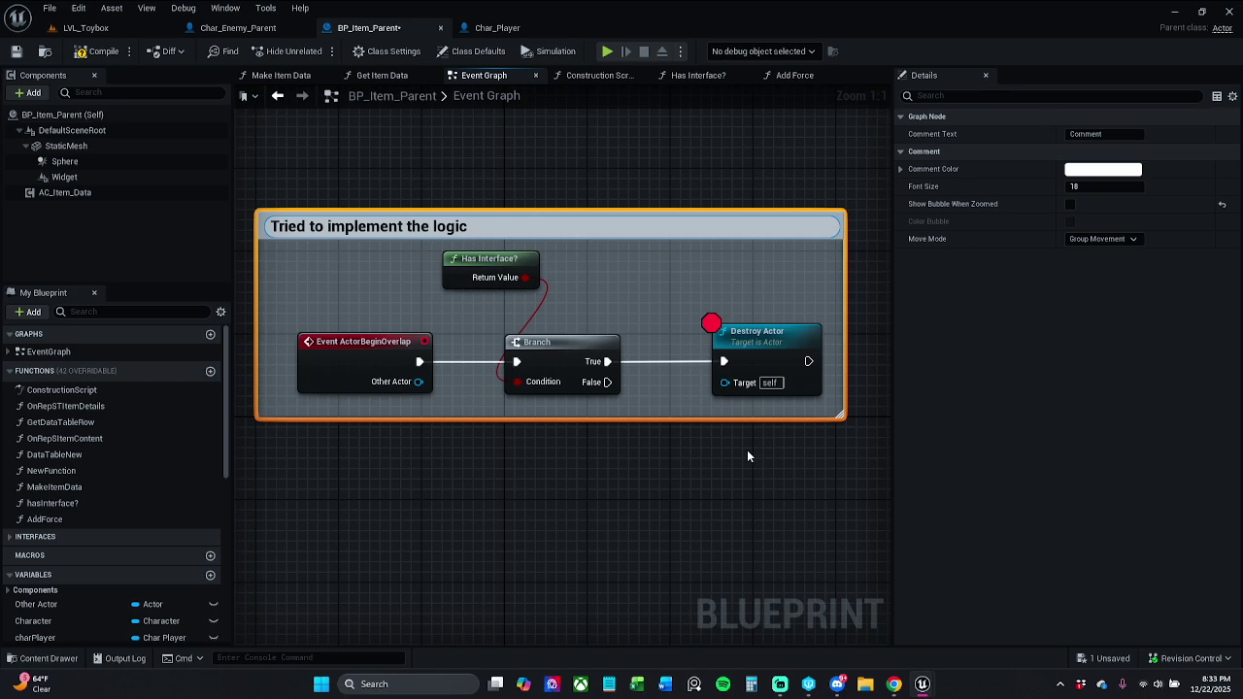
{"action": "type", "text": "one"}
{"action": "type", "text": " another"}
{"action": "type", "text": " act"}
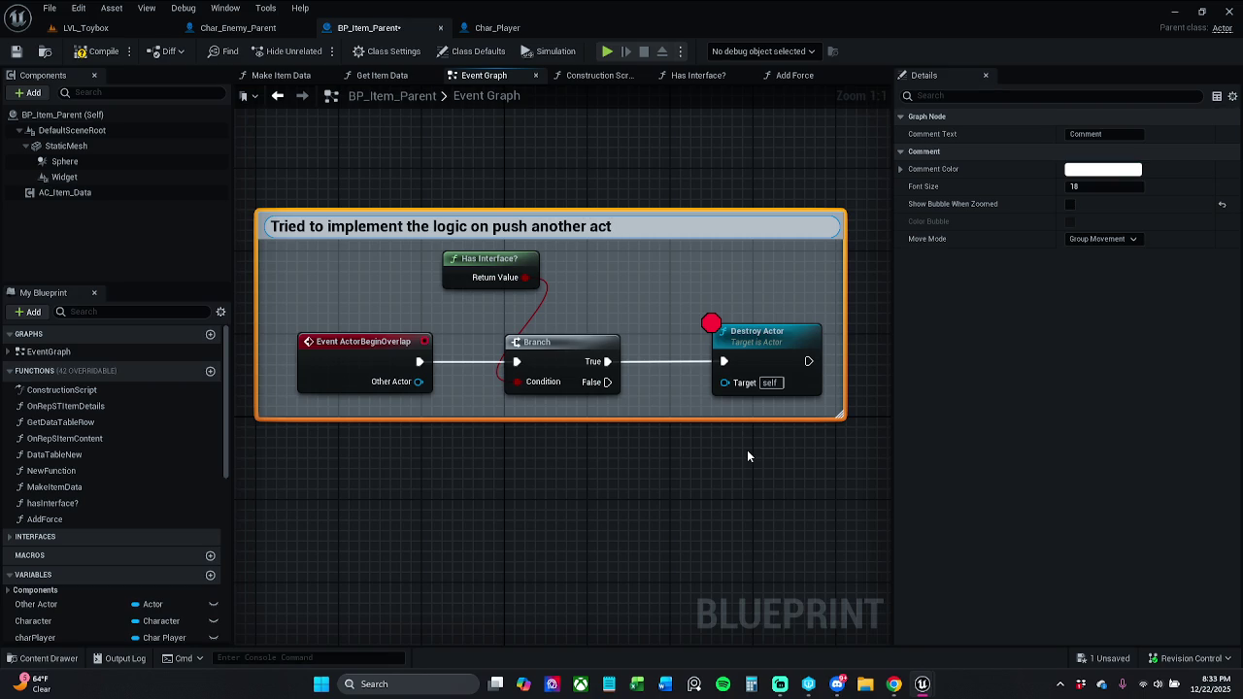
{"action": "type", "text": "or"}
{"action": "key", "text": "Return"}
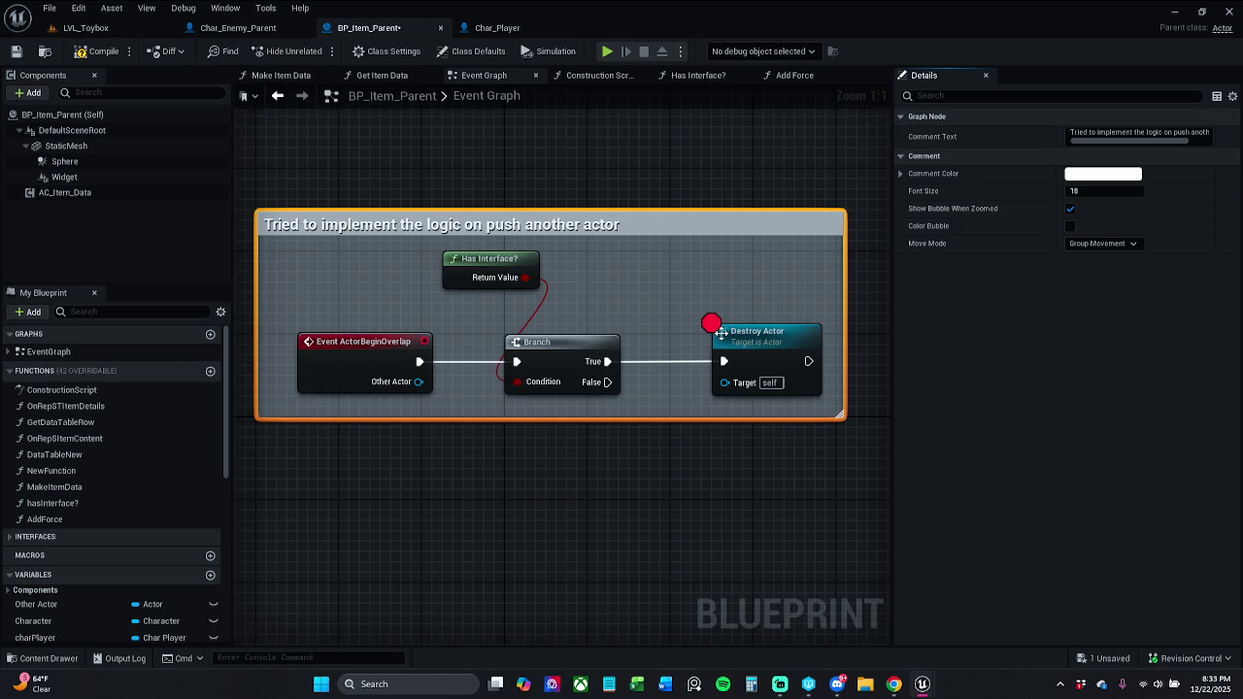
{"action": "mouse_move", "coordinate": [835, 403]}
{"action": "left_mouse_down"}
{"action": "mouse_move", "coordinate": [749, 386]}
{"action": "mouse_move", "coordinate": [786, 425]}
{"action": "left_mouse_up"}
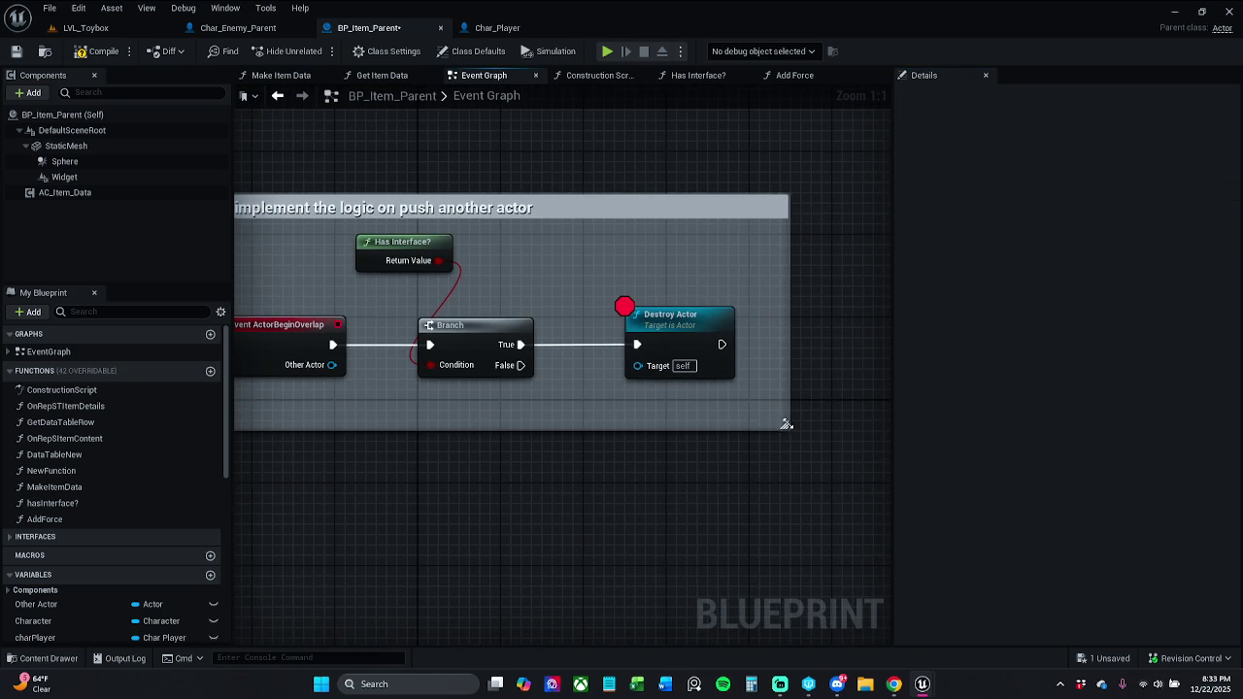
{"action": "mouse_move", "coordinate": [484, 221]}
{"action": "left_mouse_down"}
{"action": "mouse_move", "coordinate": [610, 244]}
{"action": "mouse_move", "coordinate": [583, 198]}
{"action": "left_mouse_up"}
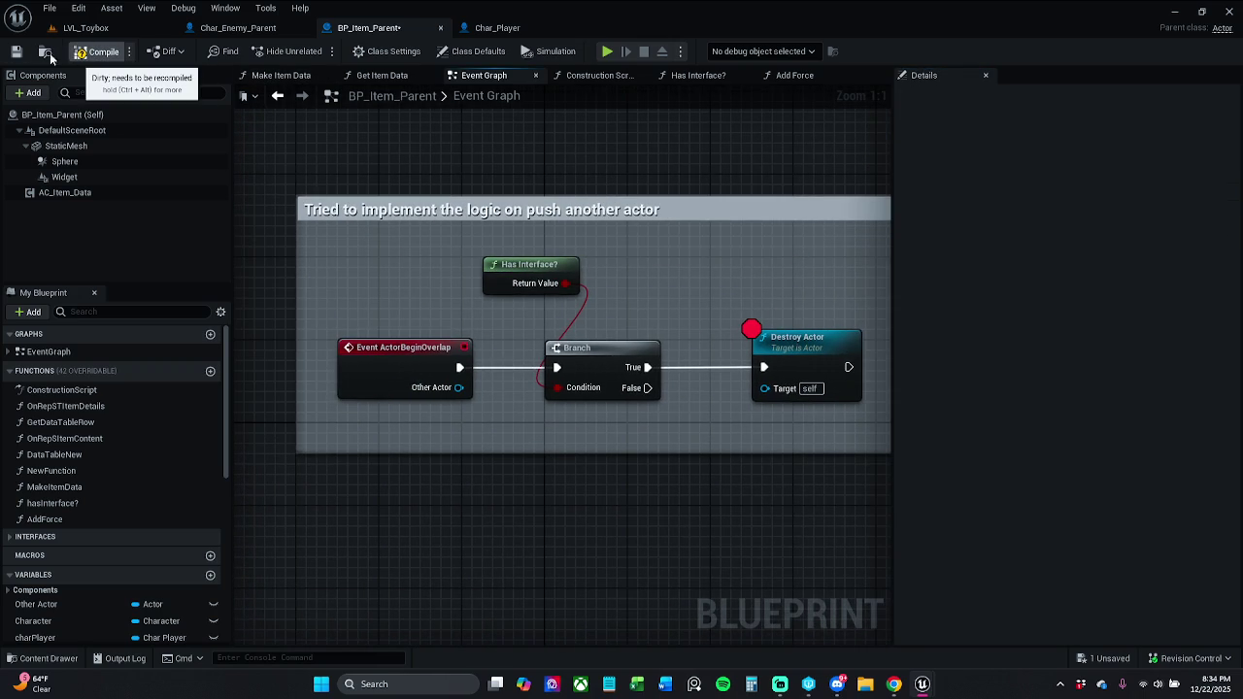
Save BP_Item_Parent and close the I_Interact_Items interface tab.
{"action": "left_click", "coordinate": [16, 52]}
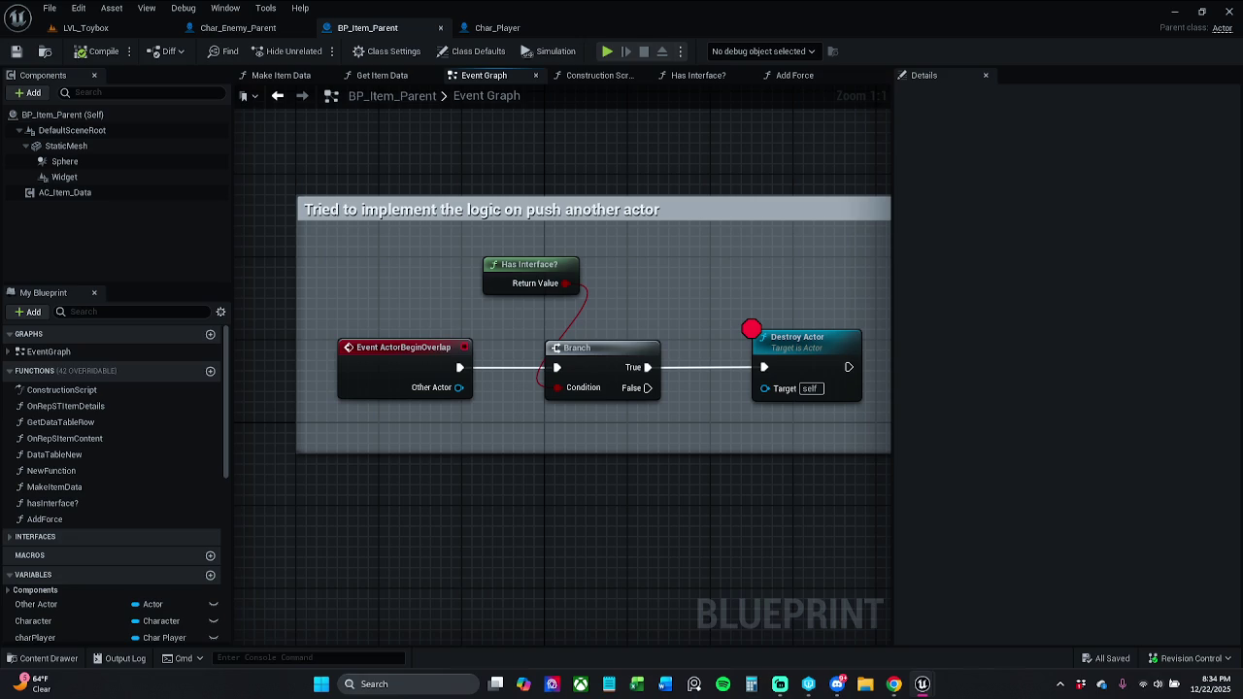
{"action": "mouse_move", "coordinate": [107, 272]}
{"action": "left_mouse_down"}
{"action": "mouse_move", "coordinate": [373, 78]}
{"action": "mouse_move", "coordinate": [558, 36]}
{"action": "mouse_move", "coordinate": [643, 36]}
{"action": "left_mouse_up"}
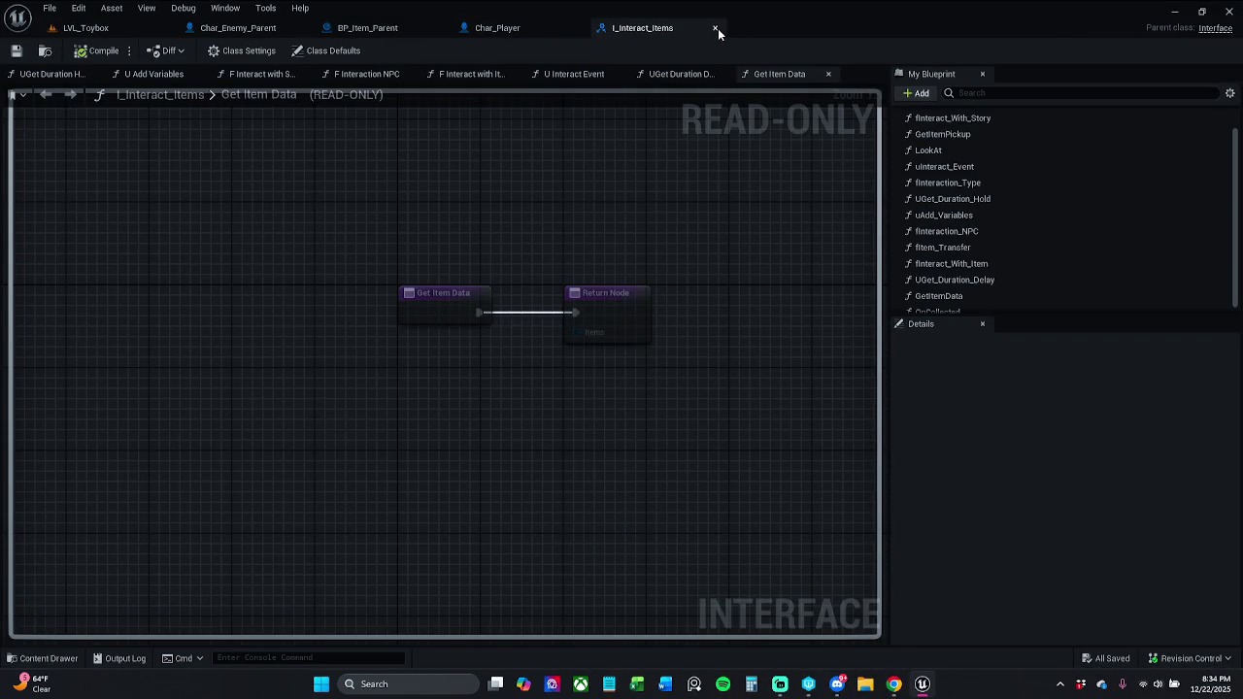
{"action": "left_click", "coordinate": [716, 28]}
Close the Char_Player and BP_Item_Parent tabs, leaving Char_Enemy_Parent showing, and dismiss Revision Control.
{"action": "scroll", "coordinate": [590, 301], "scroll_direction": "down", "scroll_amount": 12}
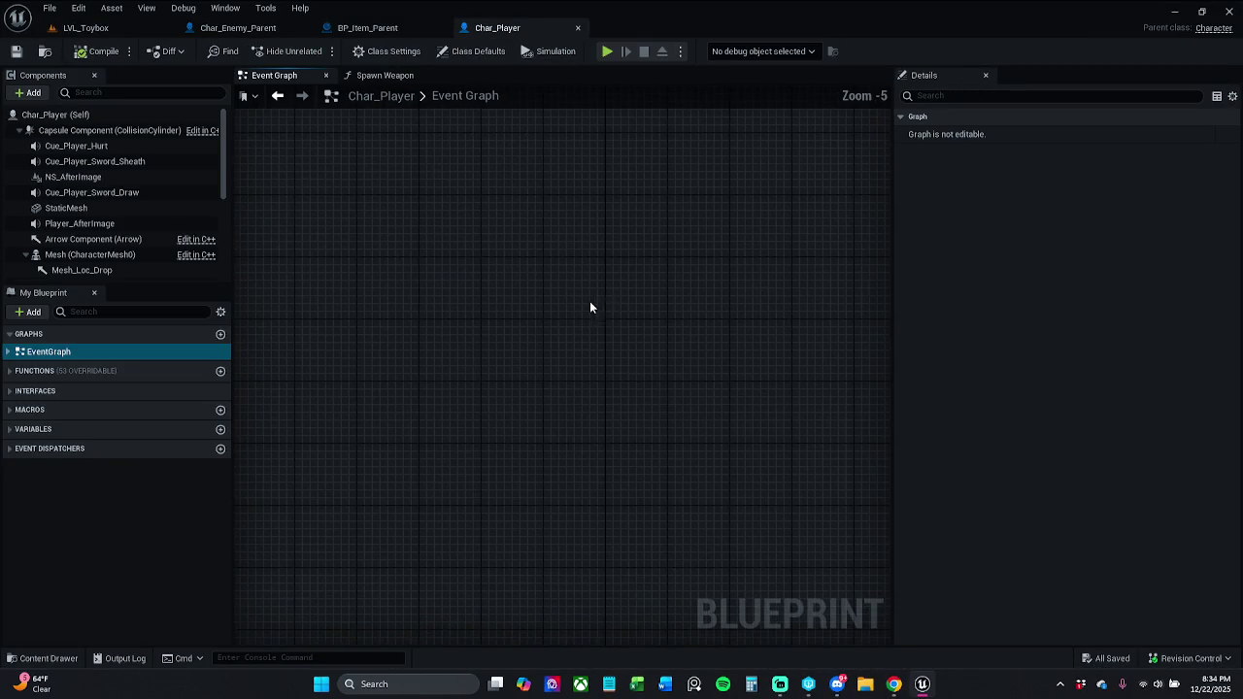
{"action": "mouse_move", "coordinate": [493, 119]}
{"action": "left_mouse_down"}
{"action": "mouse_move", "coordinate": [561, 213]}
{"action": "mouse_move", "coordinate": [618, 218]}
{"action": "left_mouse_up"}
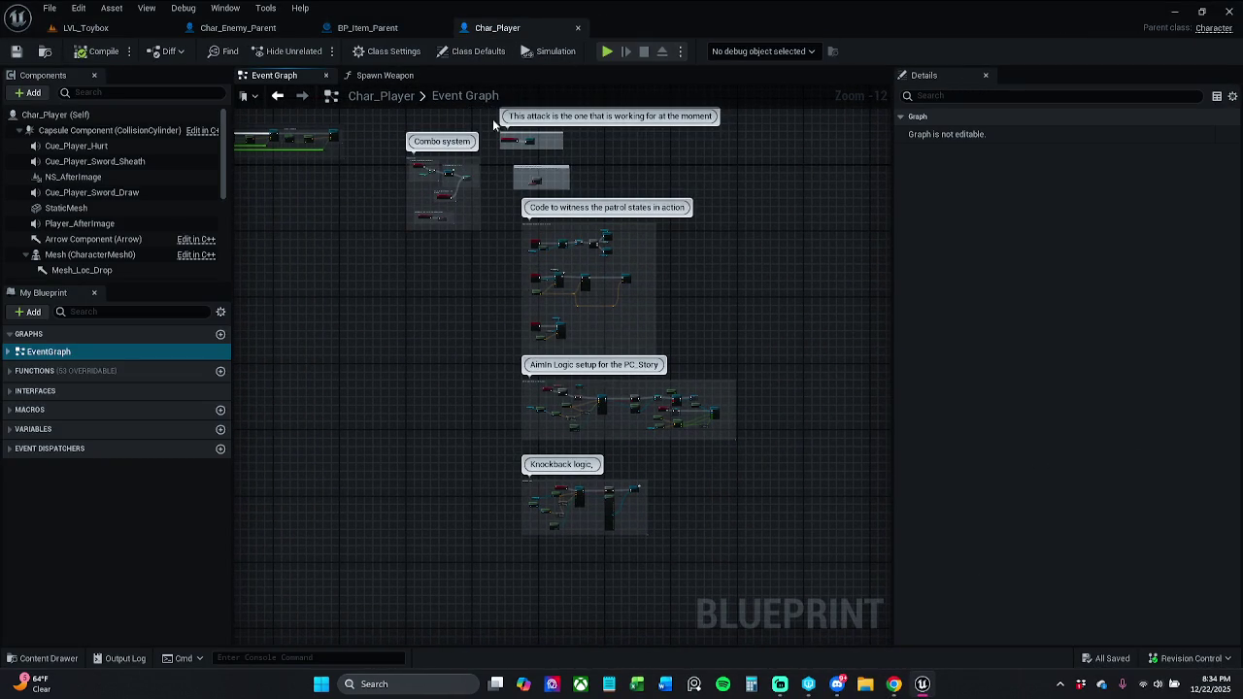
{"action": "left_click", "coordinate": [578, 28]}
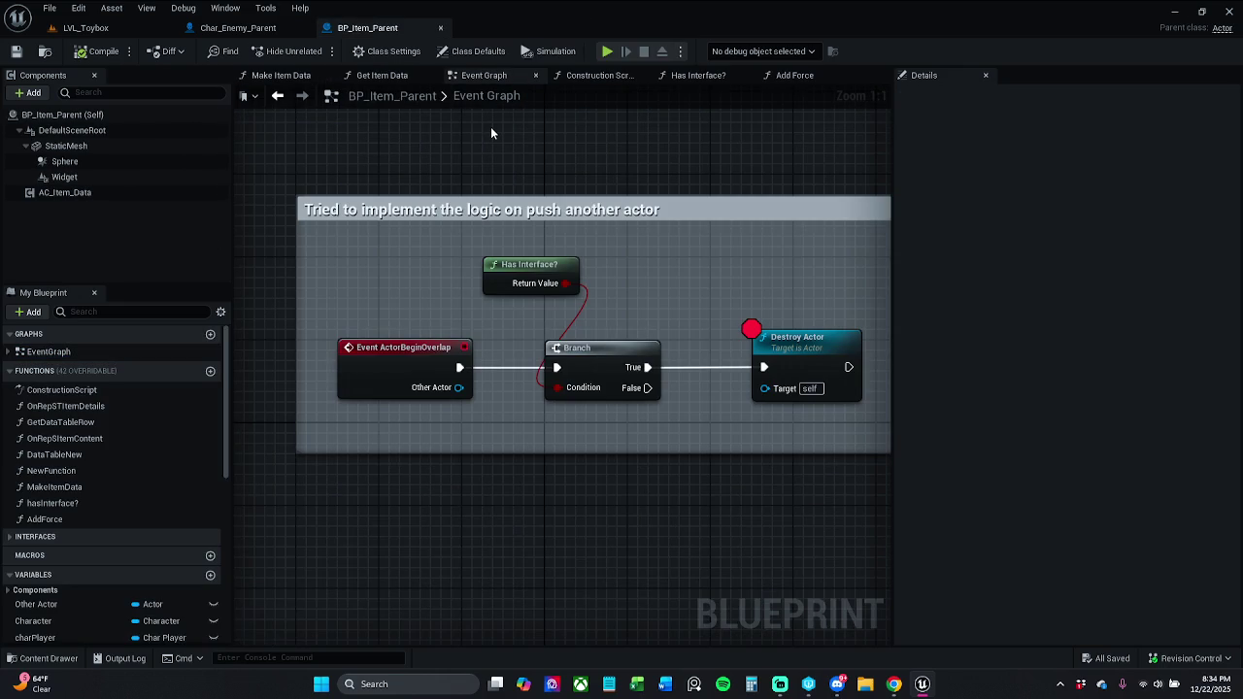
{"action": "left_click", "coordinate": [274, 39]}
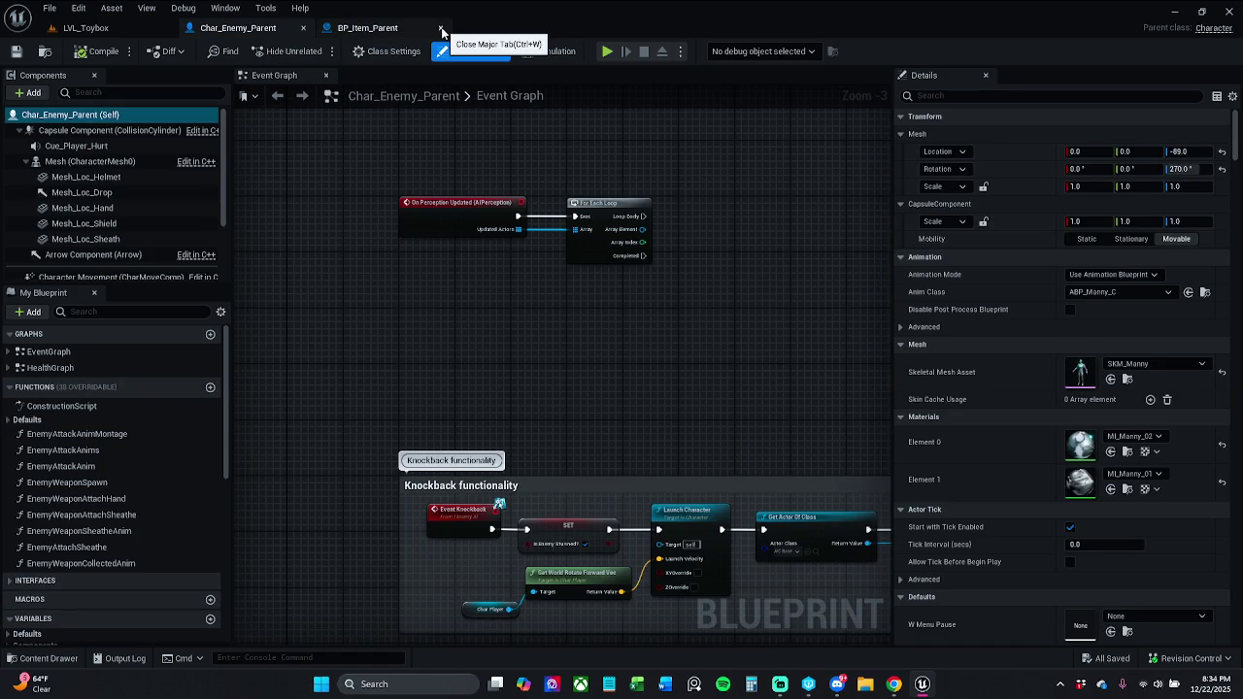
{"action": "left_click", "coordinate": [442, 32]}
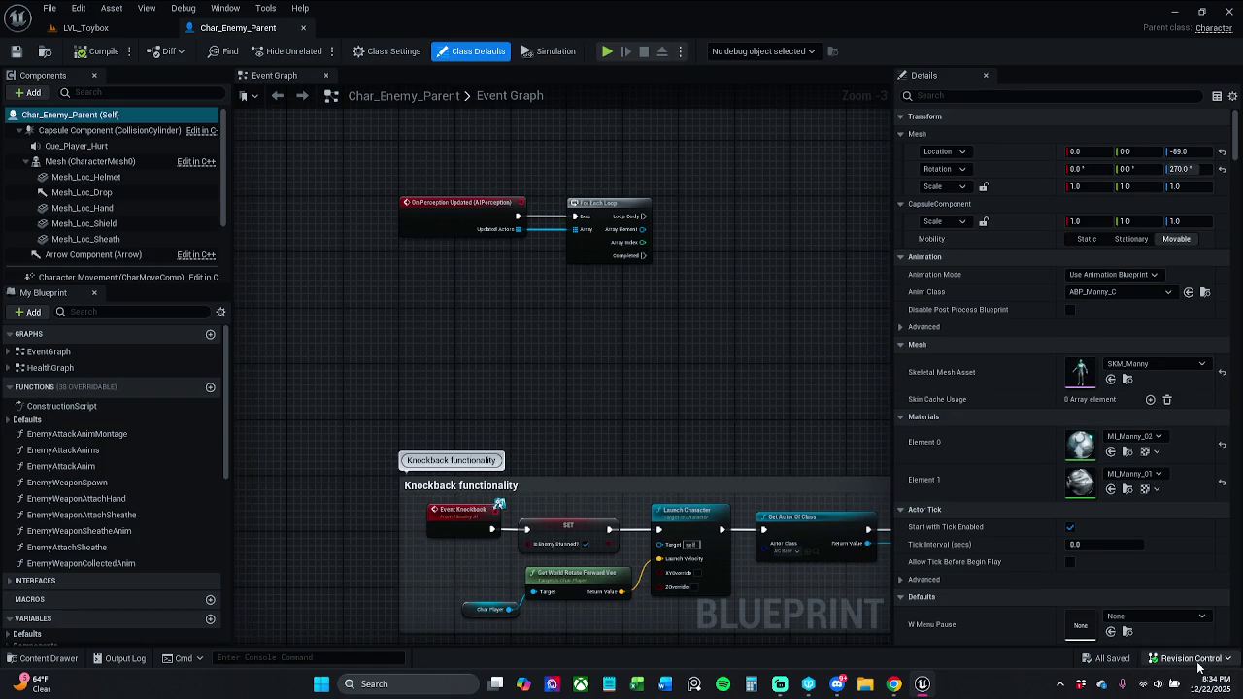
{"action": "left_click", "coordinate": [1189, 658]}
{"action": "left_click", "coordinate": [986, 512]}
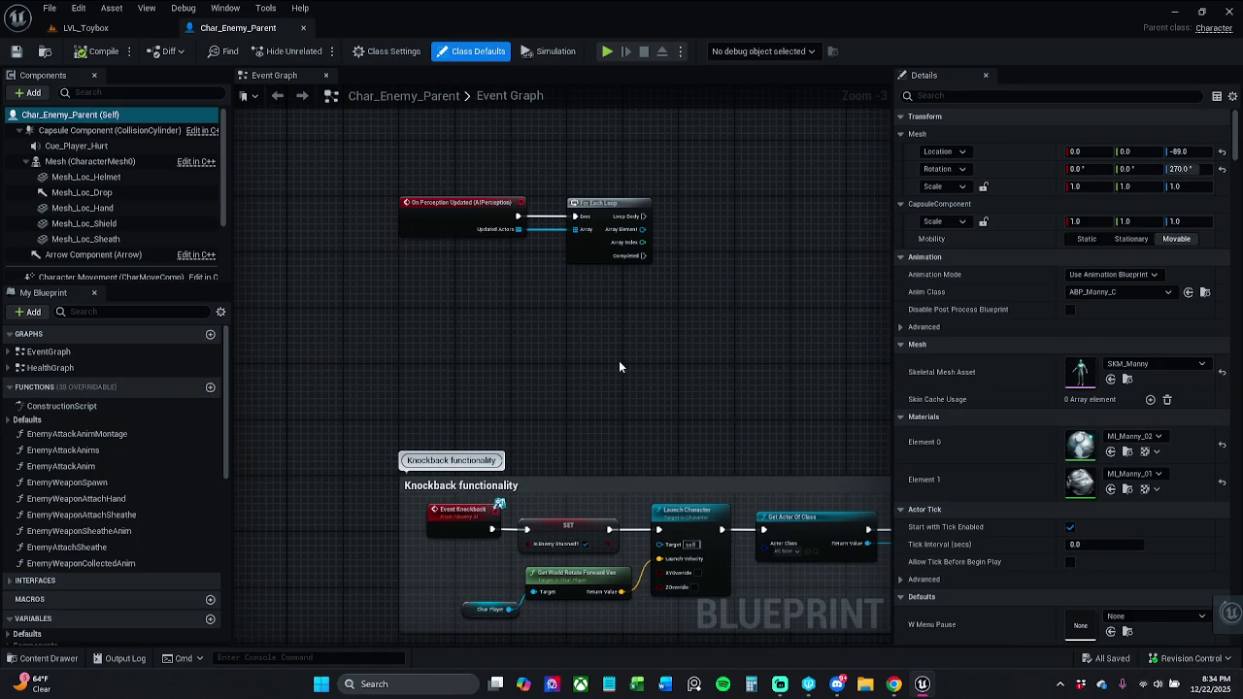
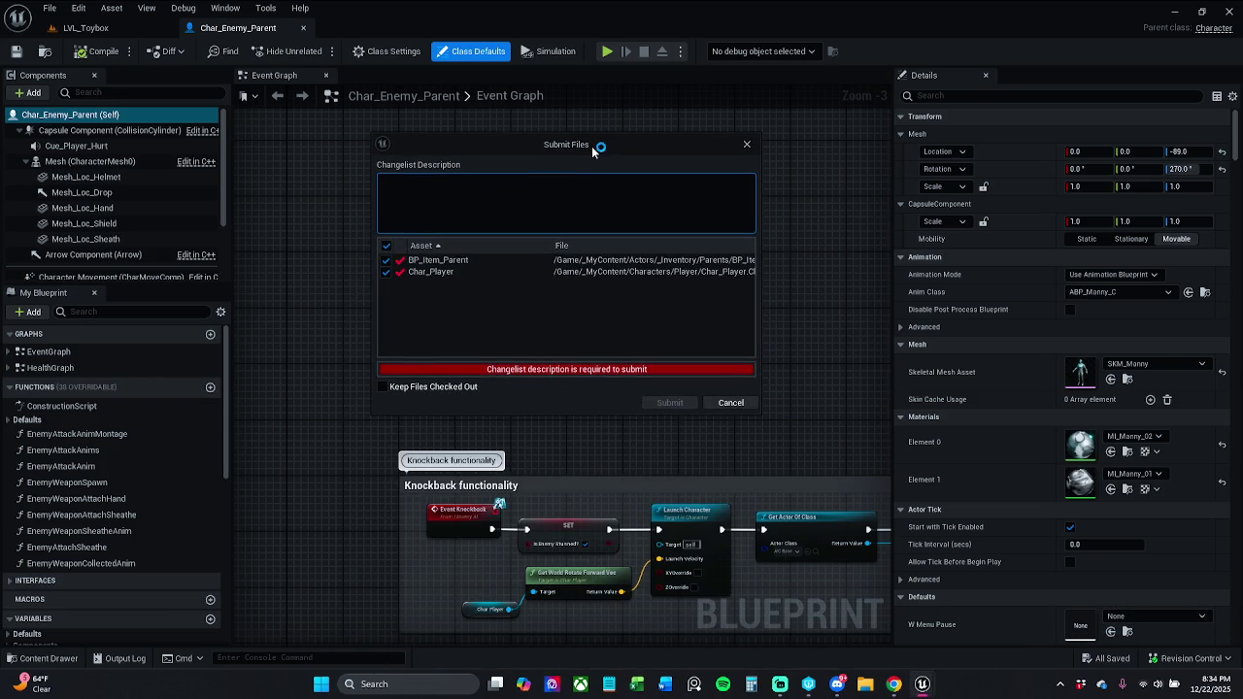
Submit BP_Item_Parent without Char_Player, noting the inventory is finished for the night.
{"action": "left_click", "coordinate": [386, 272]}
{"action": "left_click", "coordinate": [486, 201]}
{"action": "type", "text": "I should be"}
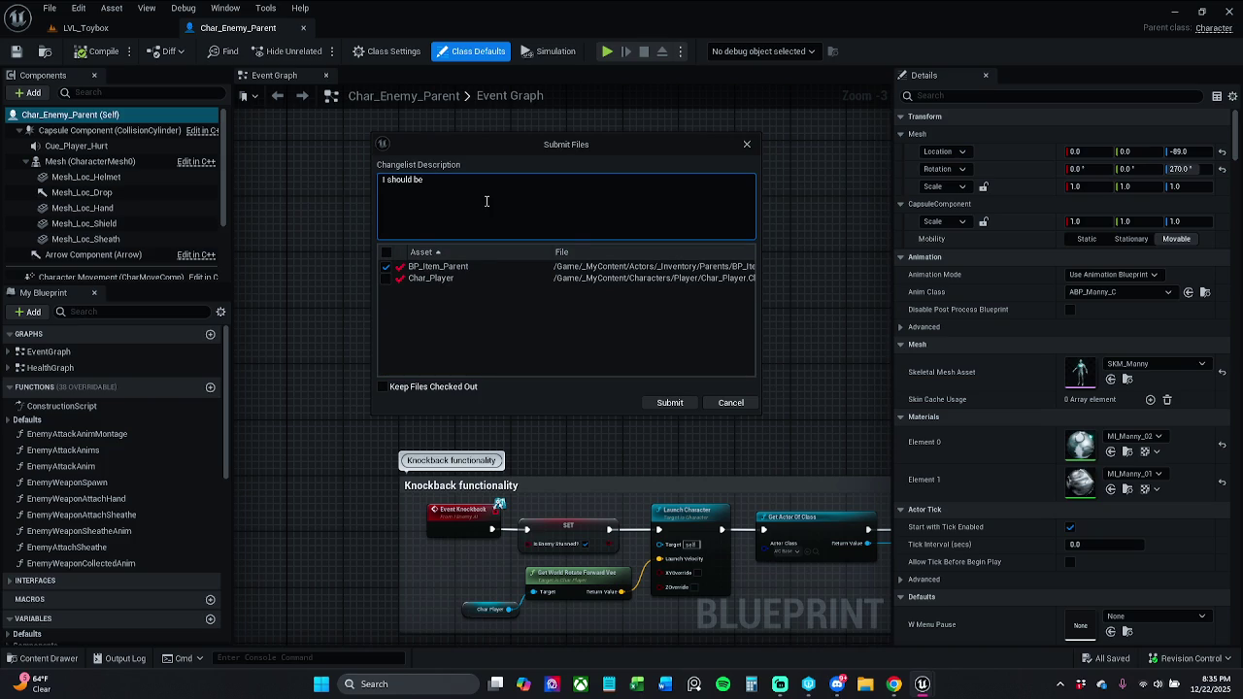
{"action": "type", "text": "one wit"}
{"action": "type", "text": "h the inventory fo"}
{"action": "type", "text": "r the ni"}
{"action": "type", "text": "ght."}
{"action": "left_click", "coordinate": [689, 405]}
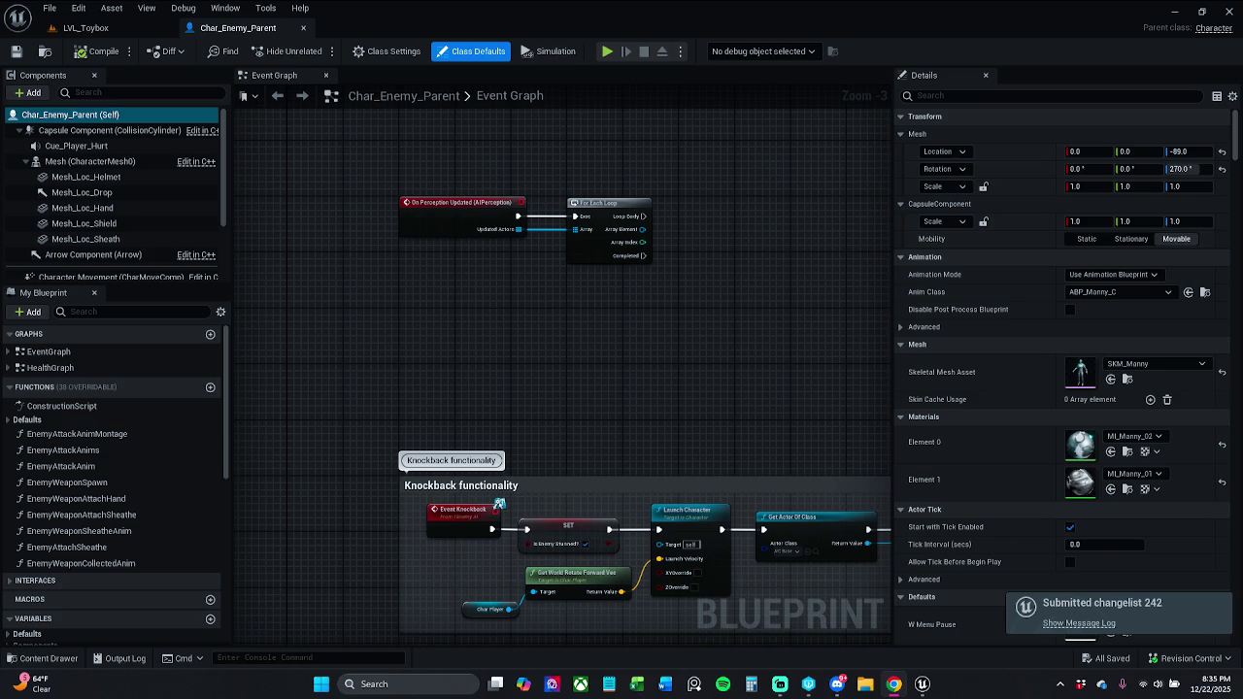
{"action": "mouse_move", "coordinate": [413, 386]}
{"action": "left_mouse_down"}
{"action": "mouse_move", "coordinate": [370, 391]}
{"action": "mouse_move", "coordinate": [326, 346]}
{"action": "mouse_move", "coordinate": [370, 281]}
{"action": "left_mouse_up"}
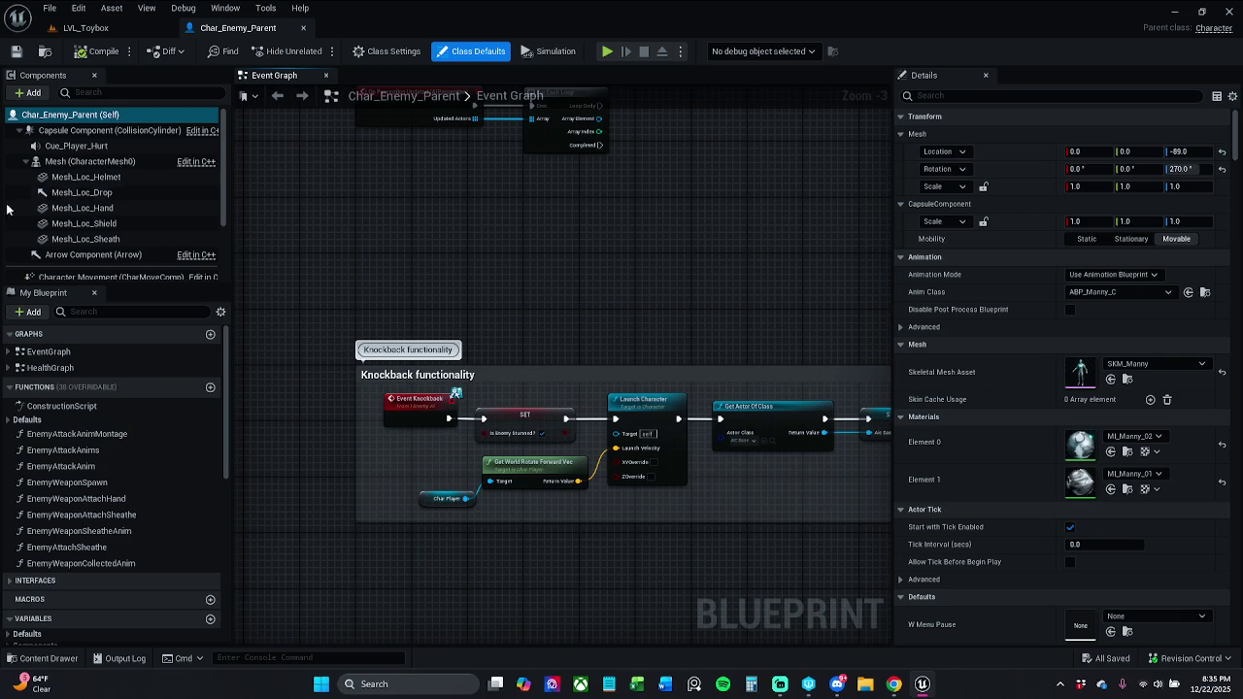
{"action": "left_click_drag", "start_coordinate": [308, 219], "coordinate": [325, 229]}
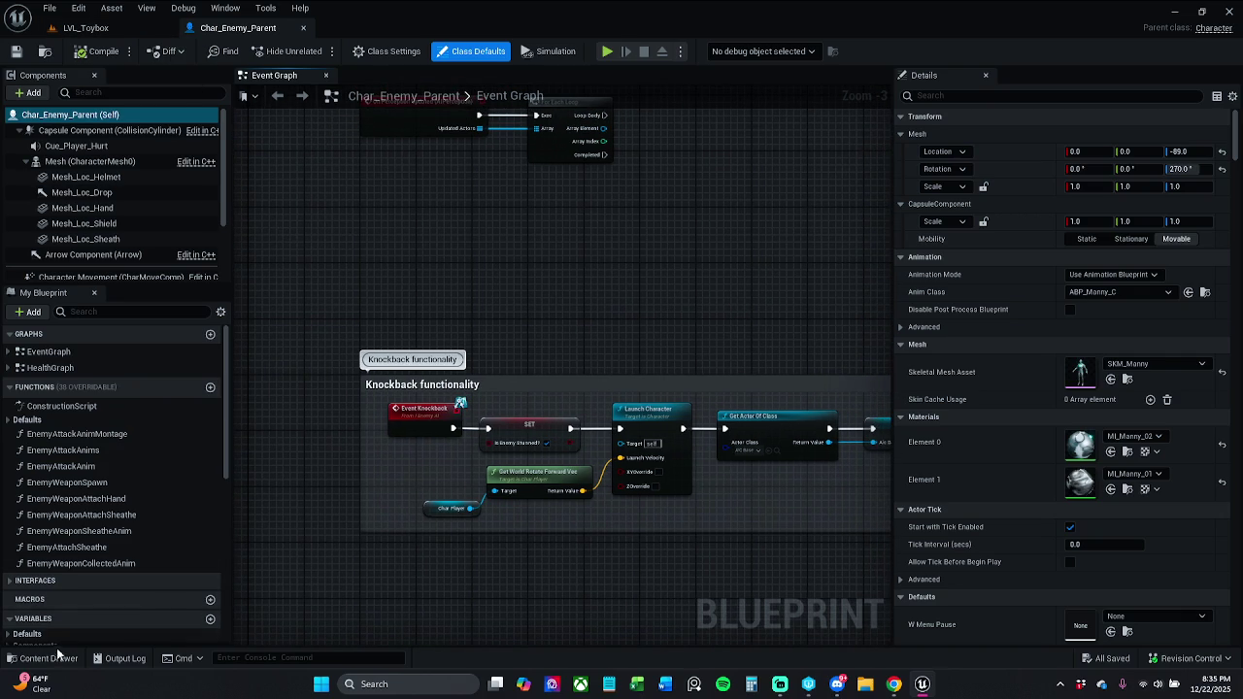
{"action": "left_click", "coordinate": [49, 659]}
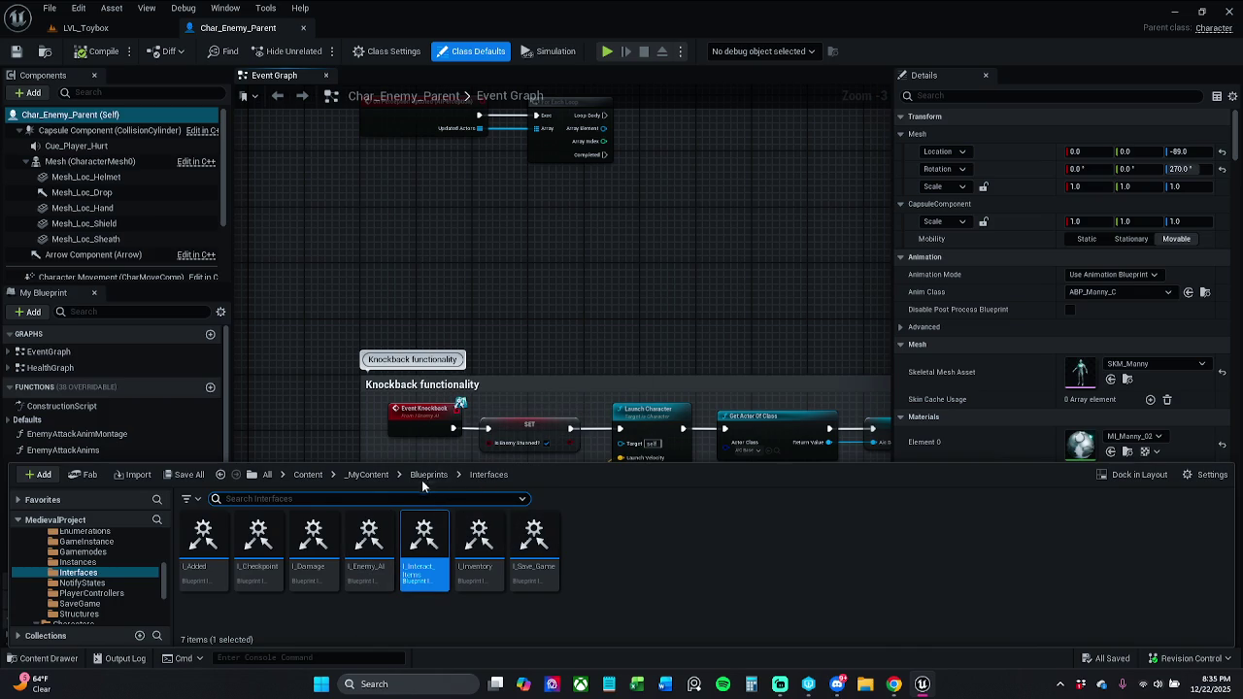
{"action": "left_click", "coordinate": [367, 474]}
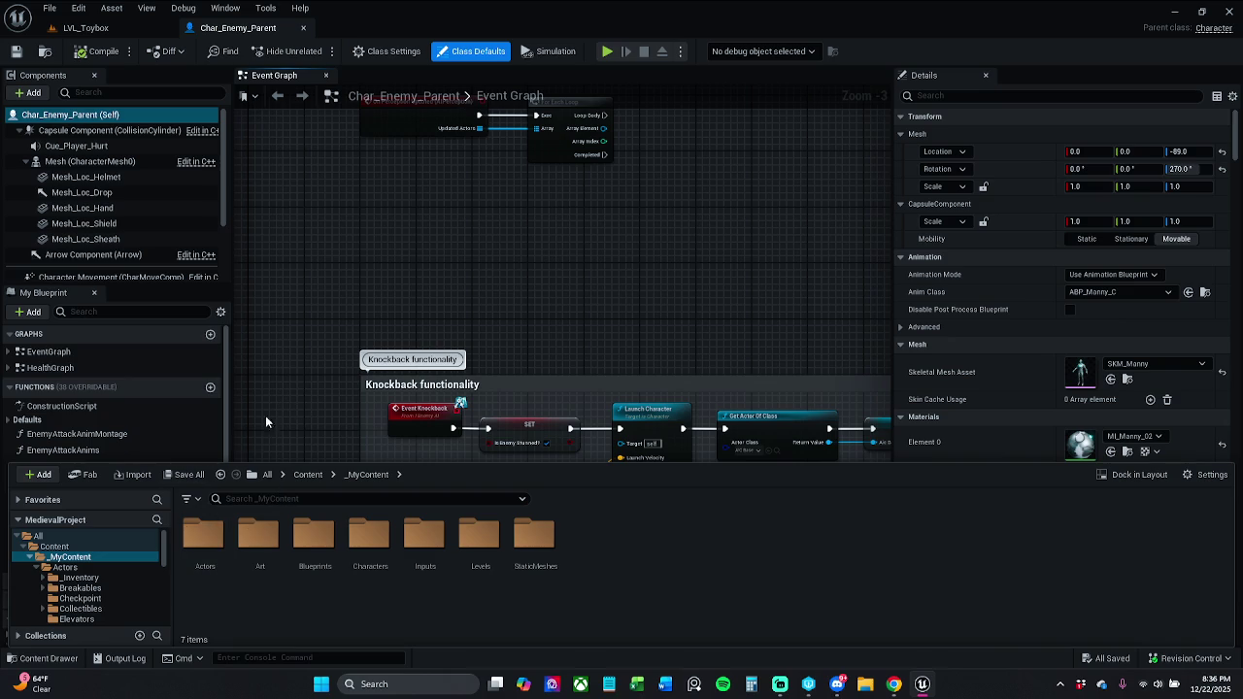
{"action": "double_click", "coordinate": [203, 536]}
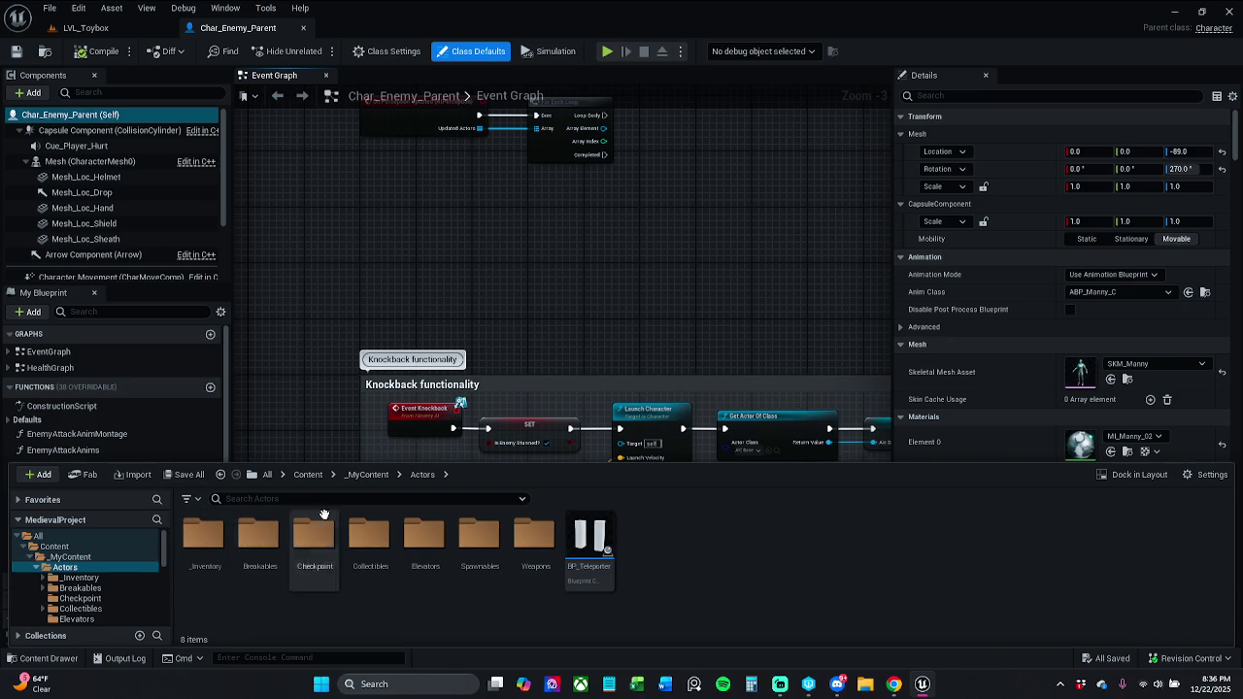
{"action": "left_click", "coordinate": [365, 474]}
{"action": "left_click", "coordinate": [304, 561]}
{"action": "double_click", "coordinate": [304, 560]}
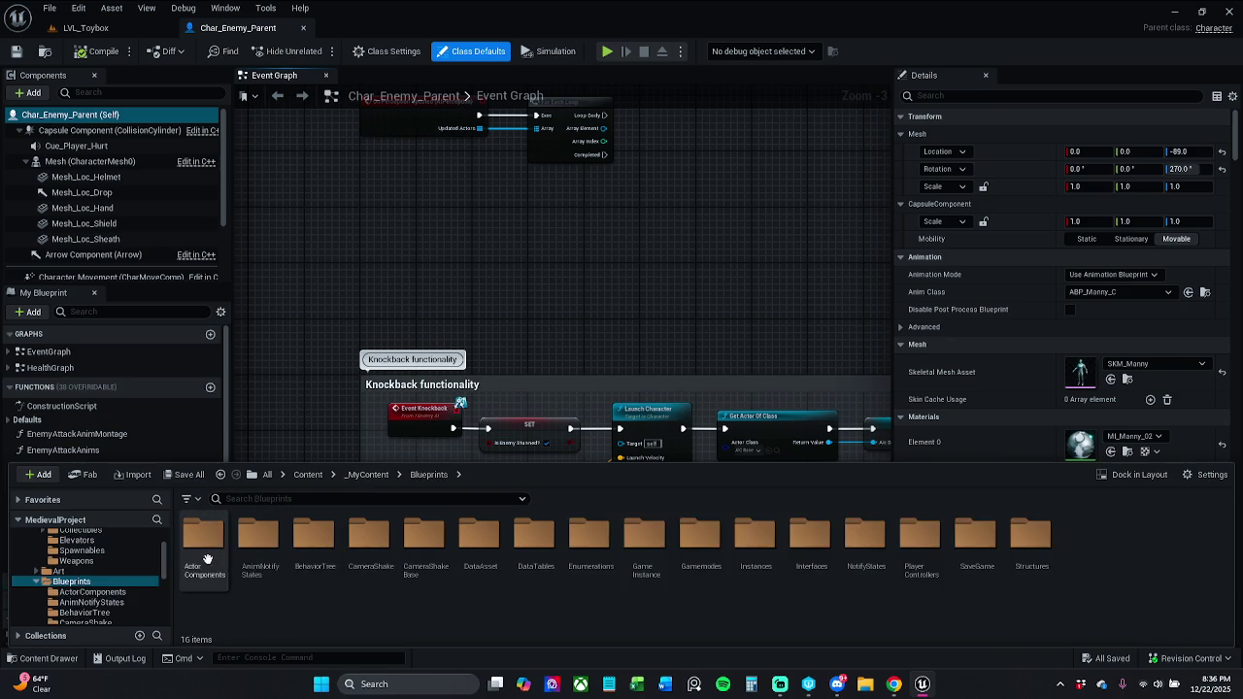
{"action": "double_click", "coordinate": [205, 549]}
{"action": "double_click", "coordinate": [362, 566]}
{"action": "scroll", "coordinate": [362, 354], "scroll_direction": "down", "scroll_amount": 10}
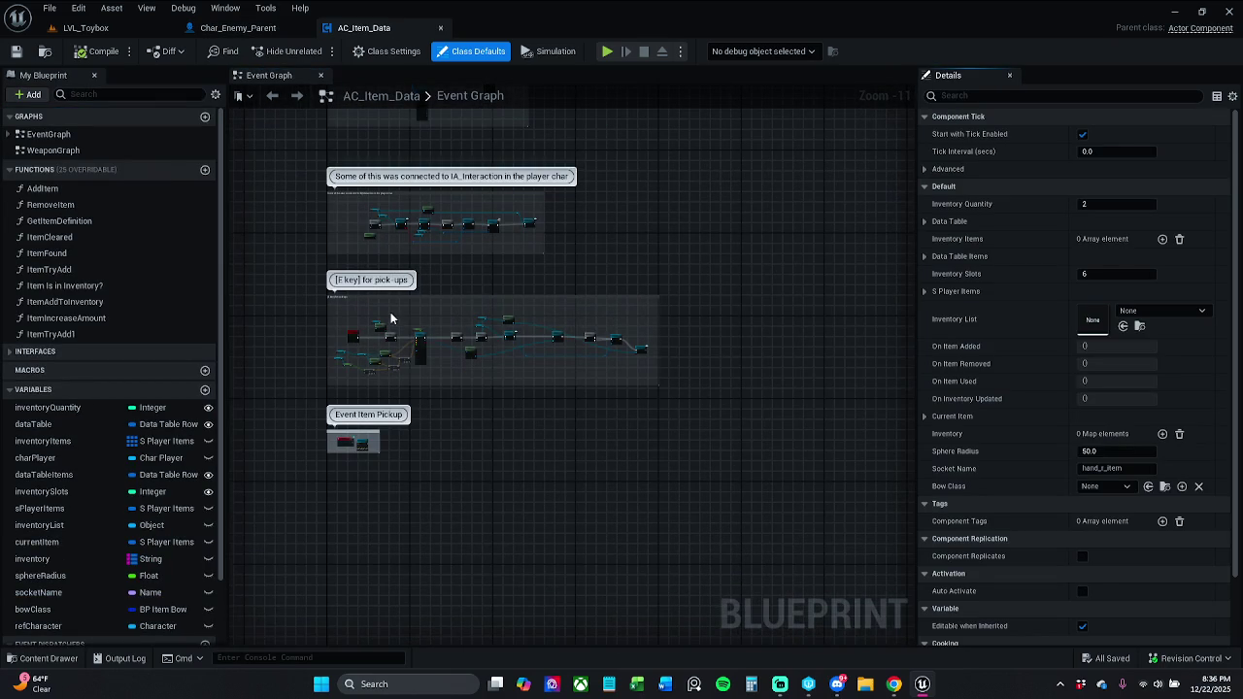
{"action": "left_click", "coordinate": [441, 29]}
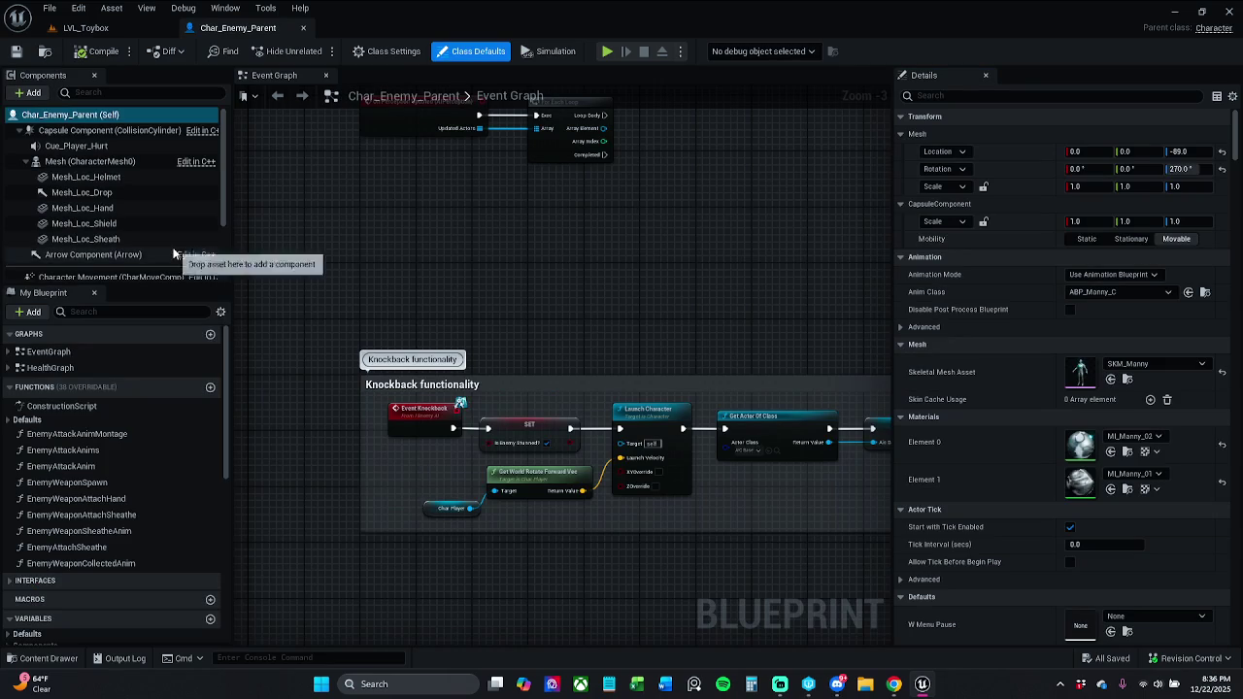
Open the AC_Item_Data blueprint from the Content Drawer.
{"action": "left_click", "coordinate": [43, 659]}
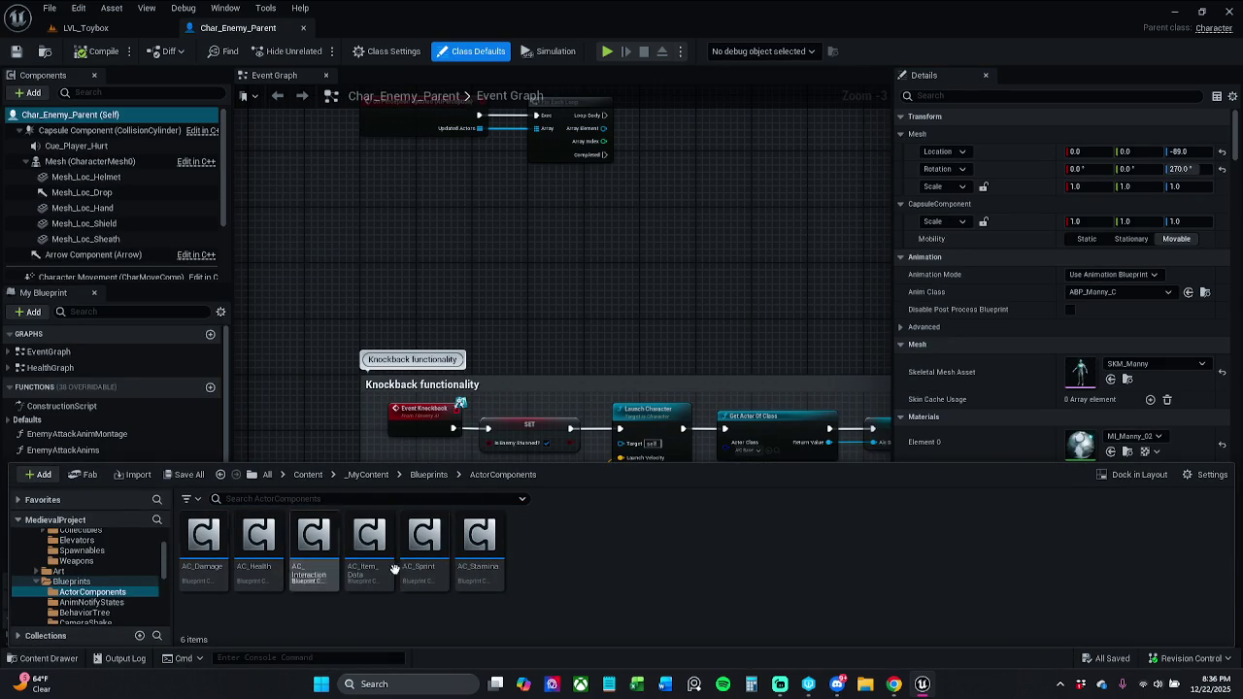
{"action": "right_click", "coordinate": [541, 571]}
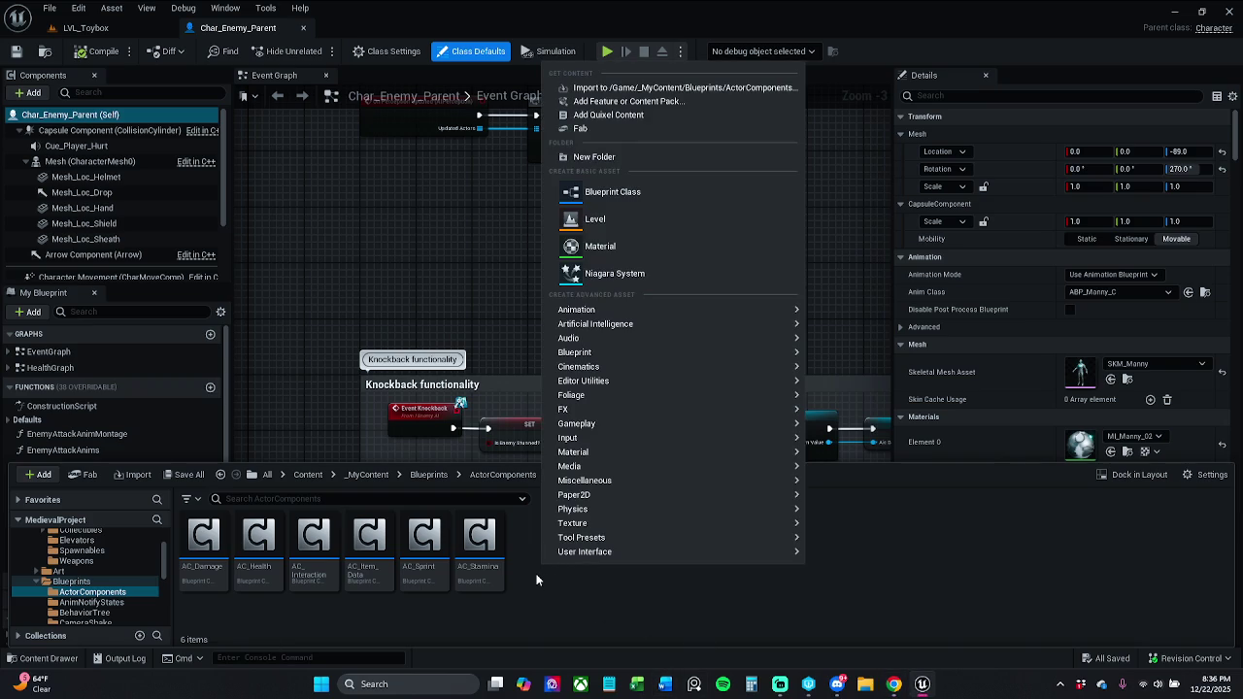
{"action": "left_click", "coordinate": [536, 580]}
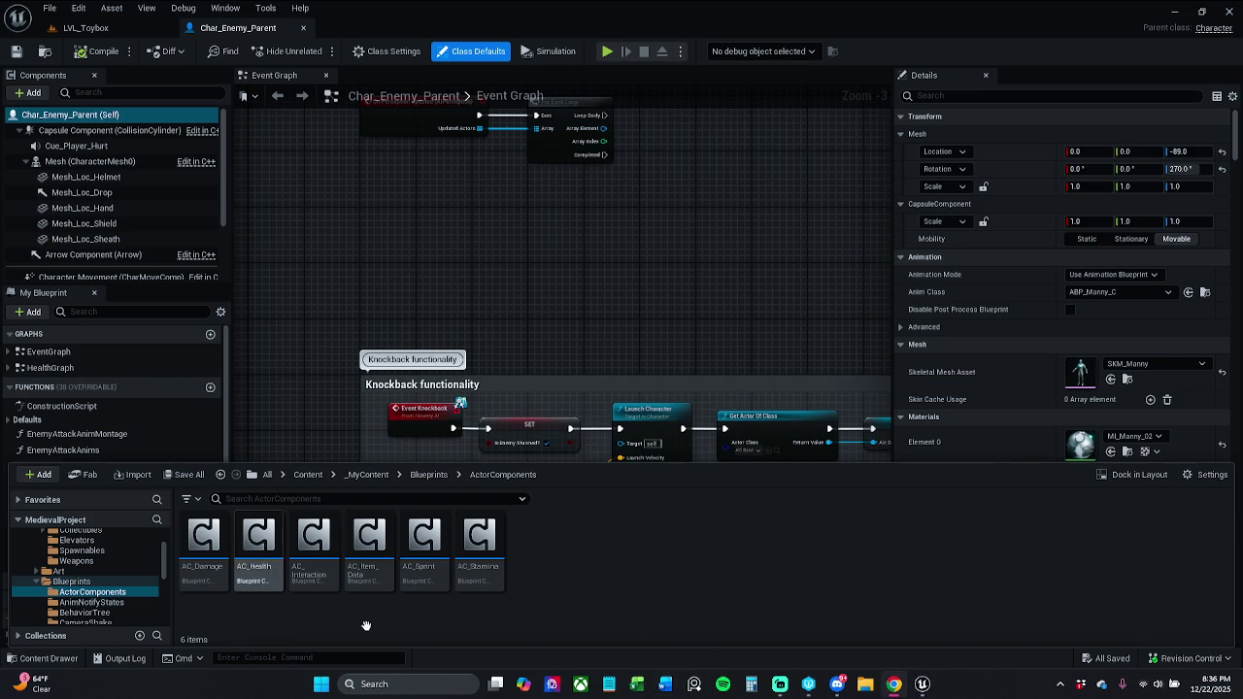
{"action": "double_click", "coordinate": [366, 569]}
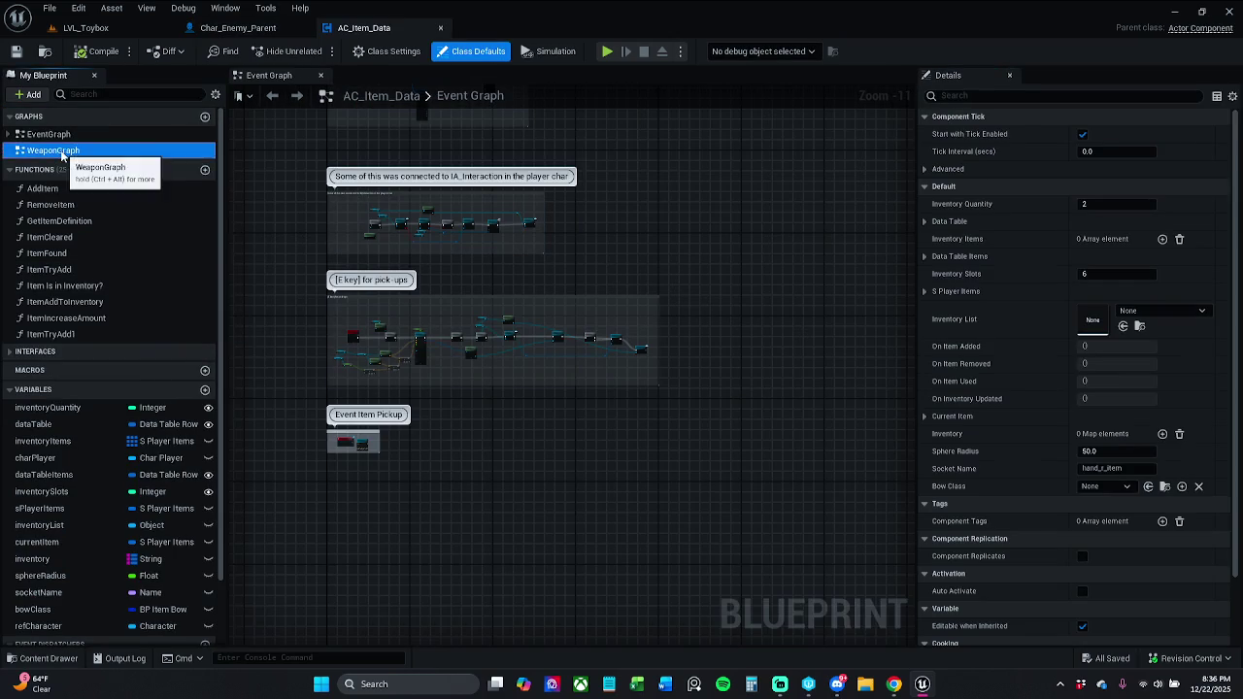
Delete the WeaponGraph from AC_Item_Data.
{"action": "double_click", "coordinate": [53, 150]}
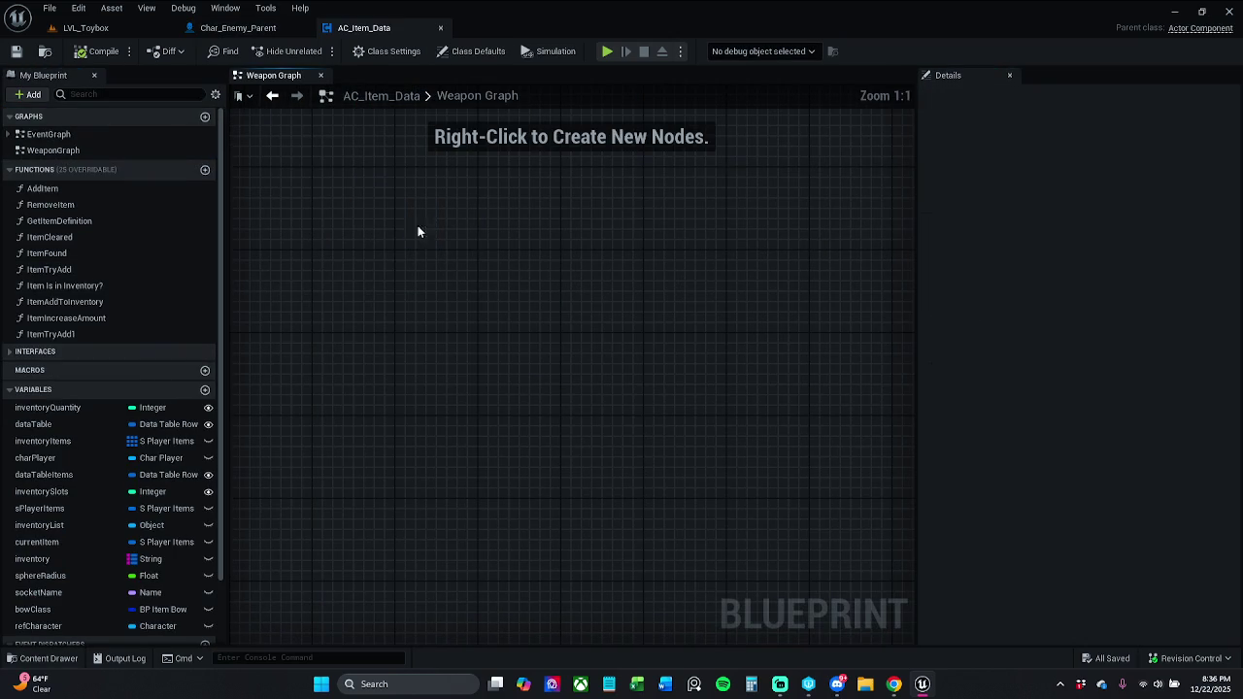
{"action": "left_click", "coordinate": [83, 153]}
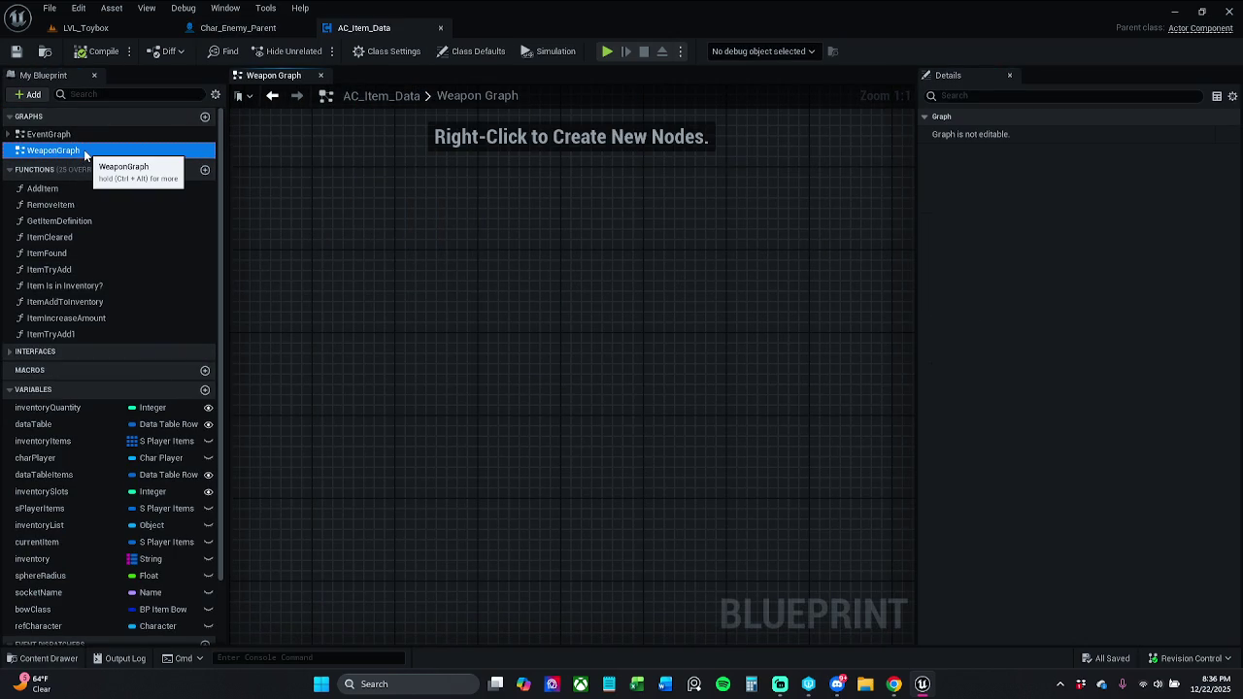
{"action": "key", "text": "Delete"}
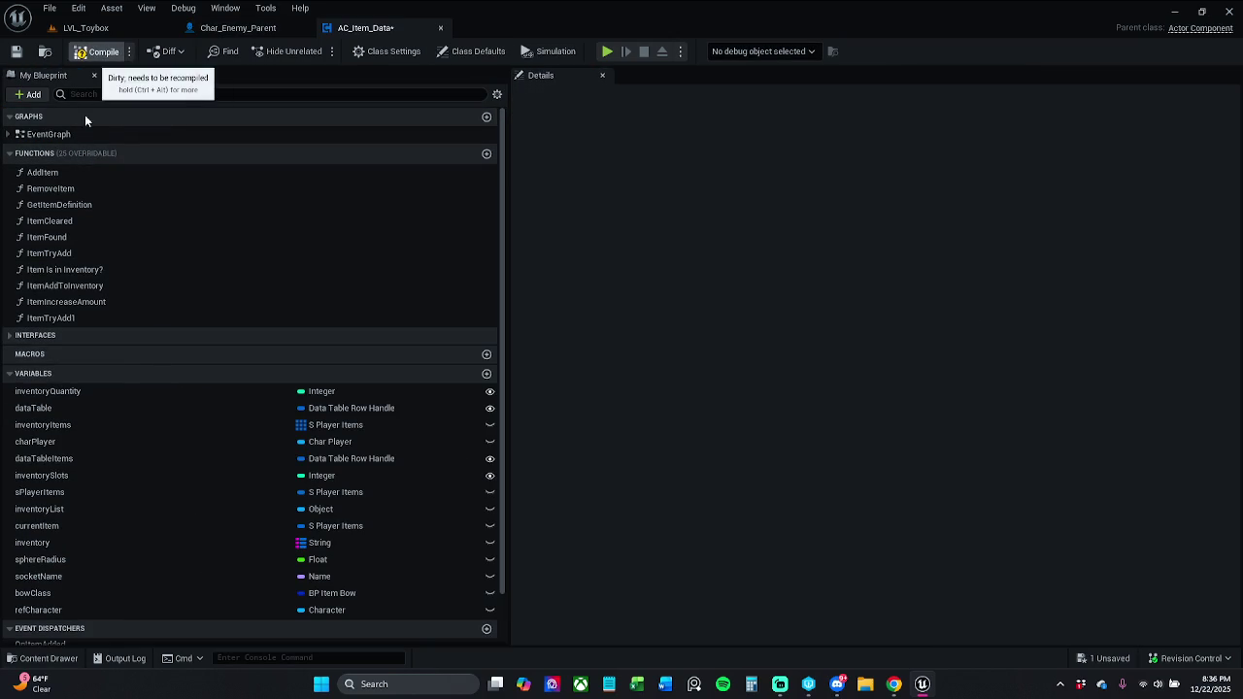
{"action": "double_click", "coordinate": [43, 172]}
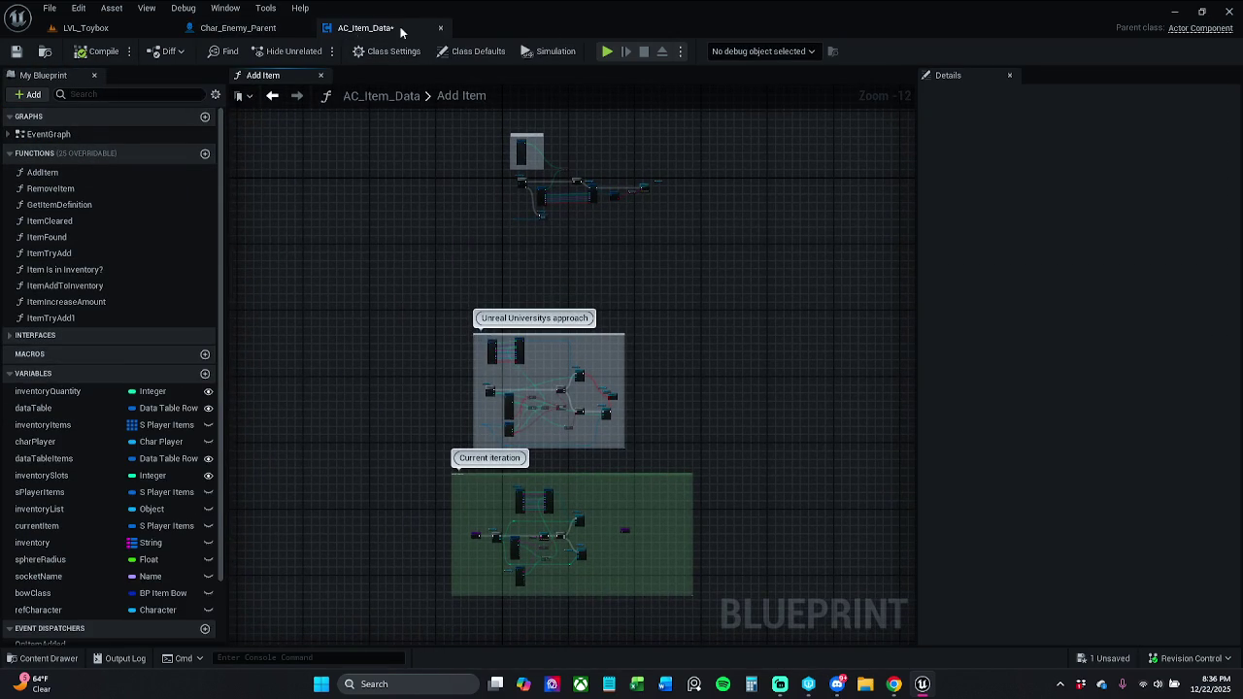
Check out and save AC_Item_Data, then close its tab.
{"action": "left_click", "coordinate": [16, 50]}
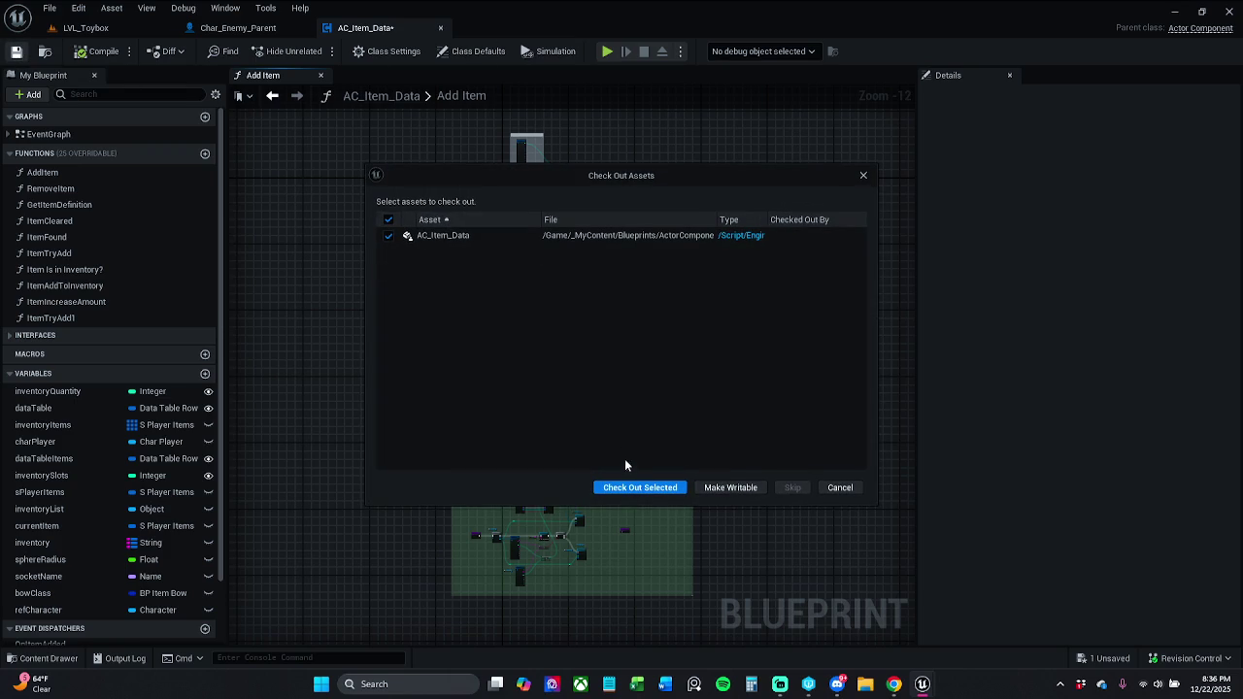
{"action": "left_click", "coordinate": [643, 487]}
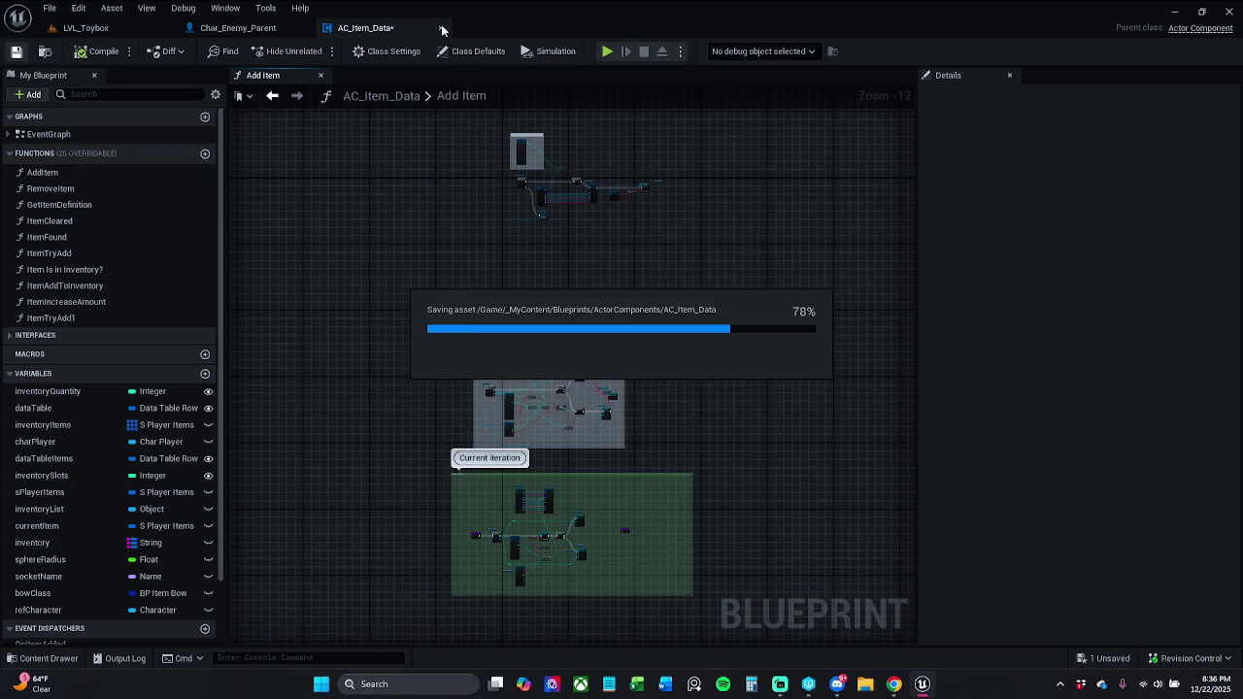
{"action": "left_click", "coordinate": [442, 28]}
{"action": "left_click", "coordinate": [1189, 660]}
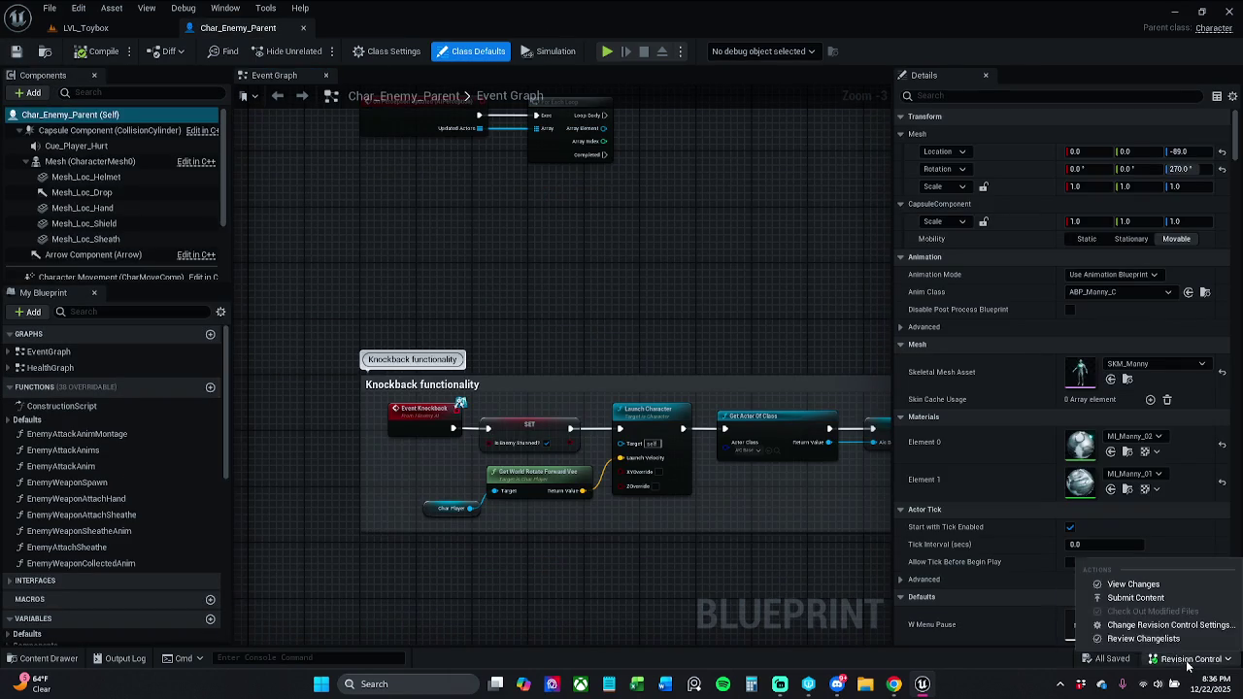
Submit only AC_Item_Data, excluding Char_Player, with the corrected note 'Deleted the weaponGraph'.
{"action": "left_click", "coordinate": [1136, 597]}
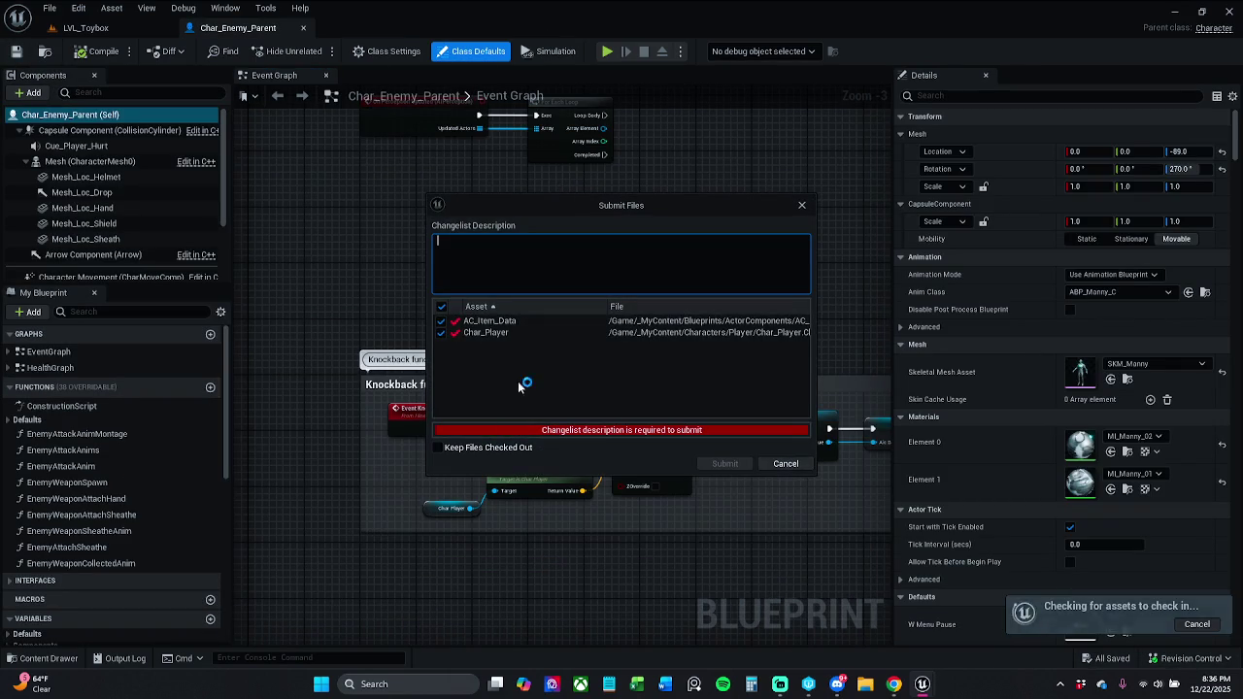
{"action": "left_click", "coordinate": [443, 333]}
{"action": "left_click", "coordinate": [514, 281]}
{"action": "type", "text": "De"}
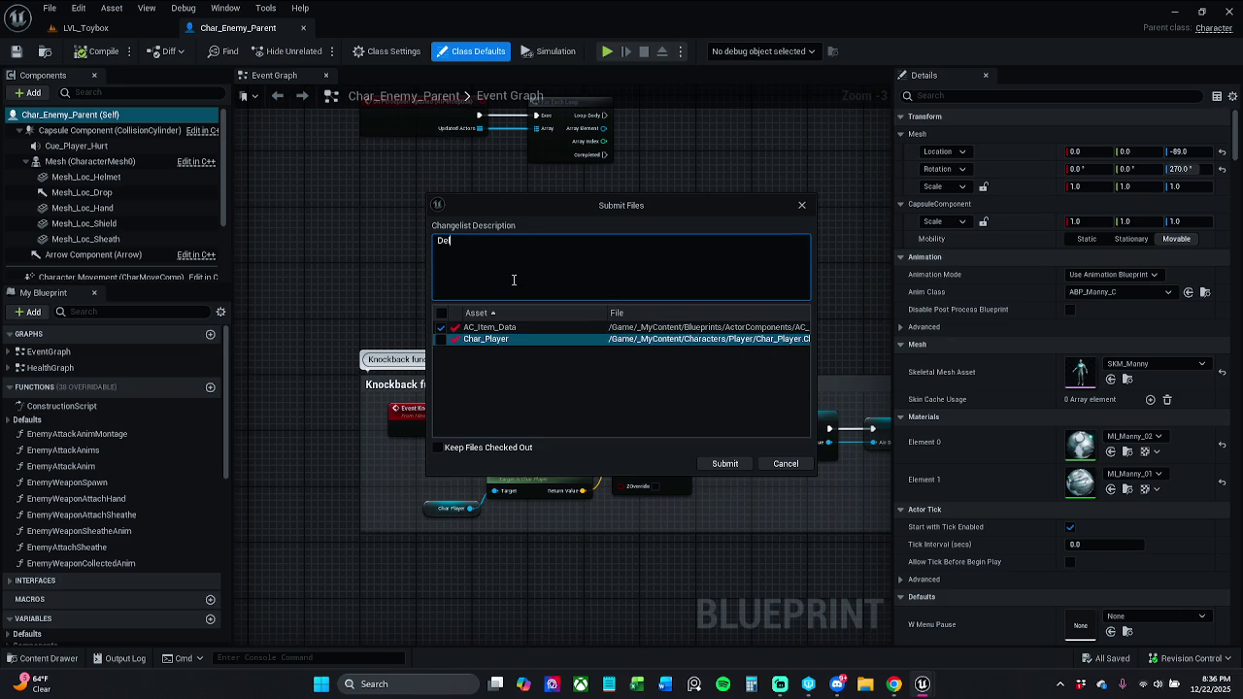
{"action": "type", "text": "leted he "}
{"action": "type", "text": "weapon"}
{"action": "type", "text": "0"}
{"action": "type", "text": "ap"}
{"action": "type", "text": "gh"}
{"action": "left_click", "coordinate": [532, 242]}
{"action": "key", "text": "BackSpace"}
{"action": "key", "text": "BackSpace"}
{"action": "left_click", "coordinate": [725, 464]}
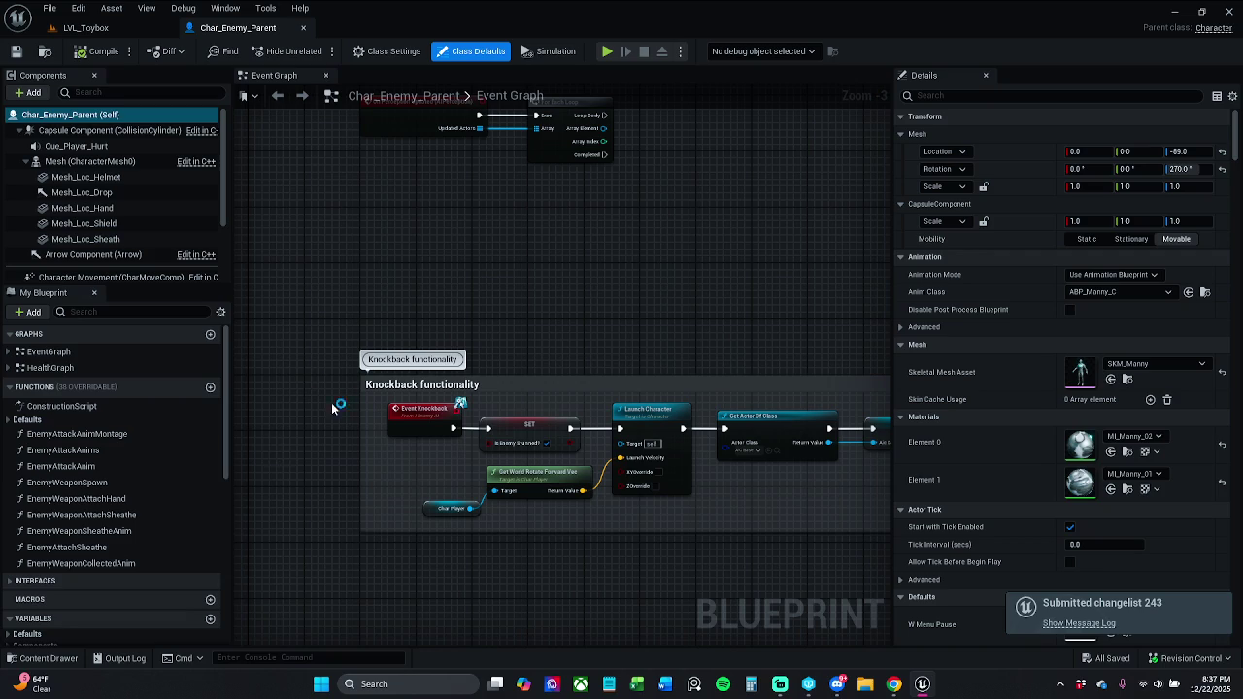
{"action": "left_click", "coordinate": [42, 658]}
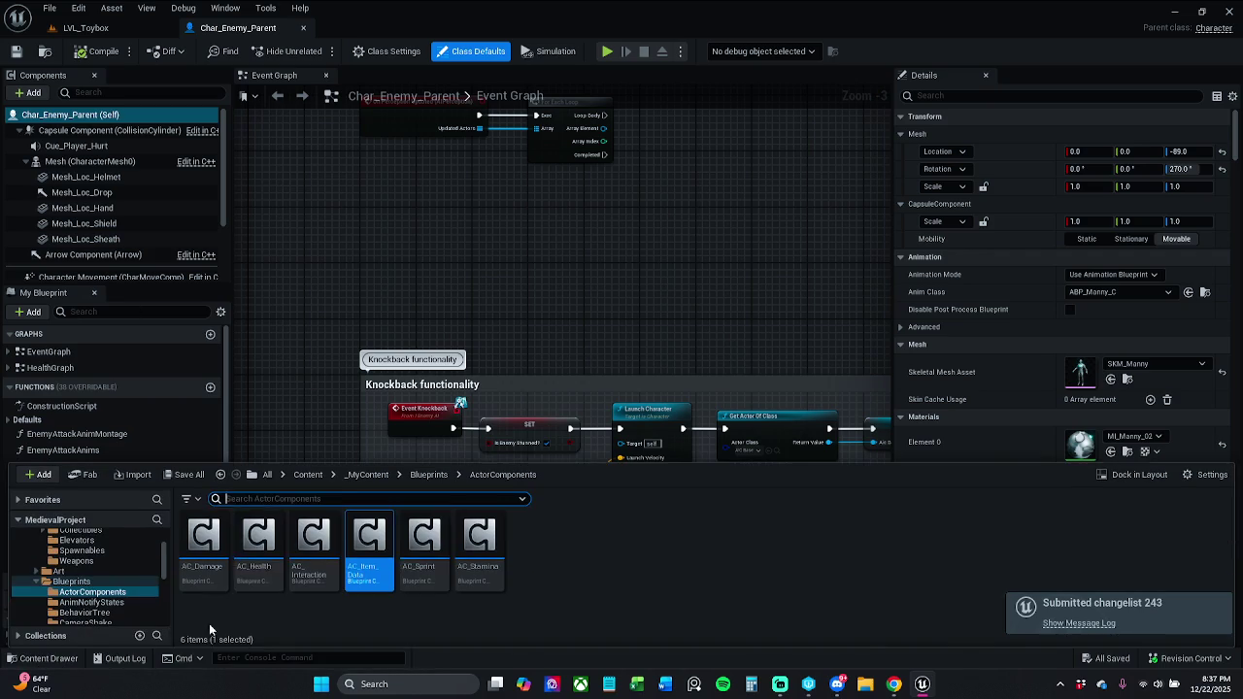
Create a new Actor Component Blueprint Class in the ActorComponents folder.
{"action": "right_click", "coordinate": [532, 548]}
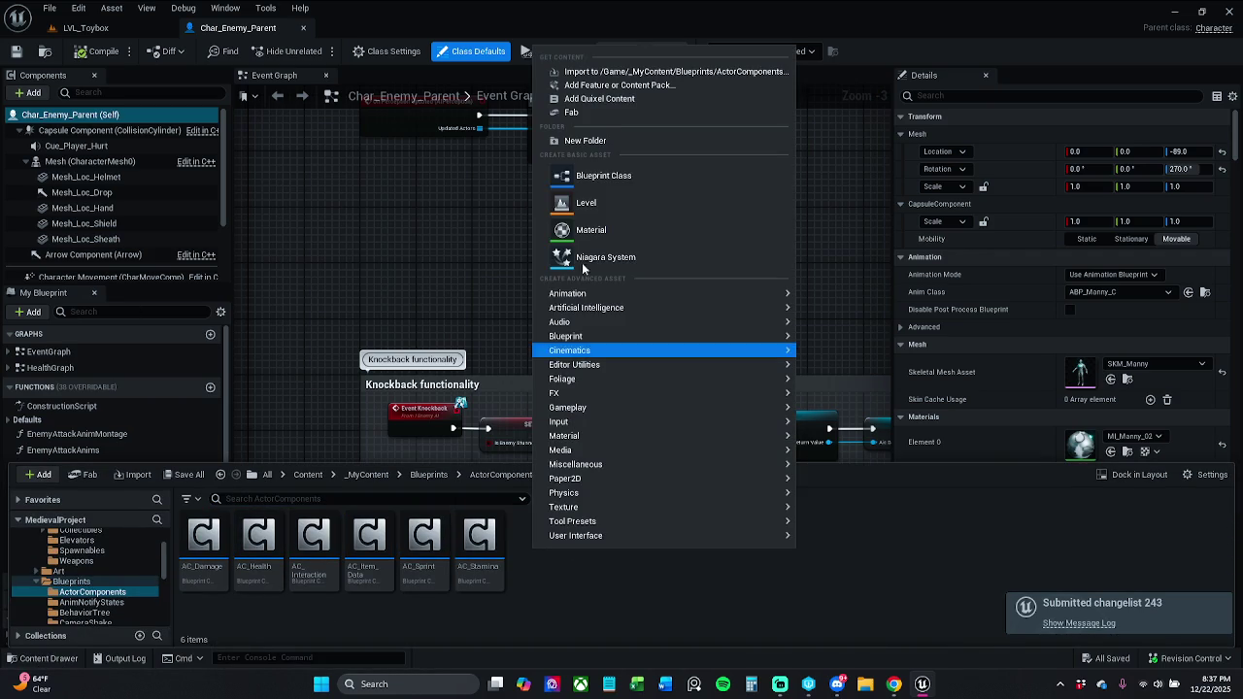
{"action": "left_click", "coordinate": [629, 181]}
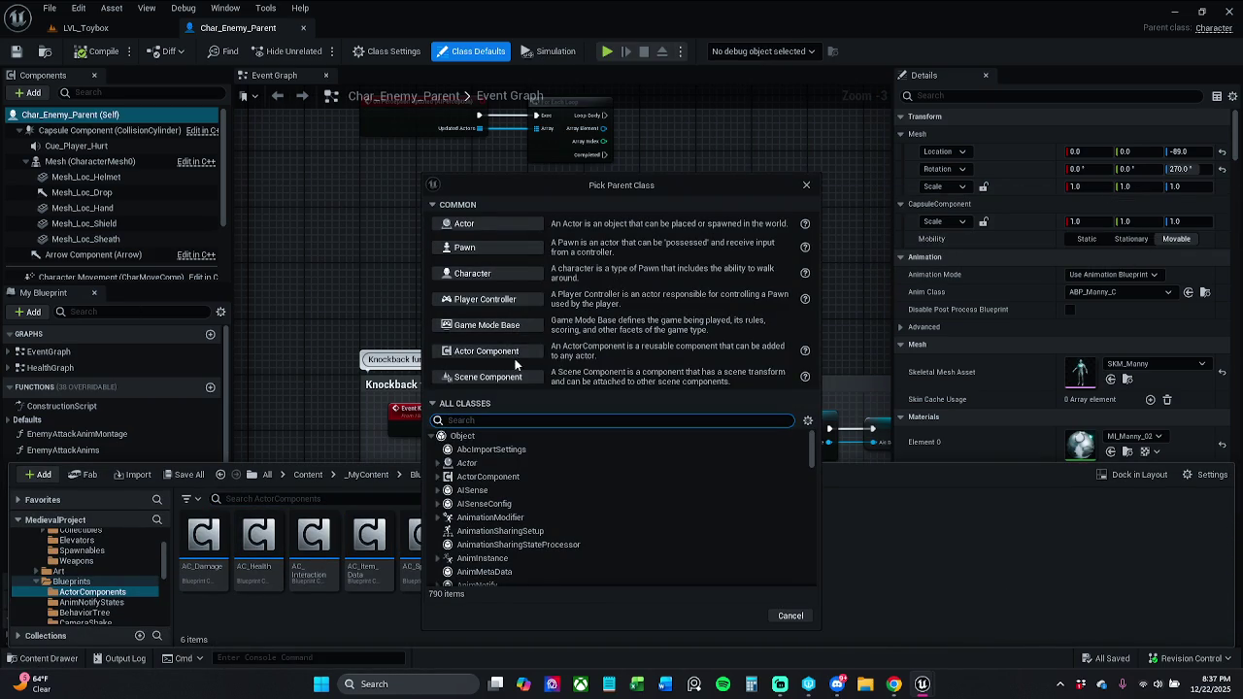
{"action": "left_click", "coordinate": [518, 352]}
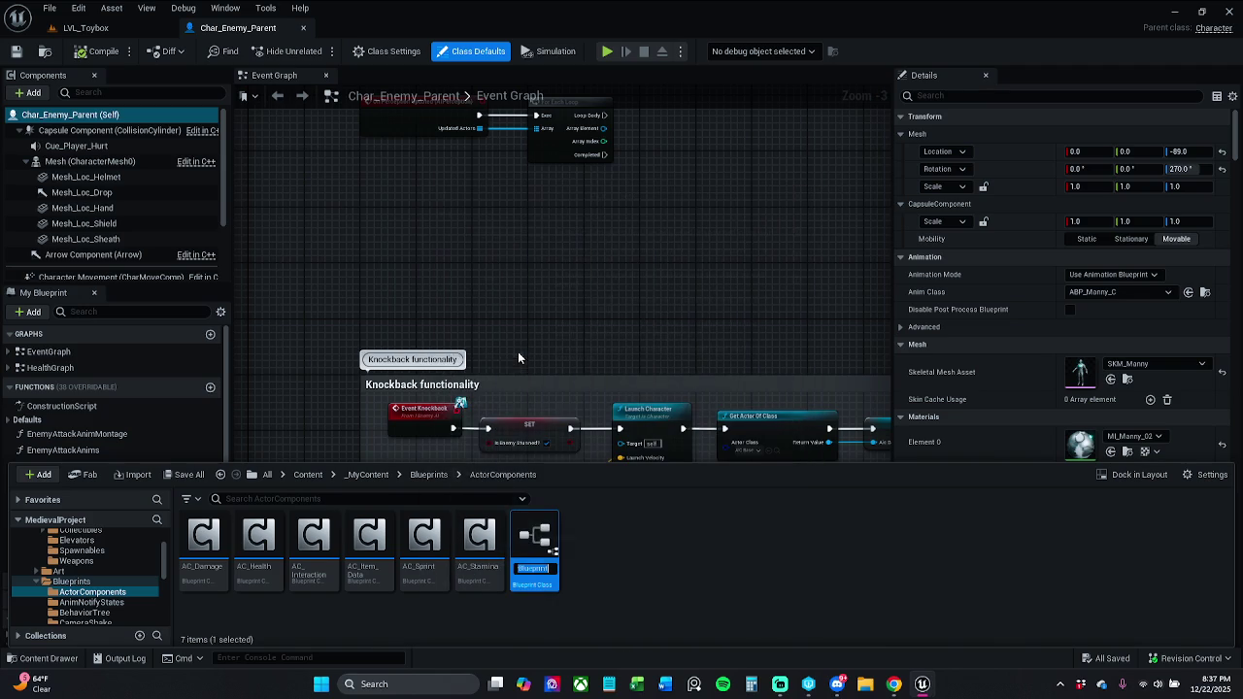
{"action": "key", "text": "Return"}
Rename the new blueprint to AC_Bow_Mechanics.
{"action": "key", "text": "F2"}
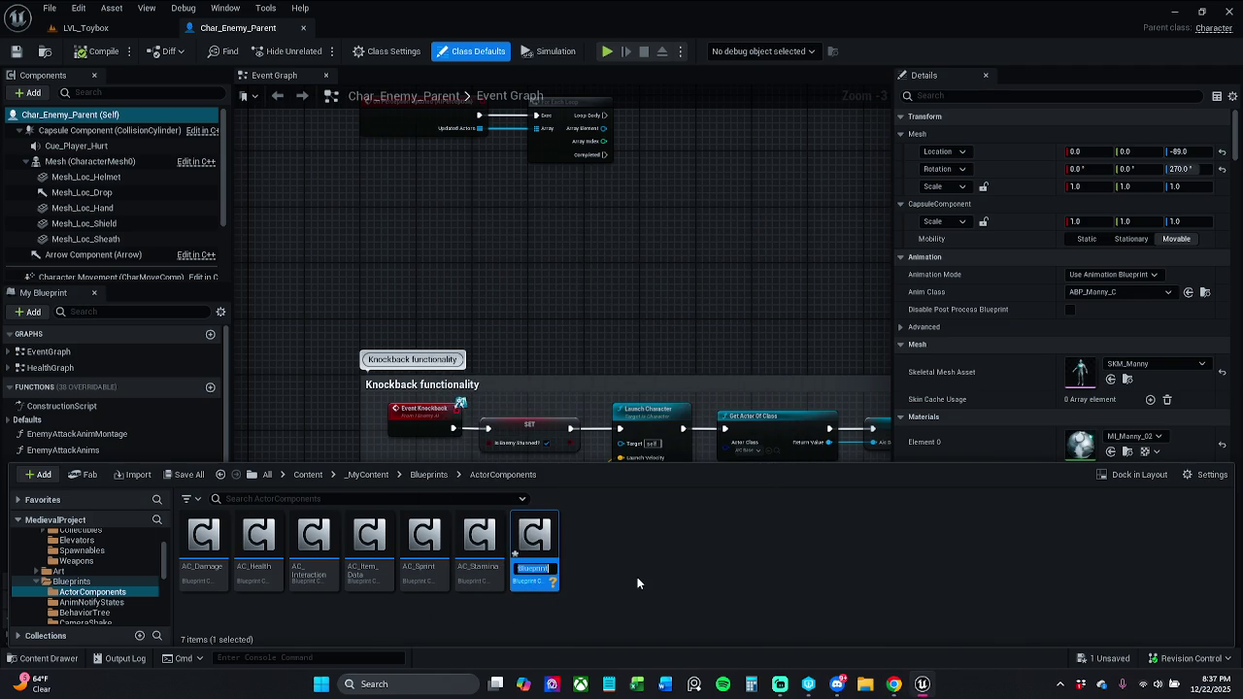
{"action": "type", "text": "AC_"}
{"action": "type", "text": "Box"}
{"action": "key", "text": "Return"}
{"action": "key", "text": "F2"}
{"action": "key", "text": "Return"}
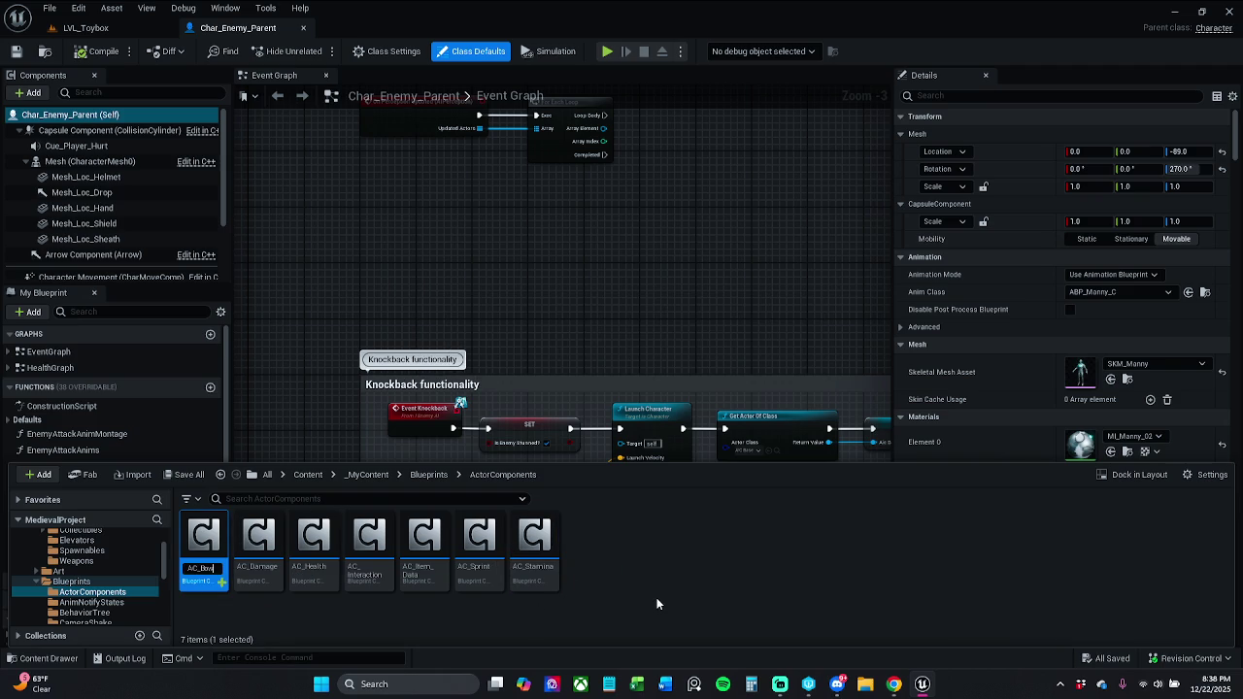
{"action": "type", "text": "Mechanics"}
{"action": "key", "text": "Return"}
Open AC_Bow_Mechanics in the blueprint editor.
{"action": "left_click", "coordinate": [629, 558]}
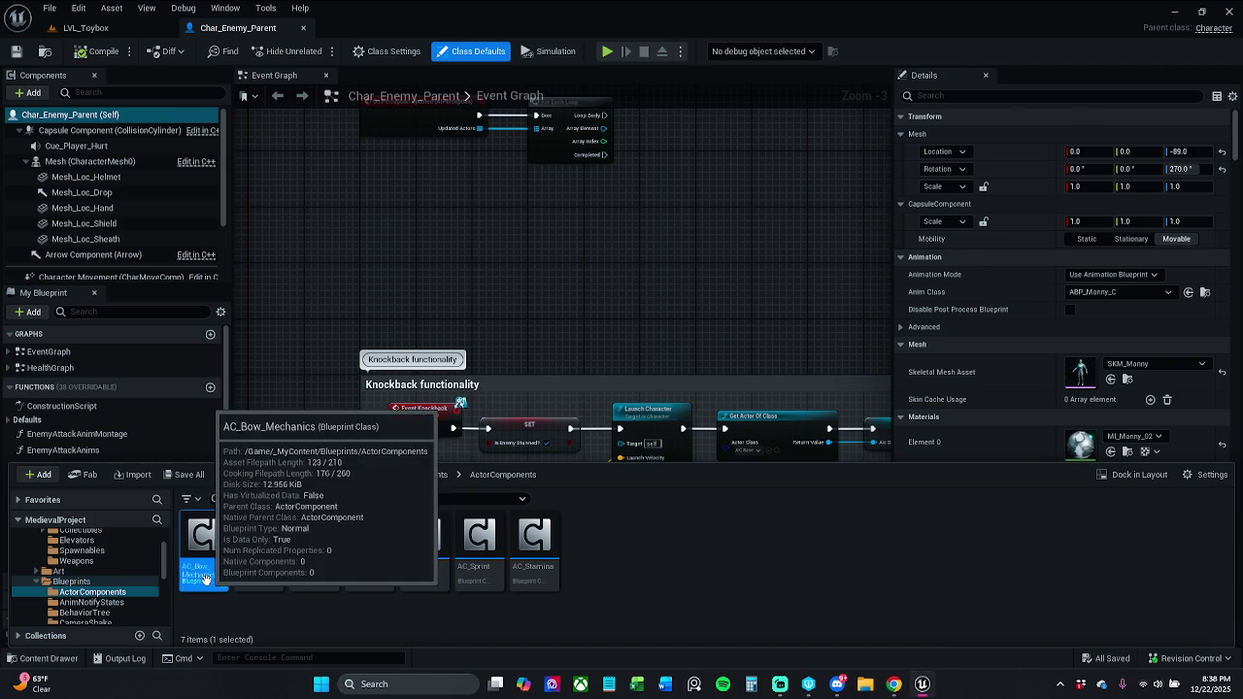
{"action": "double_click", "coordinate": [207, 581]}
{"action": "left_click_drag", "start_coordinate": [468, 560], "coordinate": [398, 504]}
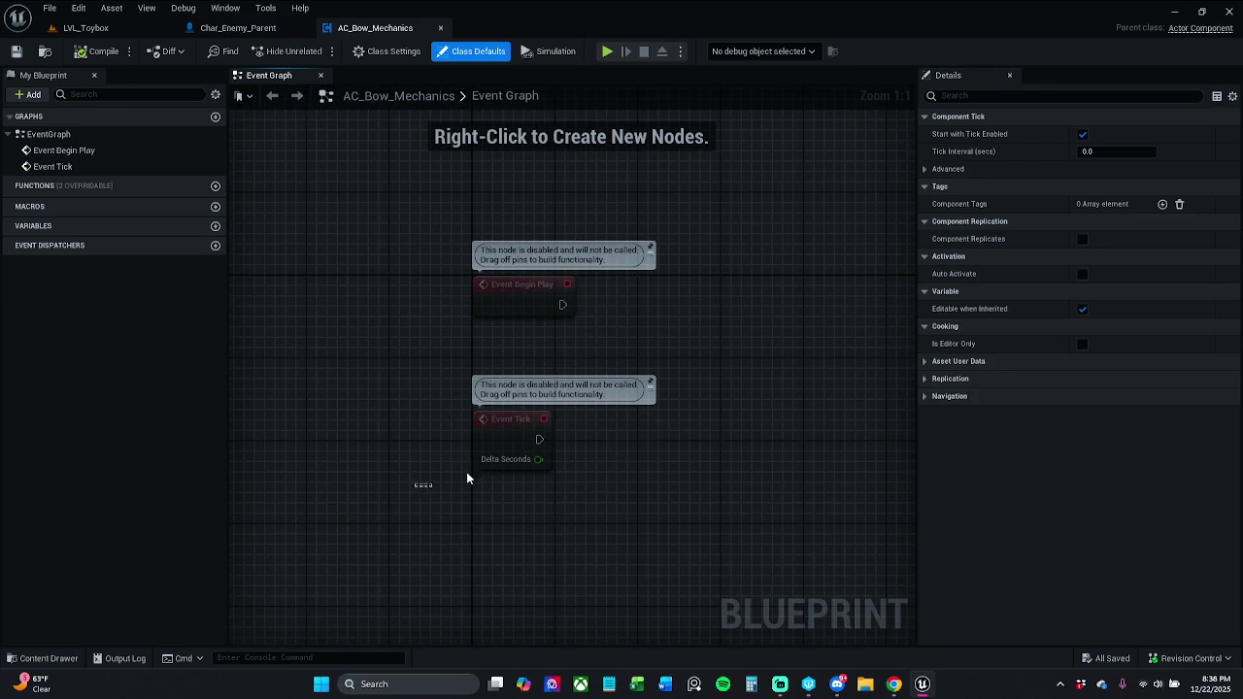
Remove Event Tick from AC_Bow_Mechanics' Event Graph, save it, and switch to LVL_Toybox.
{"action": "left_click_drag", "start_coordinate": [466, 478], "coordinate": [667, 411]}
{"action": "key", "text": "Delete"}
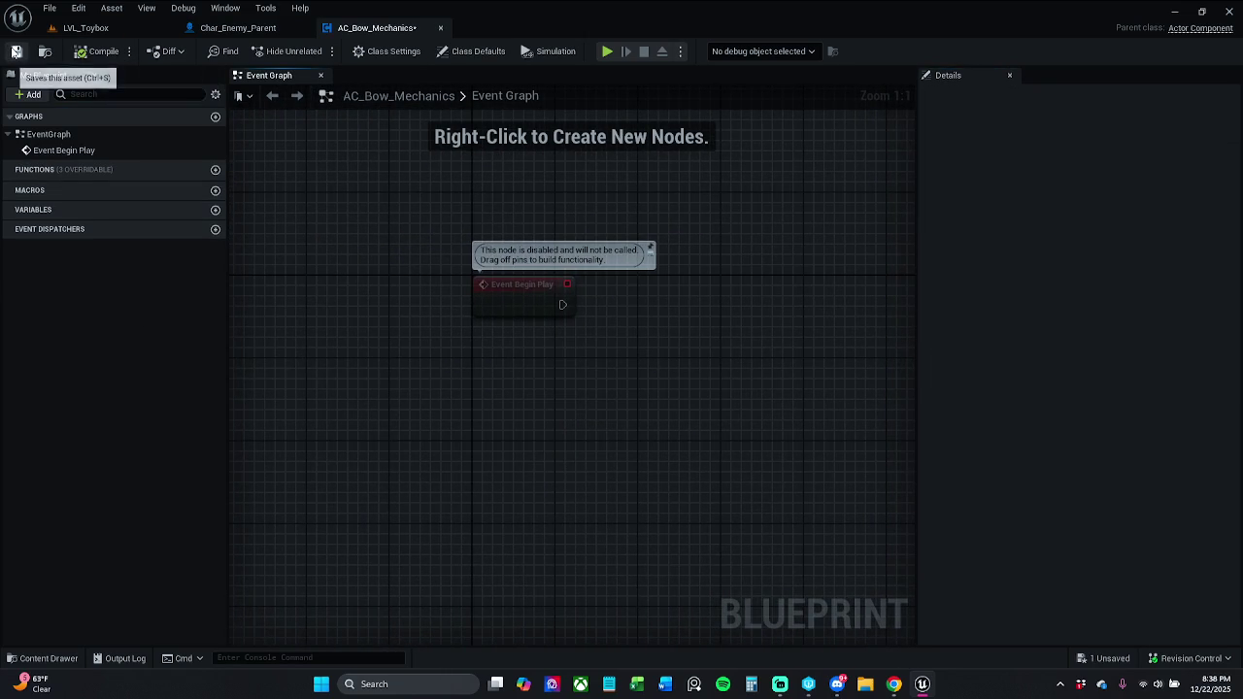
{"action": "left_click", "coordinate": [14, 52]}
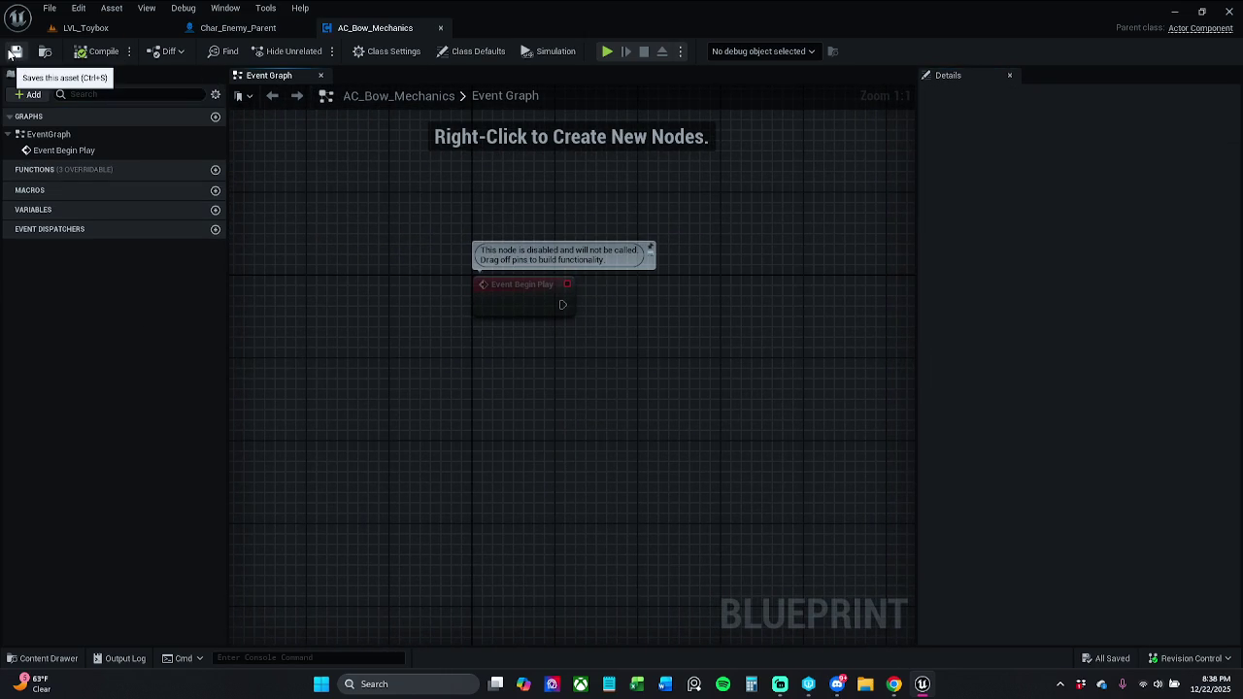
{"action": "left_click", "coordinate": [10, 54]}
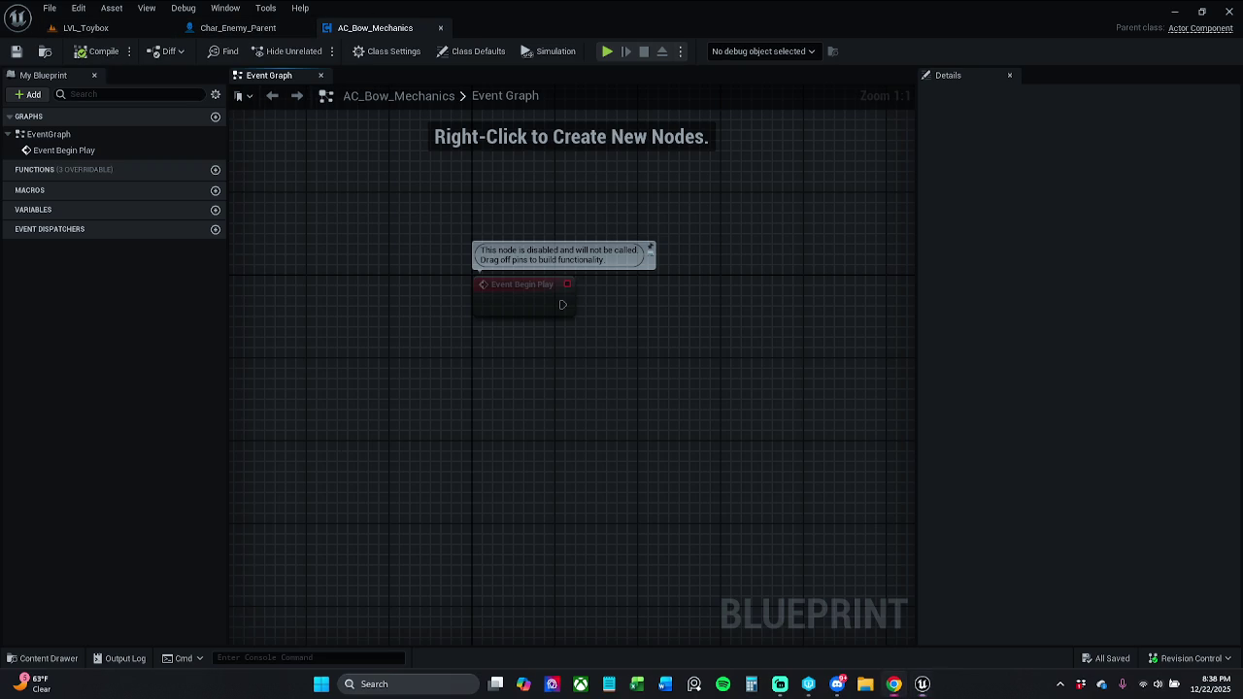
{"action": "left_click", "coordinate": [85, 30]}
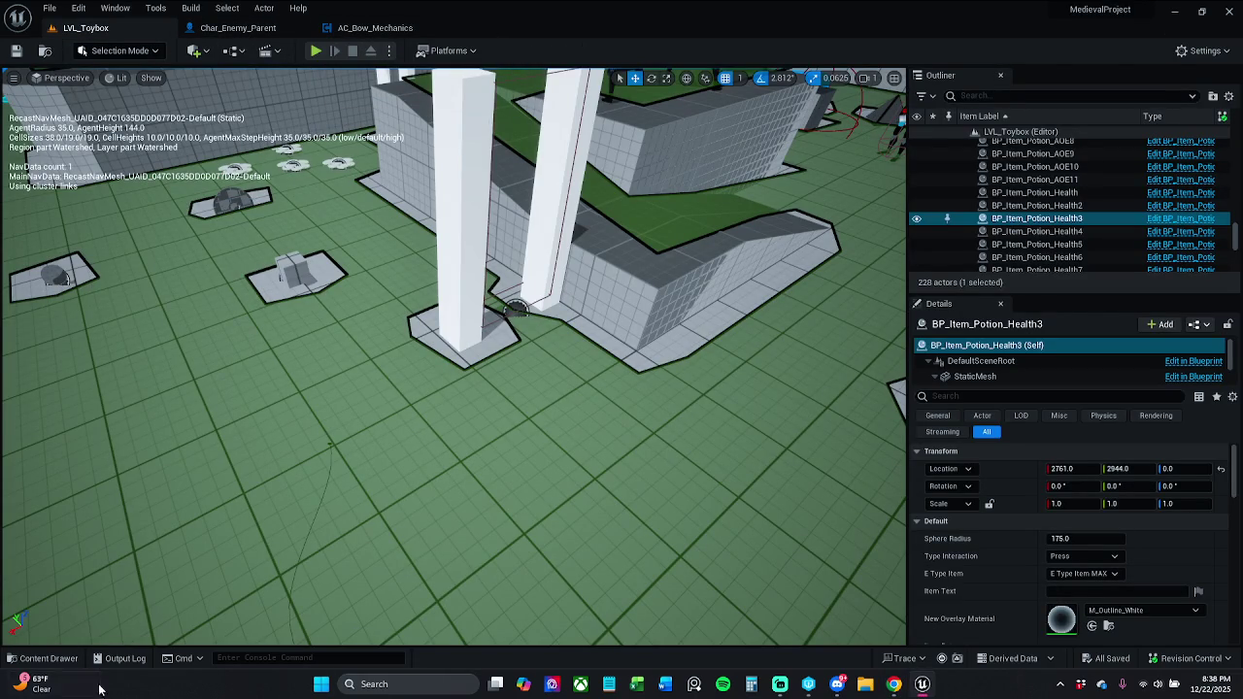
Browse to _MyContent > Characters > Player and open Char_Player.
{"action": "left_click", "coordinate": [48, 658]}
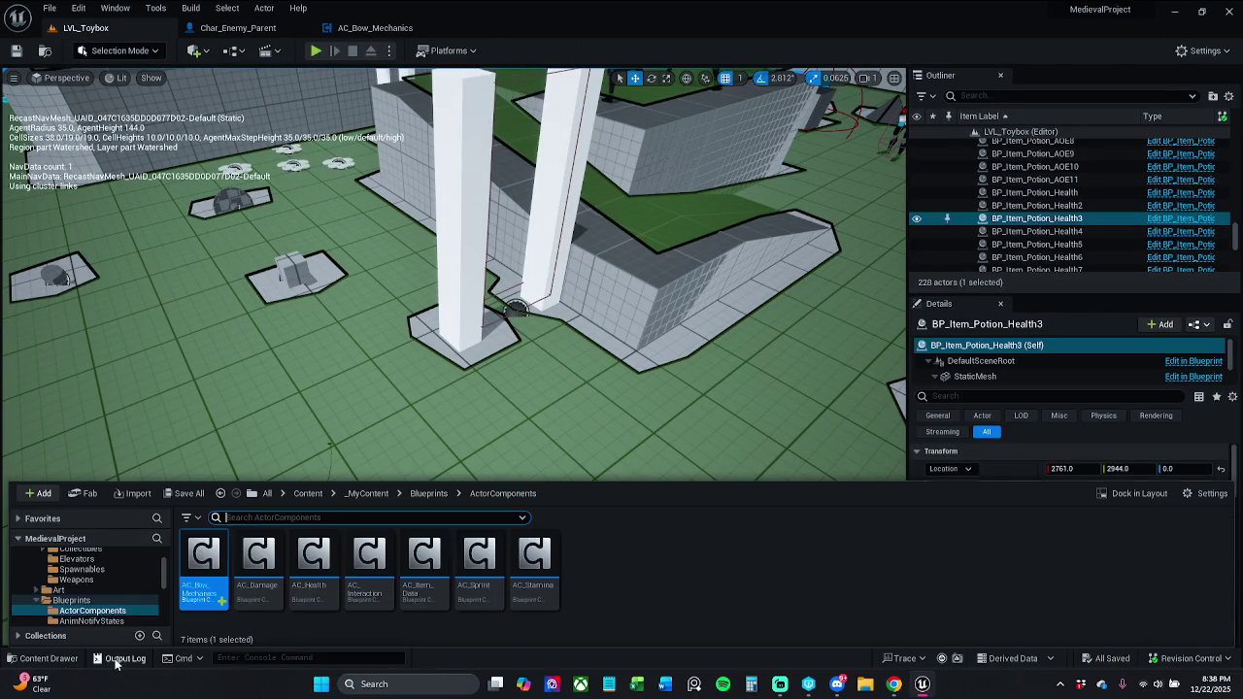
{"action": "left_click", "coordinate": [379, 497]}
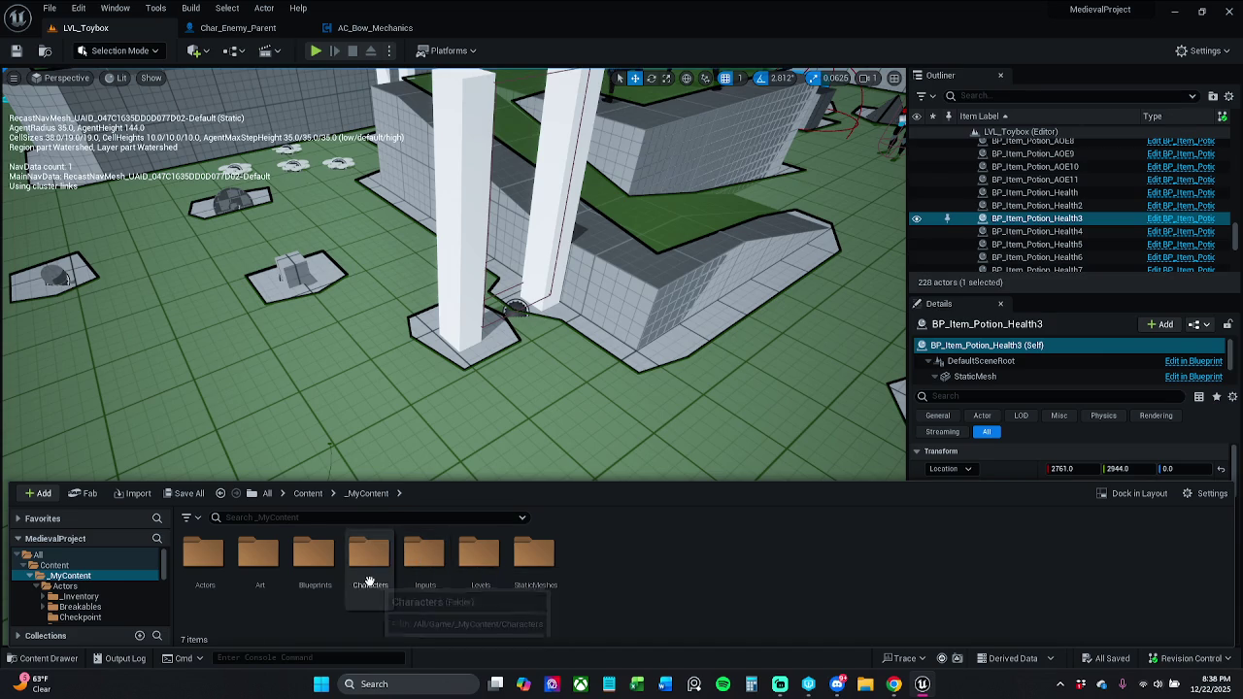
{"action": "double_click", "coordinate": [425, 564]}
{"action": "double_click", "coordinate": [312, 562]}
{"action": "left_click", "coordinate": [282, 562]}
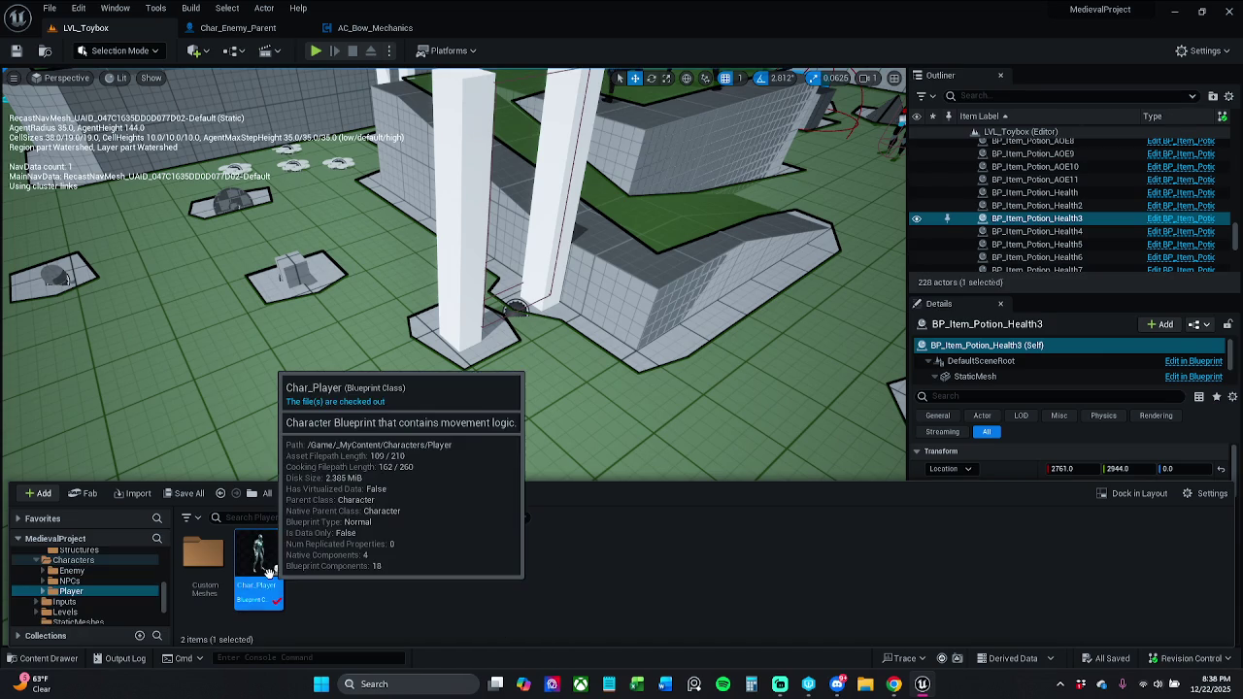
{"action": "double_click", "coordinate": [290, 545]}
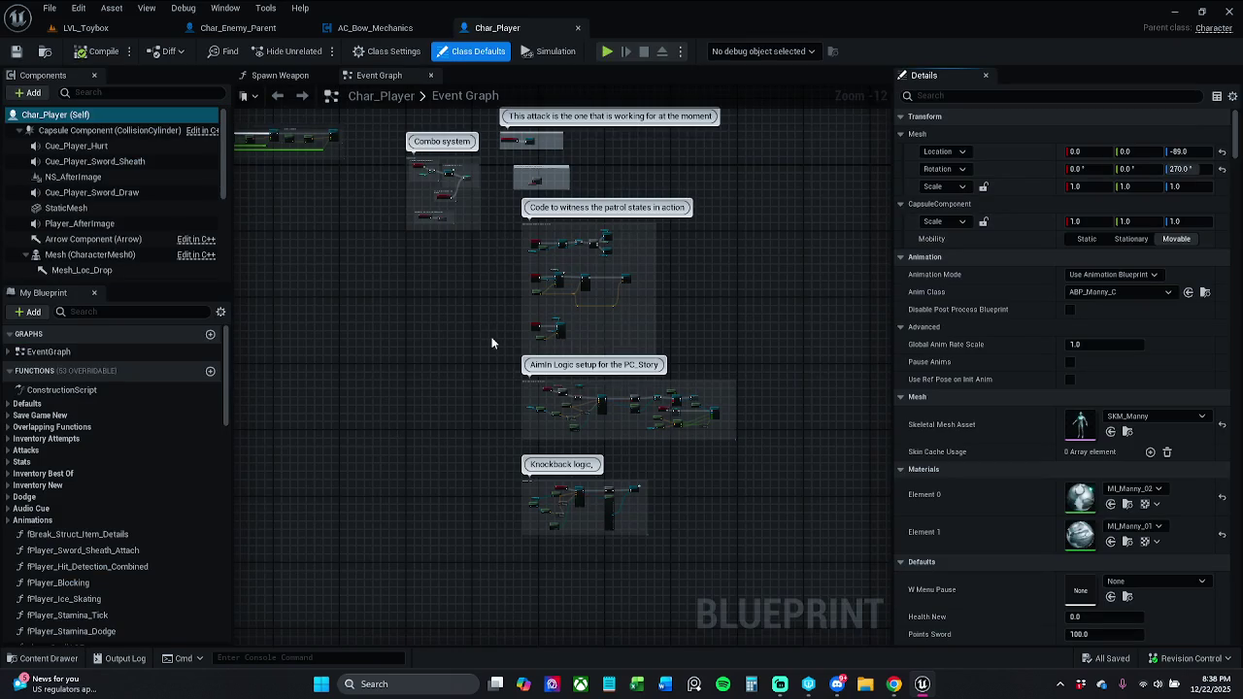
{"action": "left_click", "coordinate": [279, 74]}
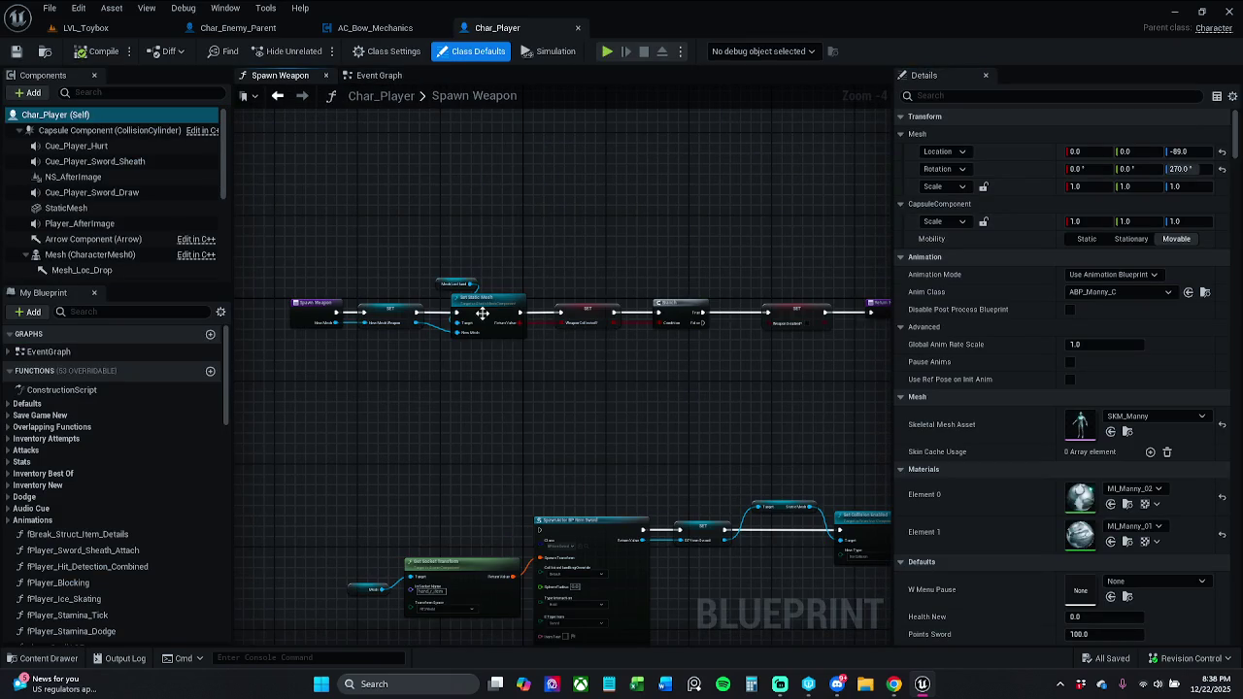
{"action": "left_click", "coordinate": [379, 75]}
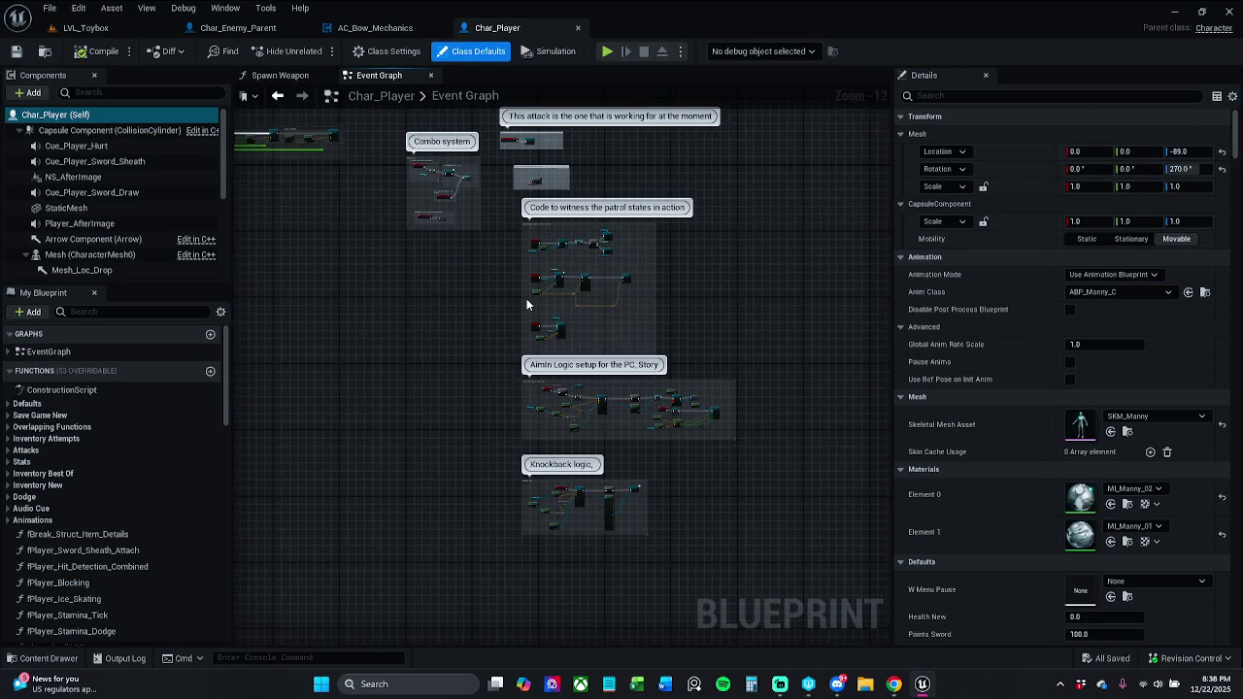
{"action": "scroll", "coordinate": [523, 321], "scroll_direction": "up", "scroll_amount": 1}
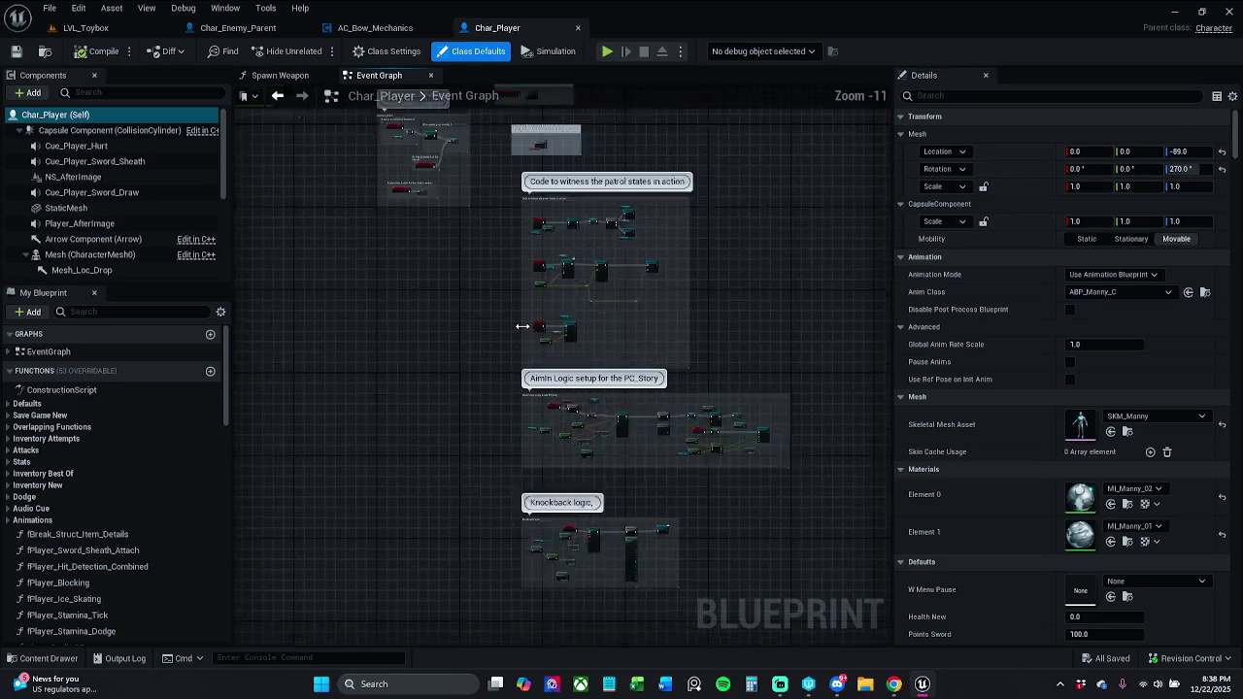
{"action": "scroll", "coordinate": [524, 328], "scroll_direction": "up", "scroll_amount": 6}
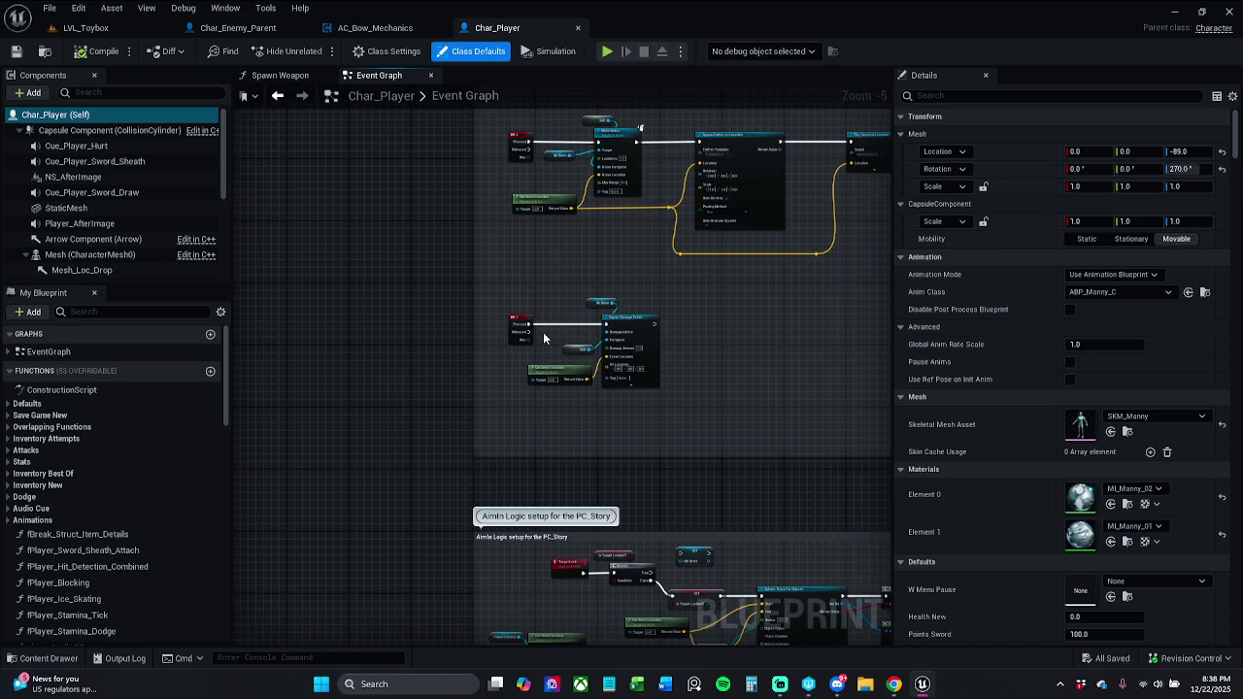
{"action": "scroll", "coordinate": [544, 338], "scroll_direction": "up", "scroll_amount": 2}
{"action": "scroll", "coordinate": [595, 470], "scroll_direction": "down", "scroll_amount": 4}
{"action": "mouse_move", "coordinate": [594, 470]}
{"action": "left_mouse_down"}
{"action": "mouse_move", "coordinate": [559, 255]}
{"action": "mouse_move", "coordinate": [552, 340]}
{"action": "left_mouse_up"}
{"action": "scroll", "coordinate": [559, 255], "scroll_direction": "down", "scroll_amount": 2}
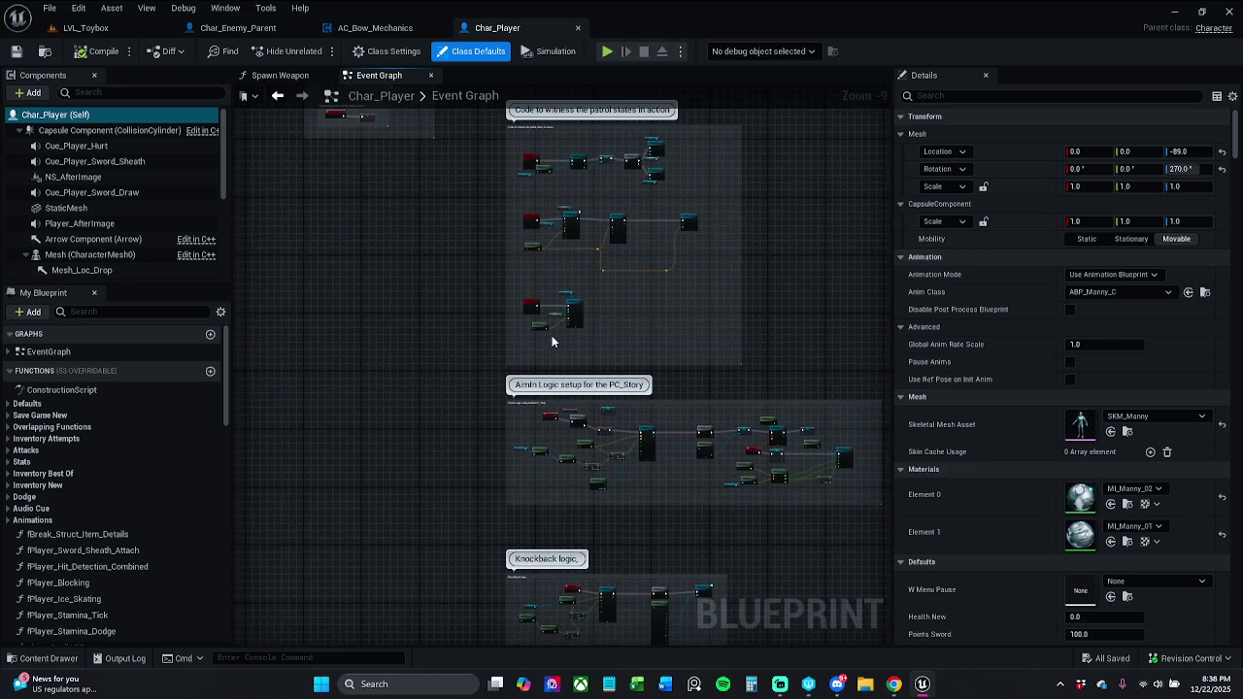
{"action": "scroll", "coordinate": [552, 338], "scroll_direction": "up", "scroll_amount": 1}
{"action": "left_click", "coordinate": [44, 659]}
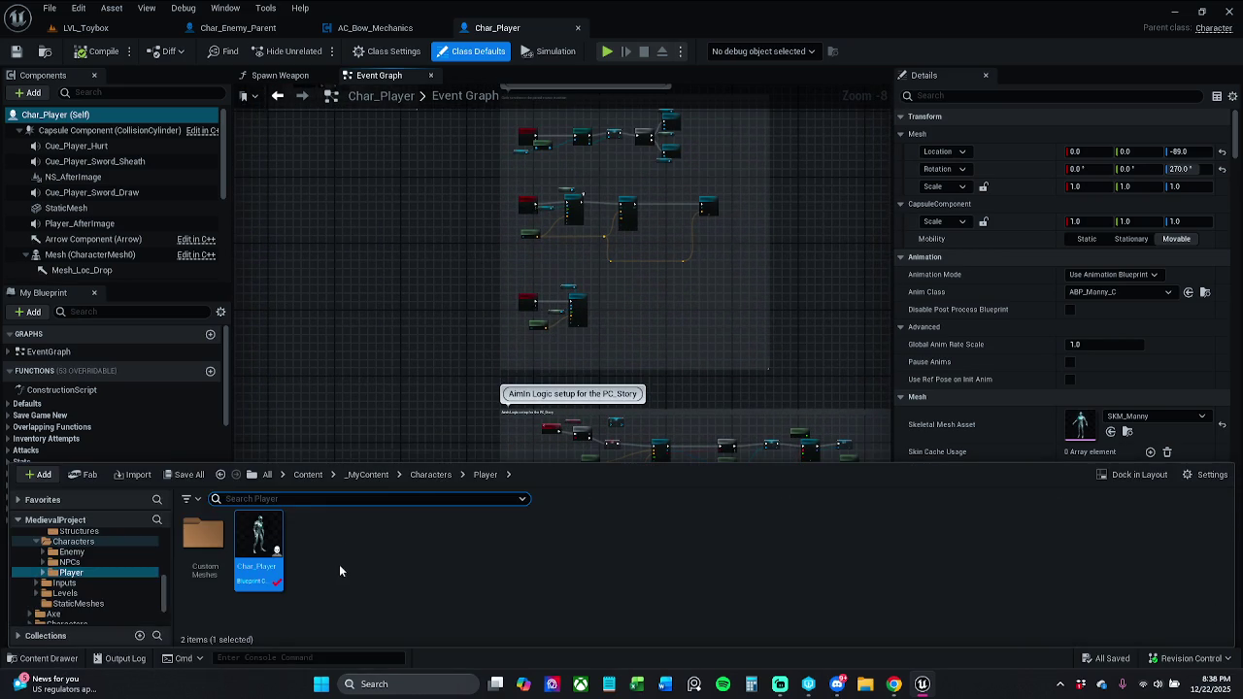
Open AC_Item_Data from _MyContent > Blueprints > ActorComponents to check its settings.
{"action": "left_click", "coordinate": [366, 474]}
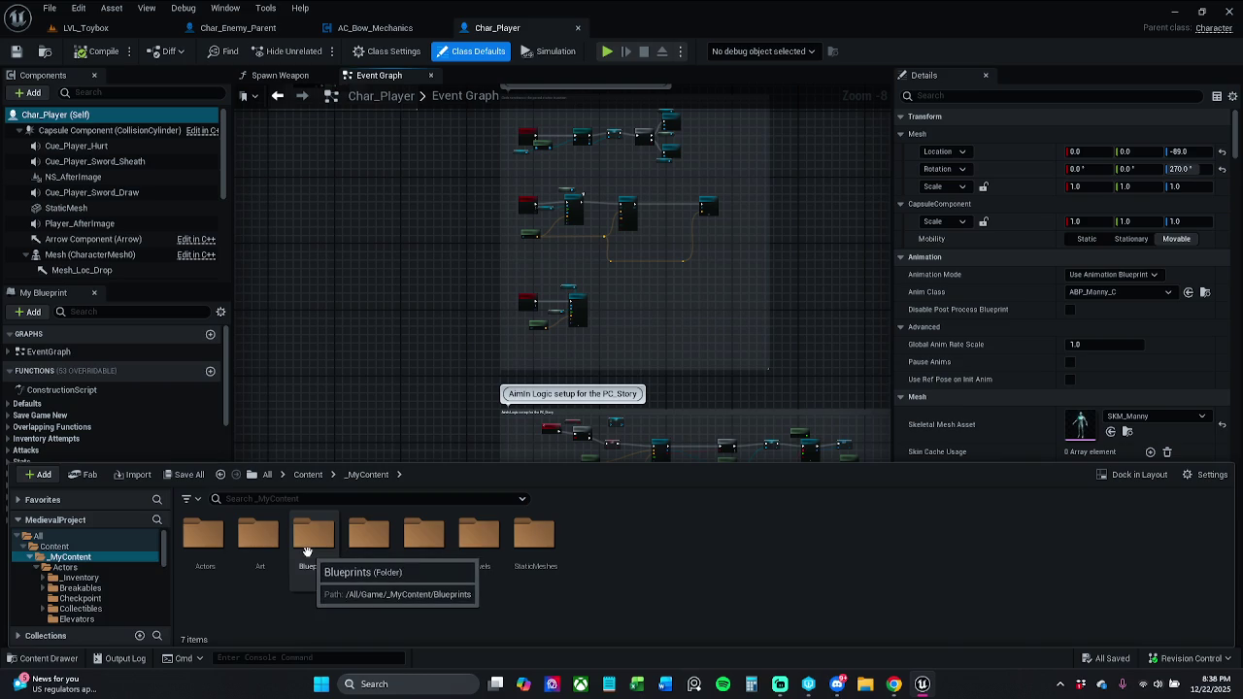
{"action": "double_click", "coordinate": [307, 544]}
{"action": "double_click", "coordinate": [202, 544]}
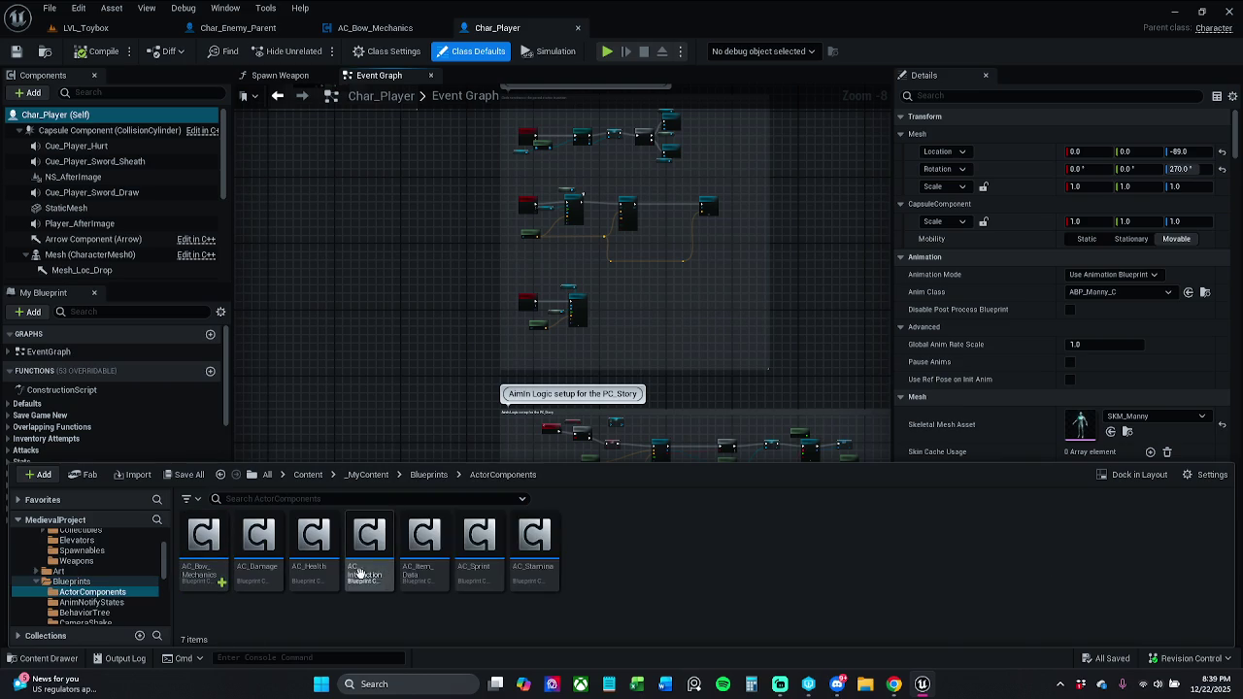
{"action": "double_click", "coordinate": [419, 577]}
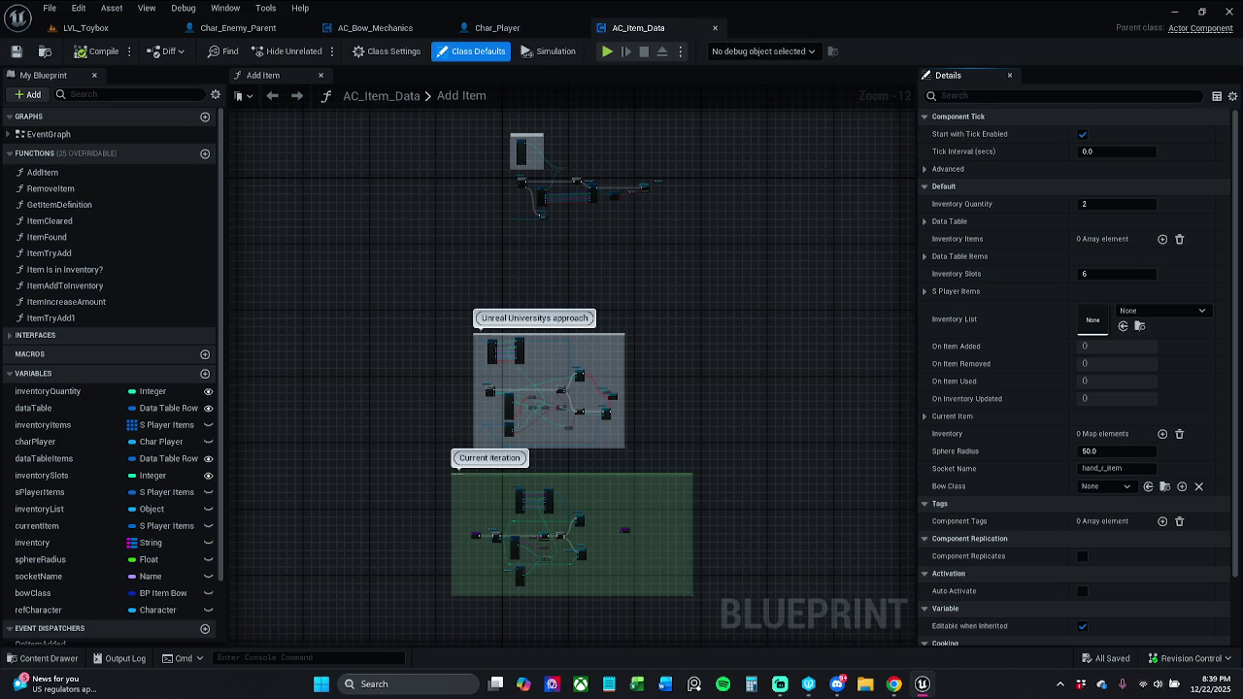
Close AC_Item_Data and add a new function to AC_Bow_Mechanics.
{"action": "left_click", "coordinate": [717, 29]}
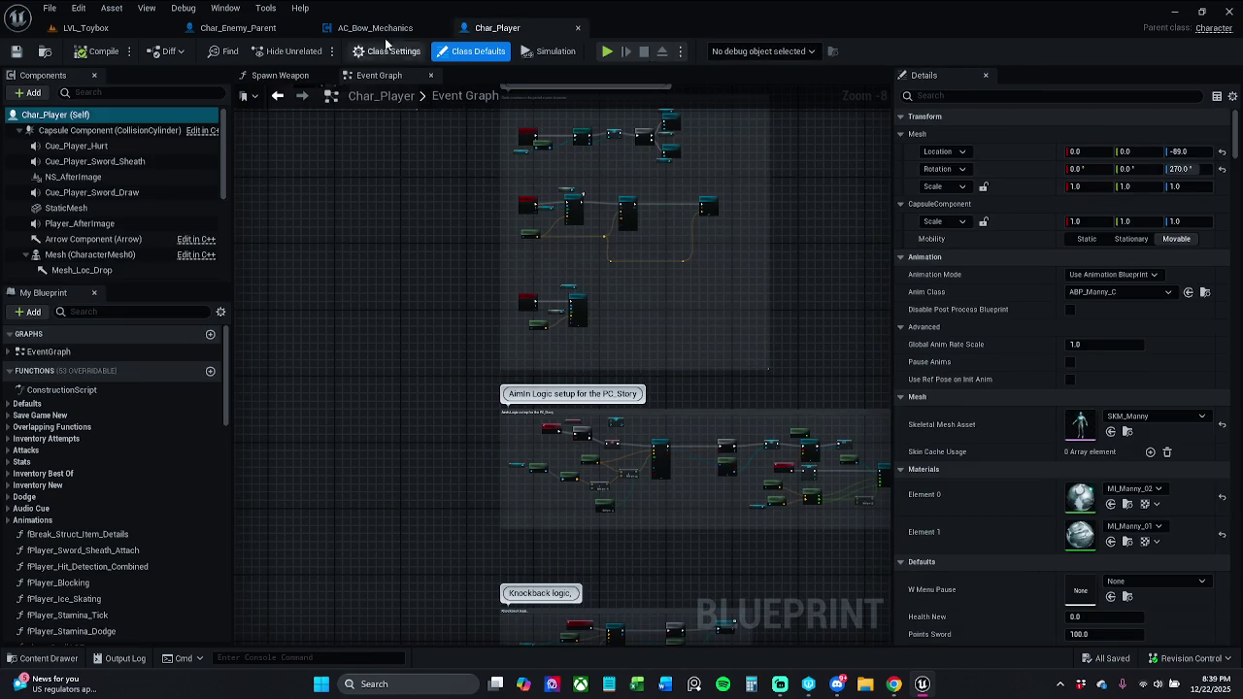
{"action": "left_click", "coordinate": [382, 32]}
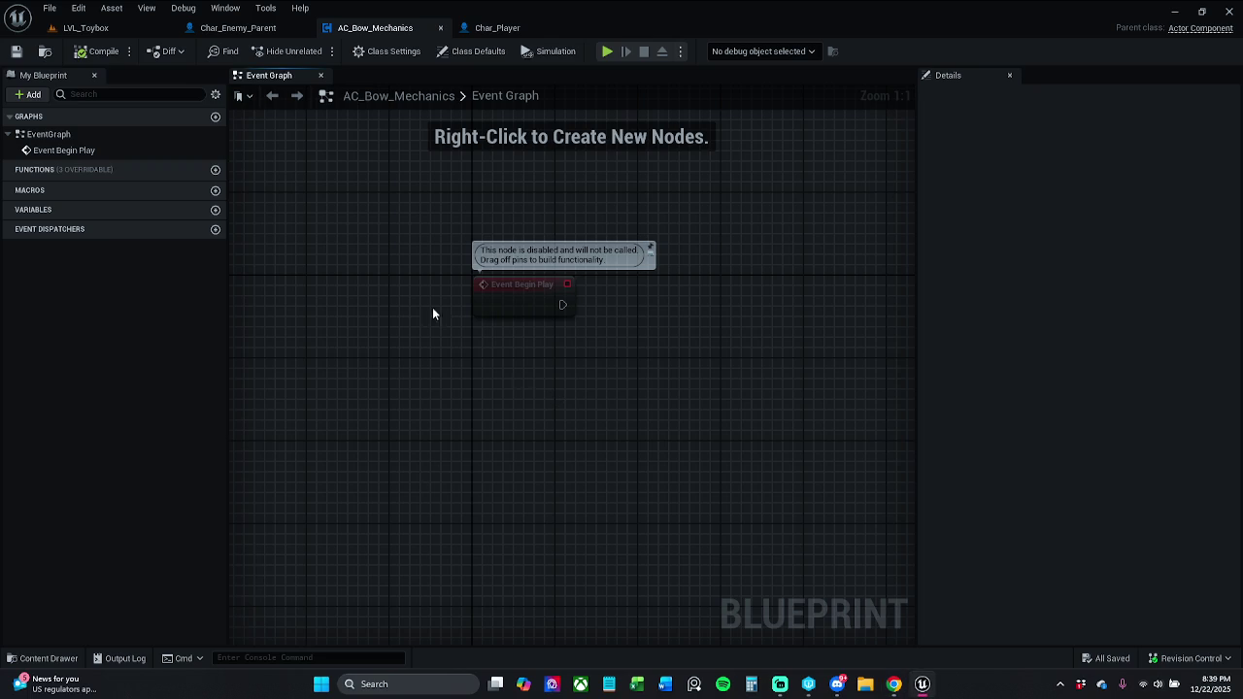
{"action": "left_click", "coordinate": [215, 171]}
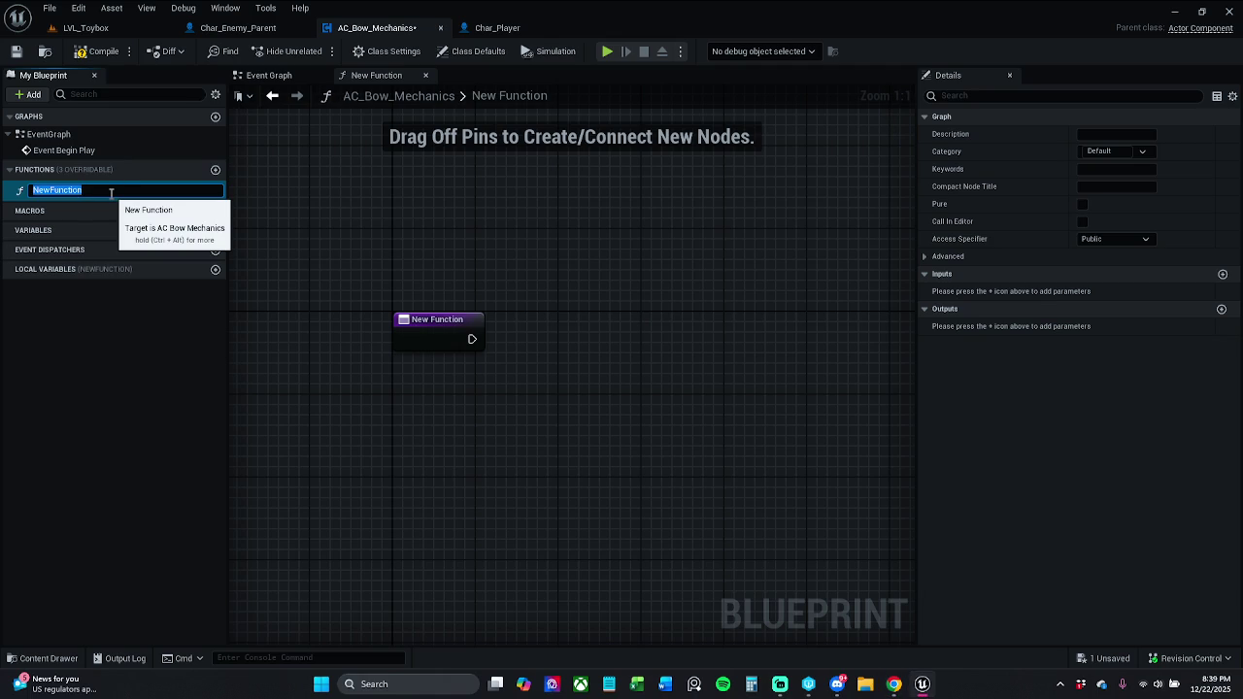
Name the new function weaponEquip, then capitalize it to WeaponEquip.
{"action": "type", "text": "weapon"}
{"action": "type", "text": "Equip"}
{"action": "key", "text": "Return"}
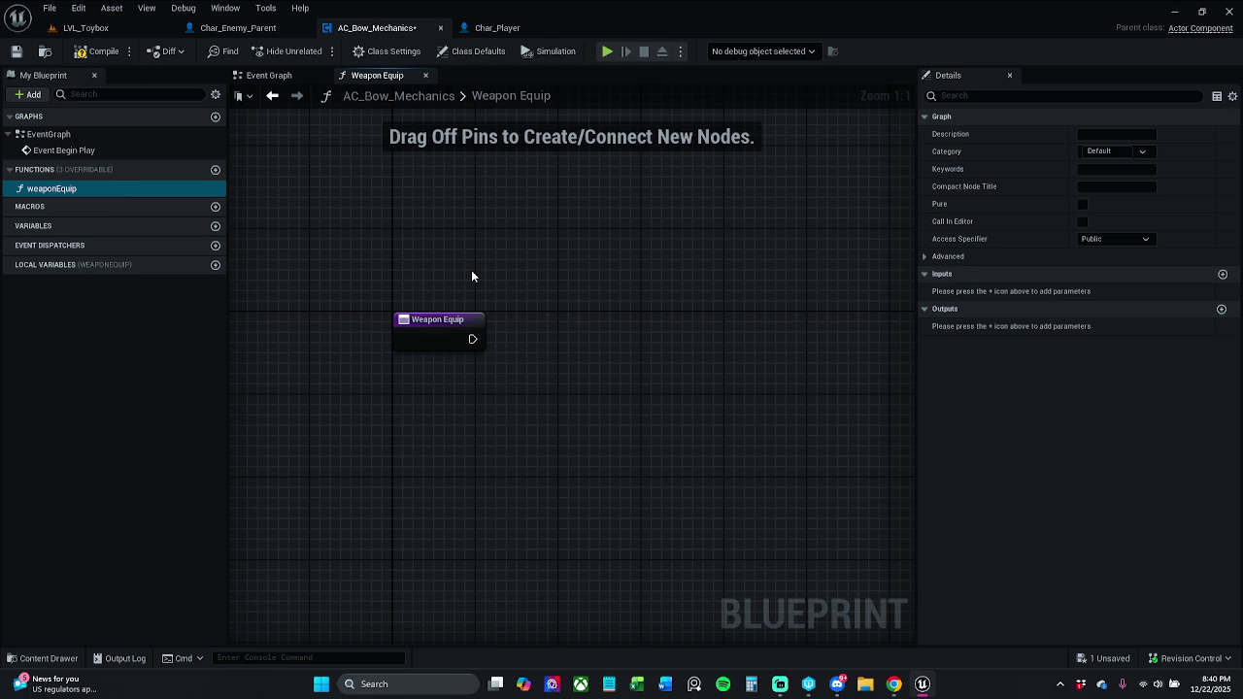
{"action": "left_click", "coordinate": [124, 192]}
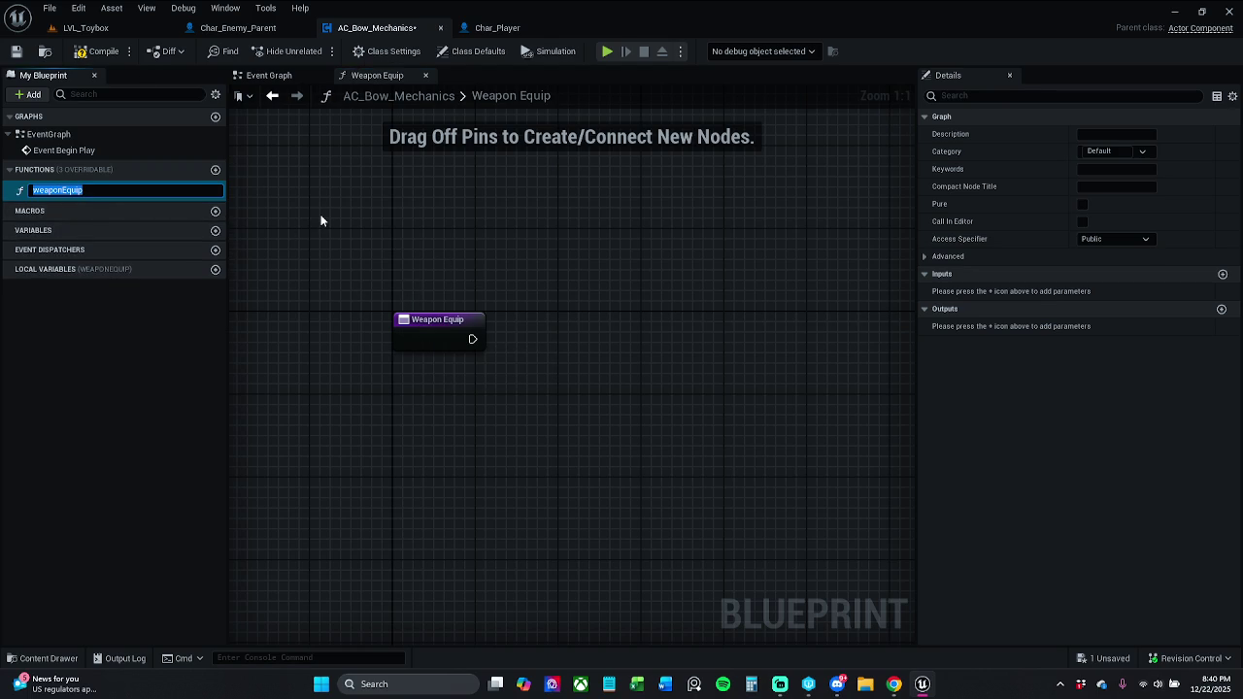
{"action": "key", "text": "End"}
{"action": "key", "text": "Delete"}
{"action": "type", "text": "W"}
{"action": "key", "text": "Return"}
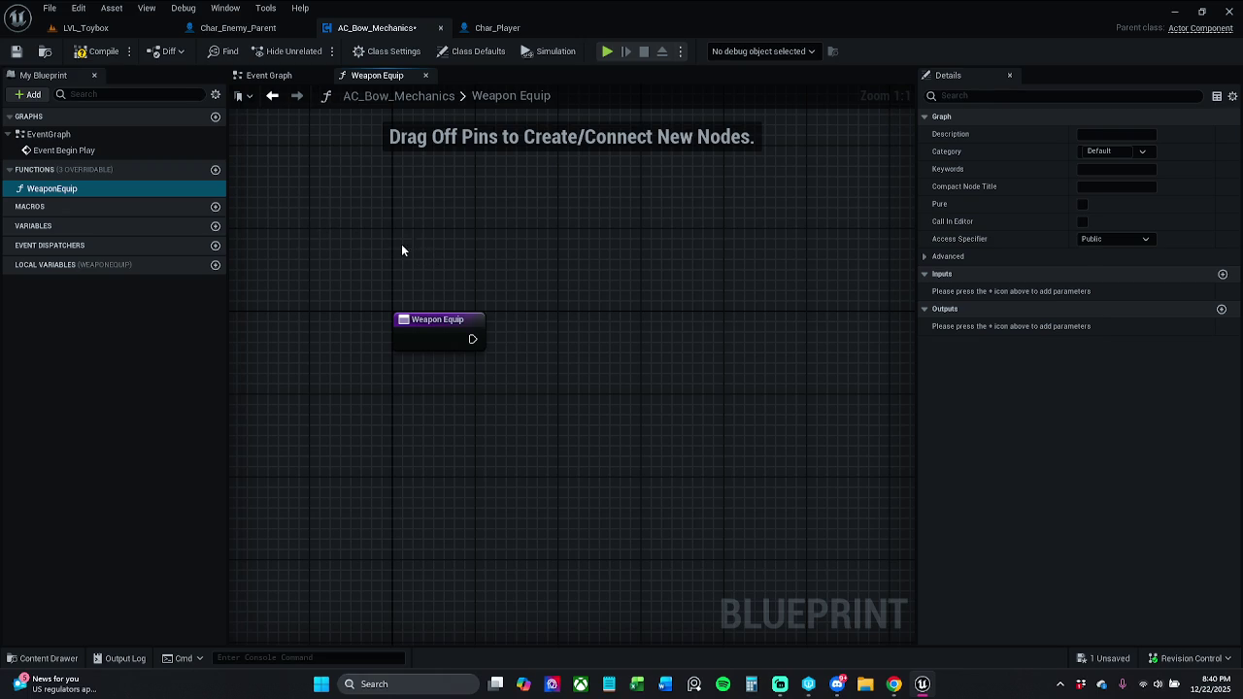
Add a Spawn Actor from Class node after Weapon Equip with class BP_Item_Parent.
{"action": "left_click_drag", "start_coordinate": [567, 237], "coordinate": [483, 225]}
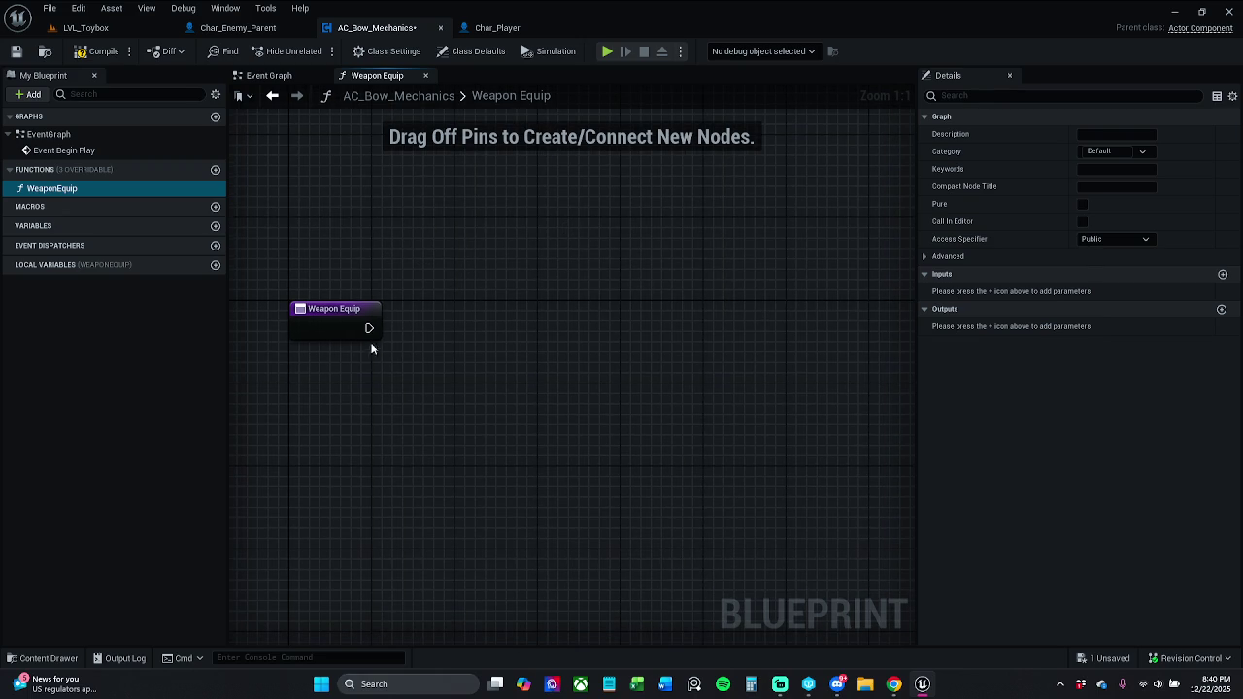
{"action": "left_click_drag", "start_coordinate": [369, 328], "coordinate": [434, 327]}
{"action": "type", "text": "spawn"}
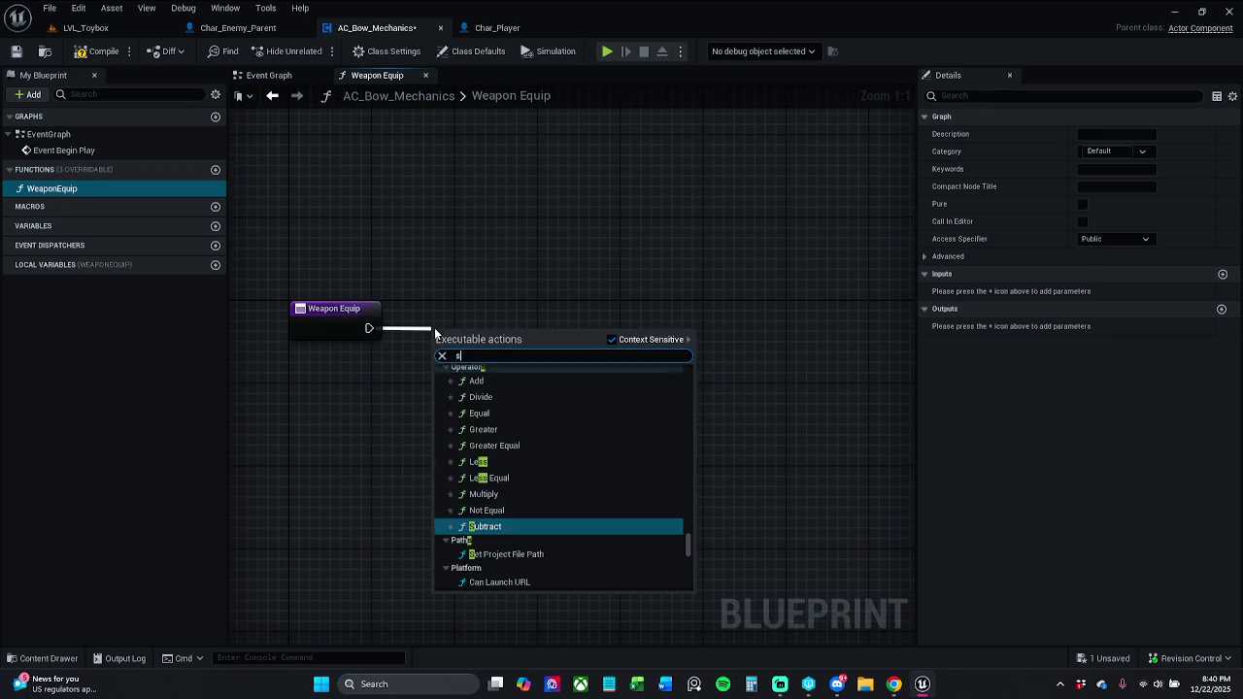
{"action": "key", "text": "Return"}
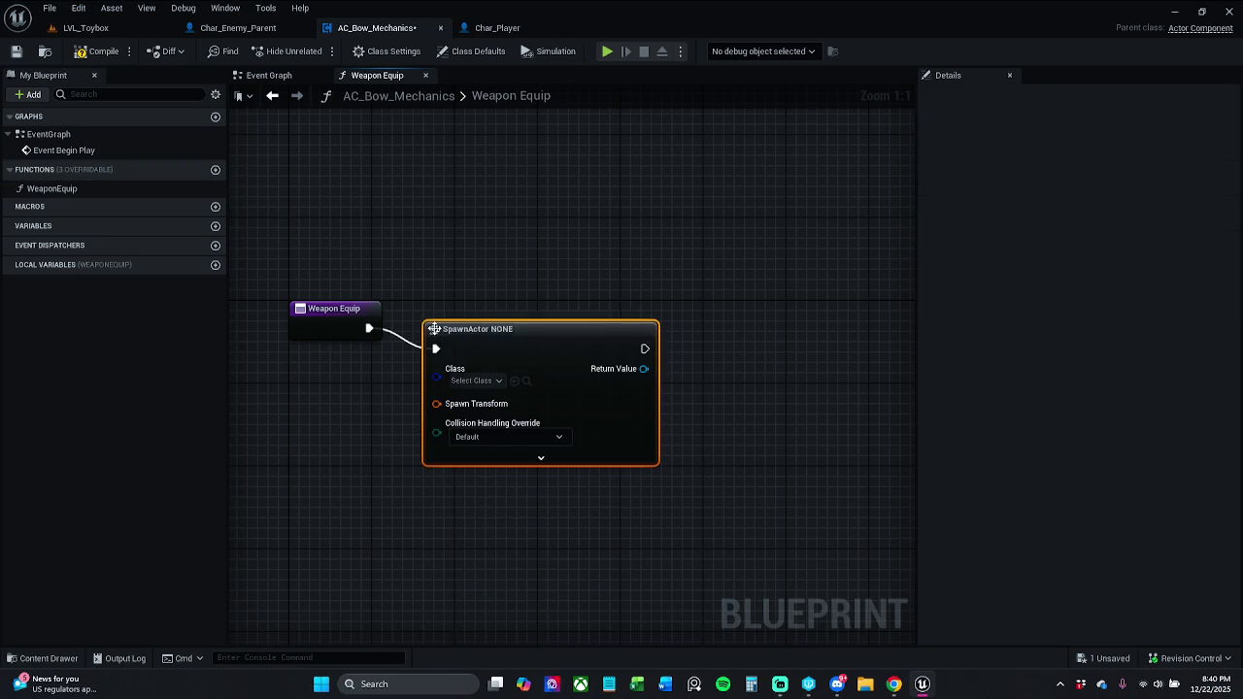
{"action": "left_click", "coordinate": [345, 332]}
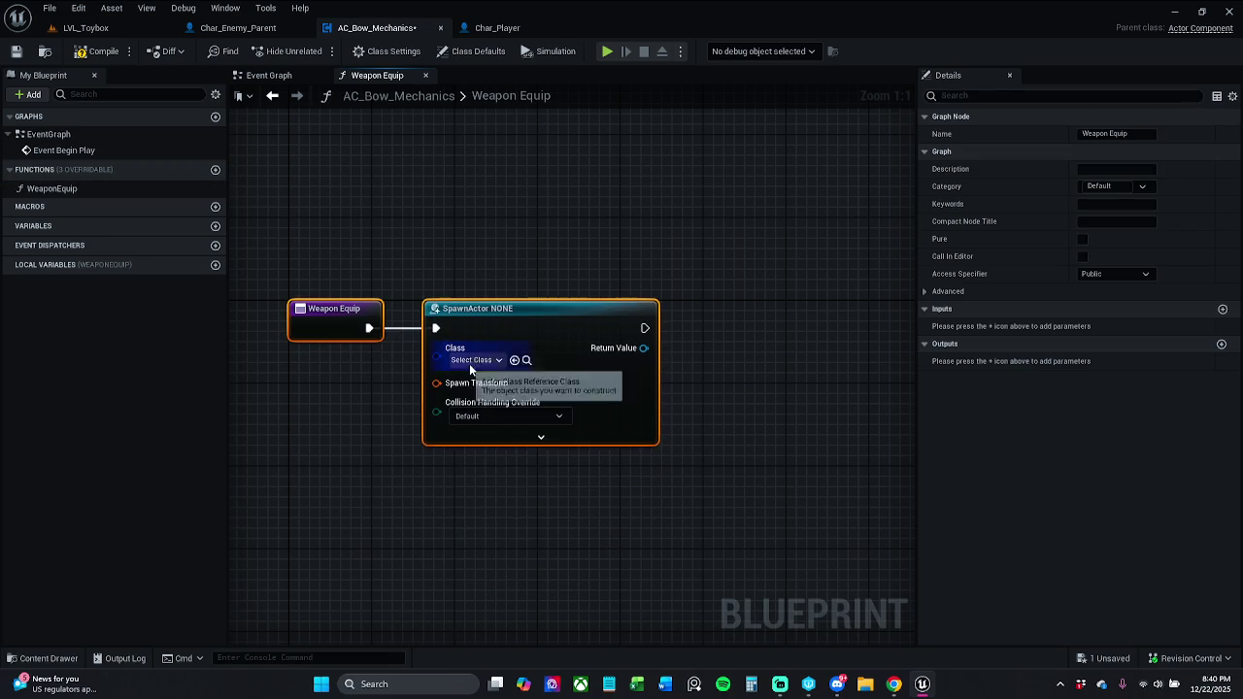
{"action": "left_click", "coordinate": [476, 360]}
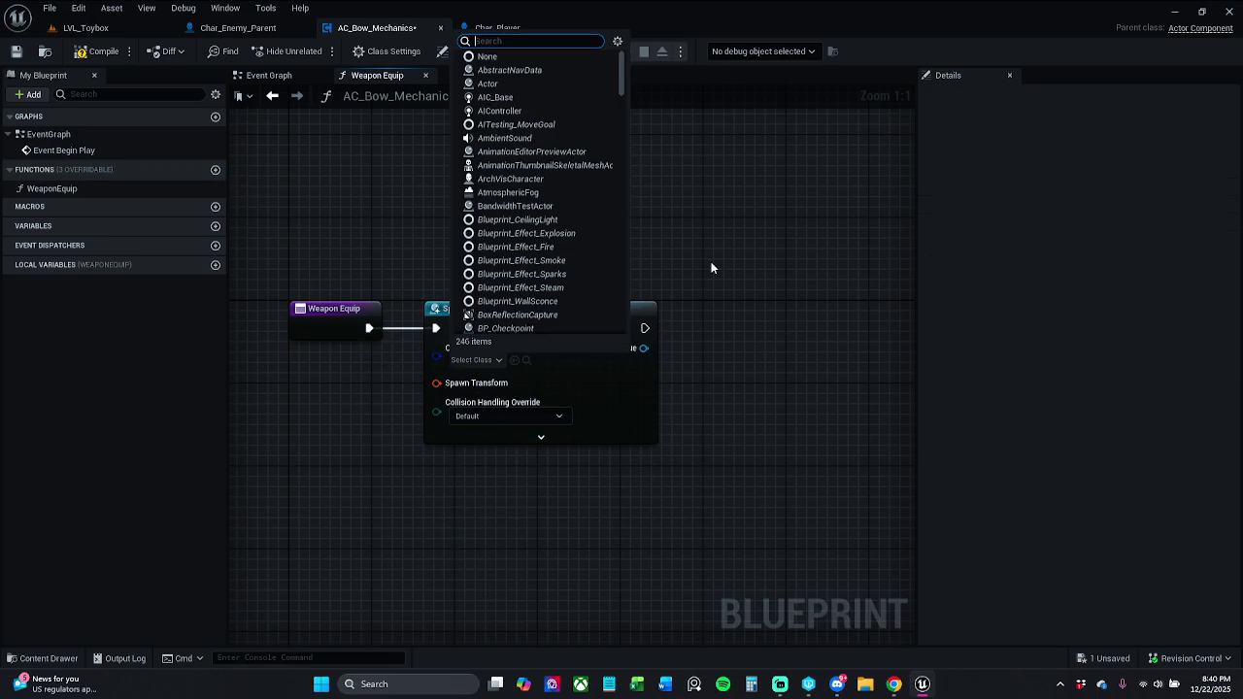
{"action": "type", "text": "bp item"}
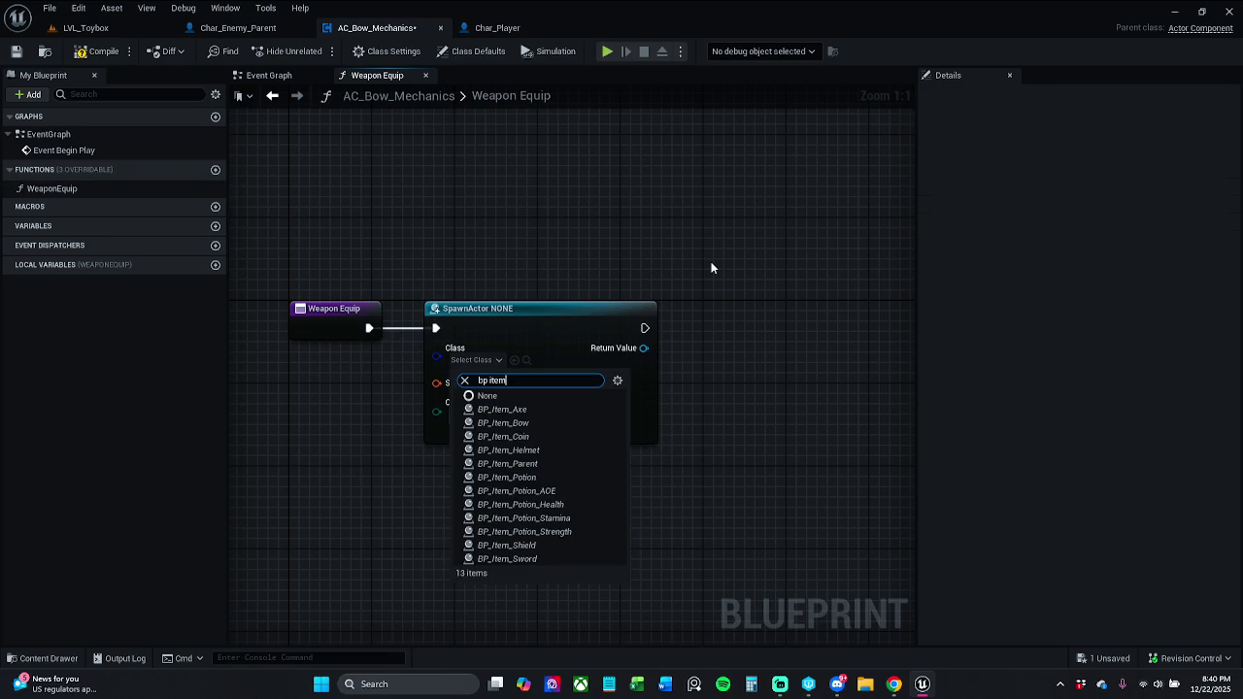
{"action": "left_click", "coordinate": [545, 462]}
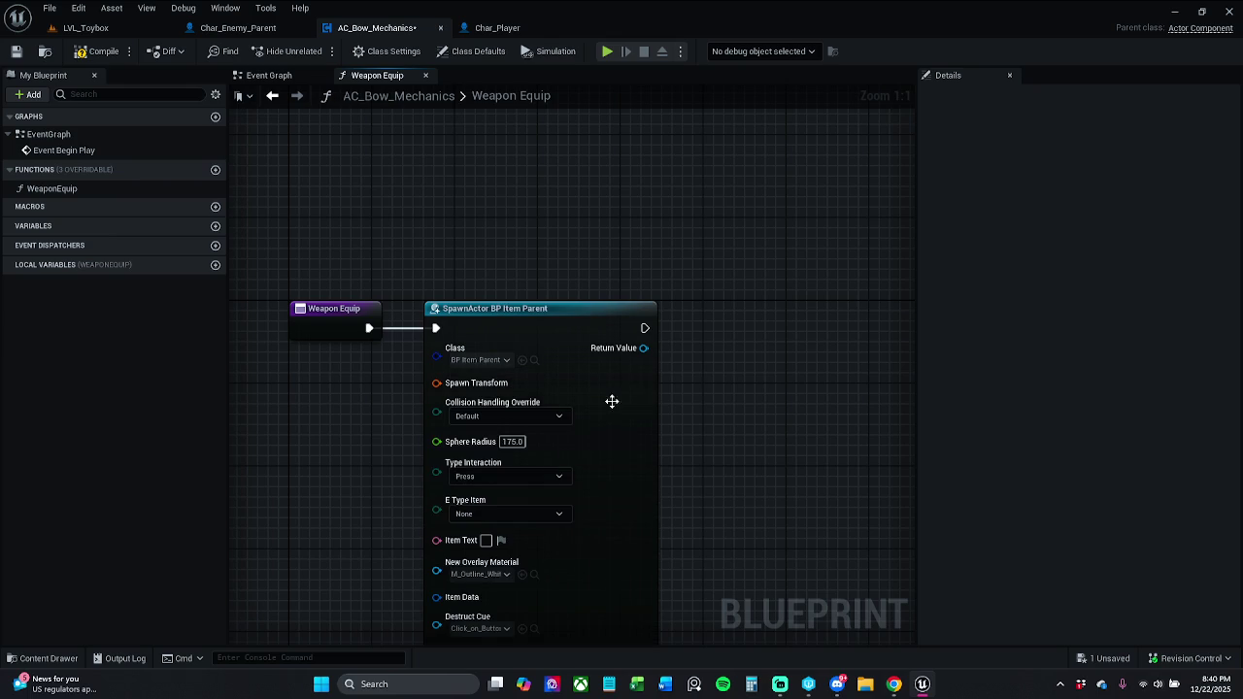
Add an Attach Actor To Actor node from the Return Value, then delete it.
{"action": "mouse_move", "coordinate": [691, 354]}
{"action": "left_mouse_down"}
{"action": "mouse_move", "coordinate": [690, 320]}
{"action": "mouse_move", "coordinate": [615, 323]}
{"action": "mouse_move", "coordinate": [615, 307]}
{"action": "left_mouse_up"}
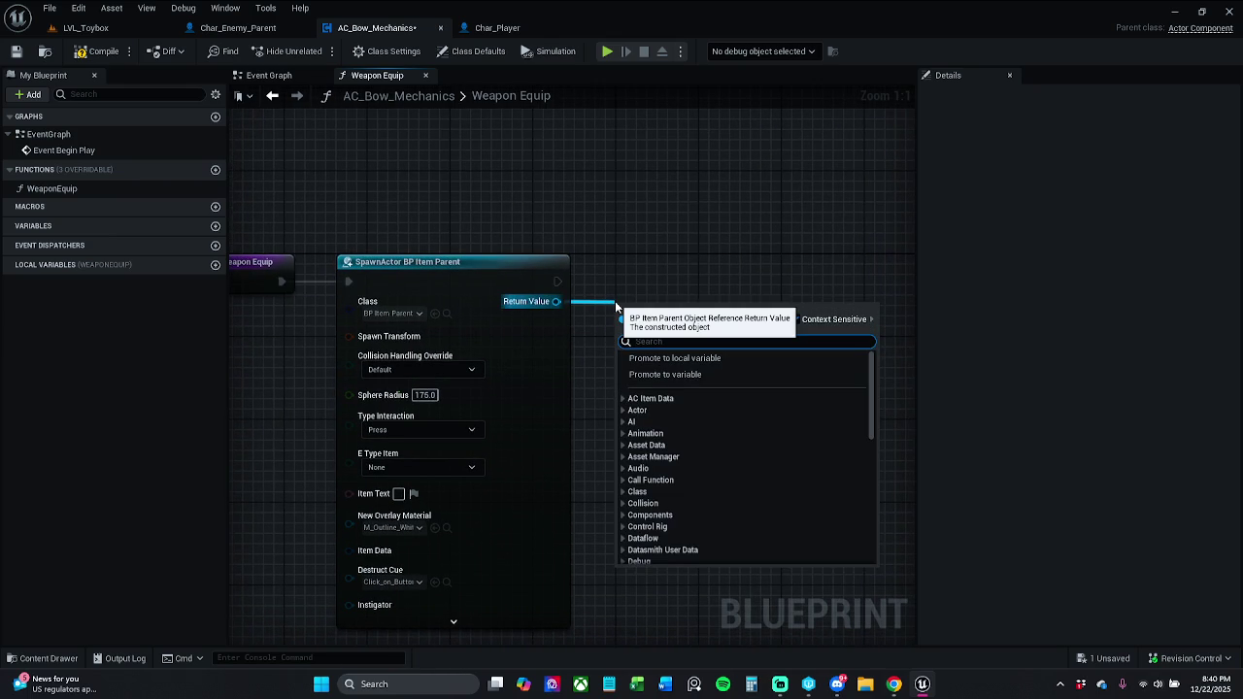
{"action": "type", "text": "attach"}
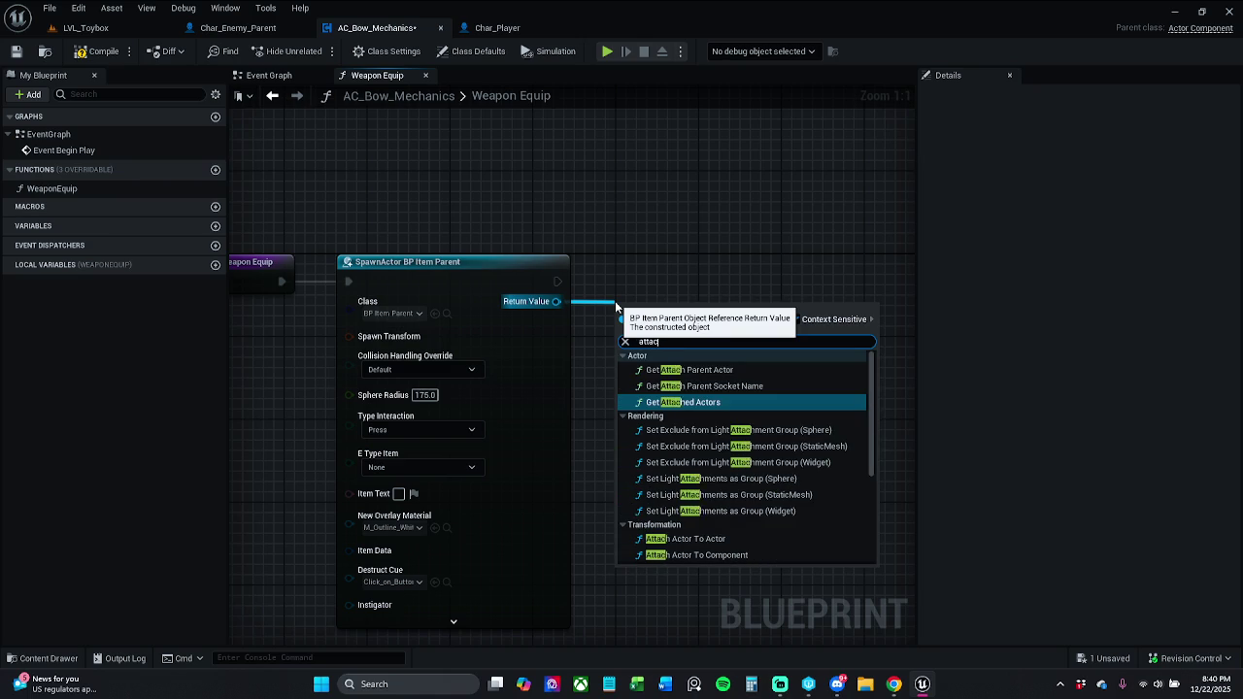
{"action": "type", "text": " act"}
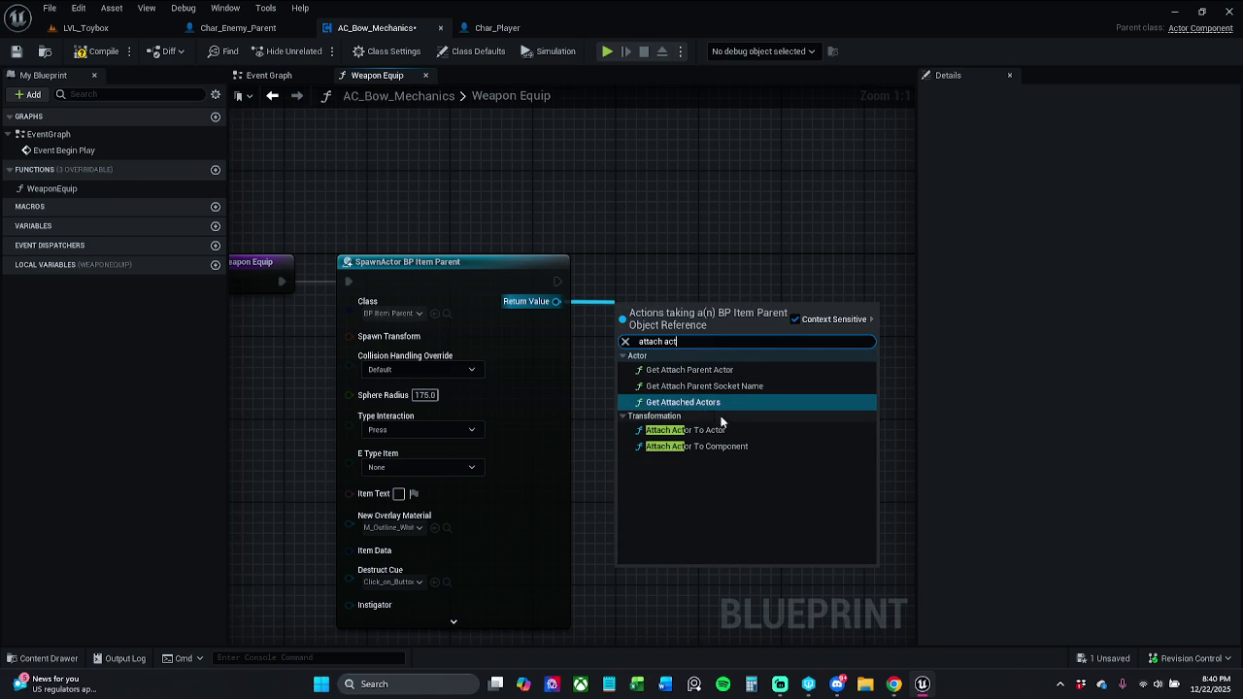
{"action": "left_click", "coordinate": [719, 431]}
{"action": "left_click_drag", "start_coordinate": [734, 298], "coordinate": [787, 248]}
{"action": "key", "text": "Delete"}
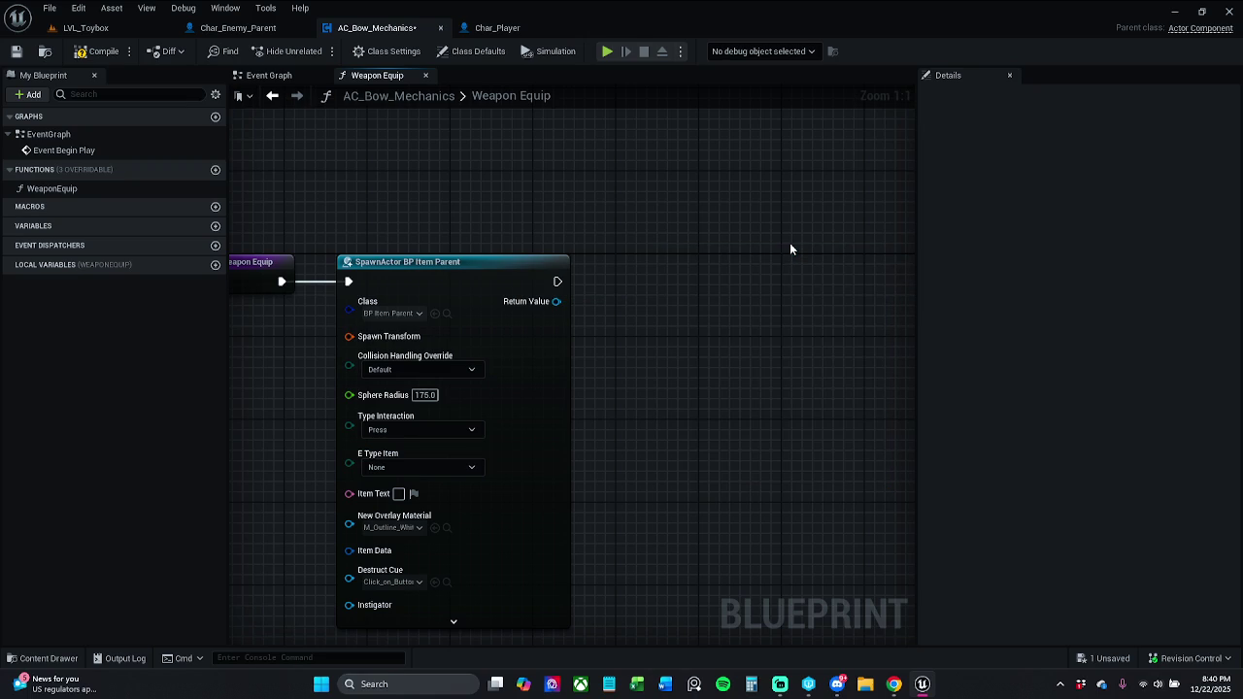
Add an Attach Actor To Component node after the spawn, Target wired to its Return Value.
{"action": "left_click_drag", "start_coordinate": [558, 281], "coordinate": [653, 279]}
{"action": "type", "text": "attach a"}
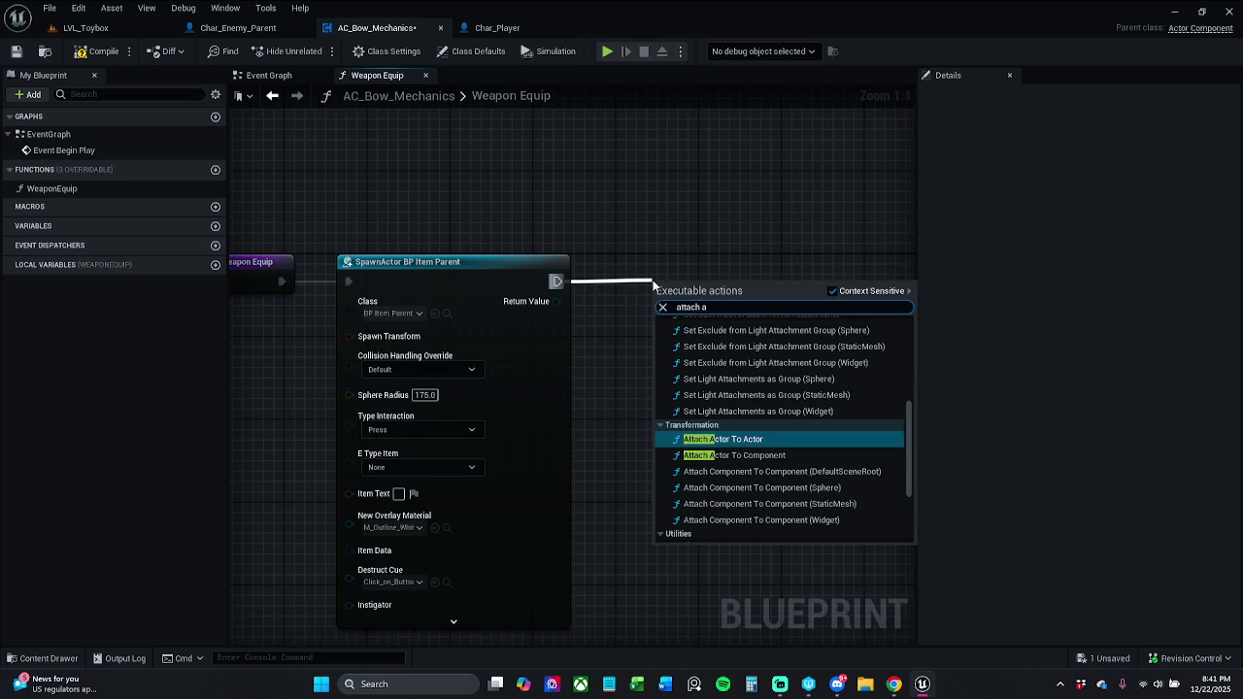
{"action": "key", "text": "Down"}
{"action": "key", "text": "Return"}
{"action": "left_click", "coordinate": [514, 272]}
{"action": "key", "text": "q"}
{"action": "left_click_drag", "start_coordinate": [661, 303], "coordinate": [557, 302]}
{"action": "left_click_drag", "start_coordinate": [716, 280], "coordinate": [725, 279]}
{"action": "left_click", "coordinate": [720, 217]}
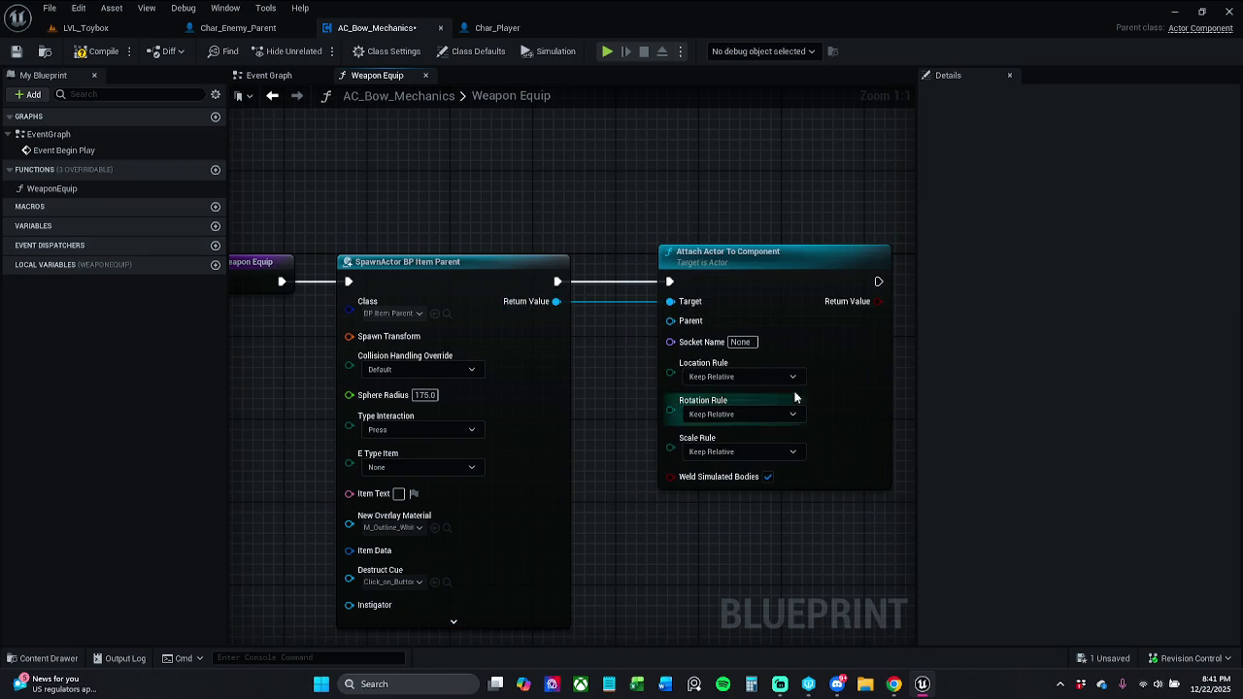
{"action": "left_click", "coordinate": [683, 287]}
{"action": "left_click_drag", "start_coordinate": [683, 287], "coordinate": [730, 263]}
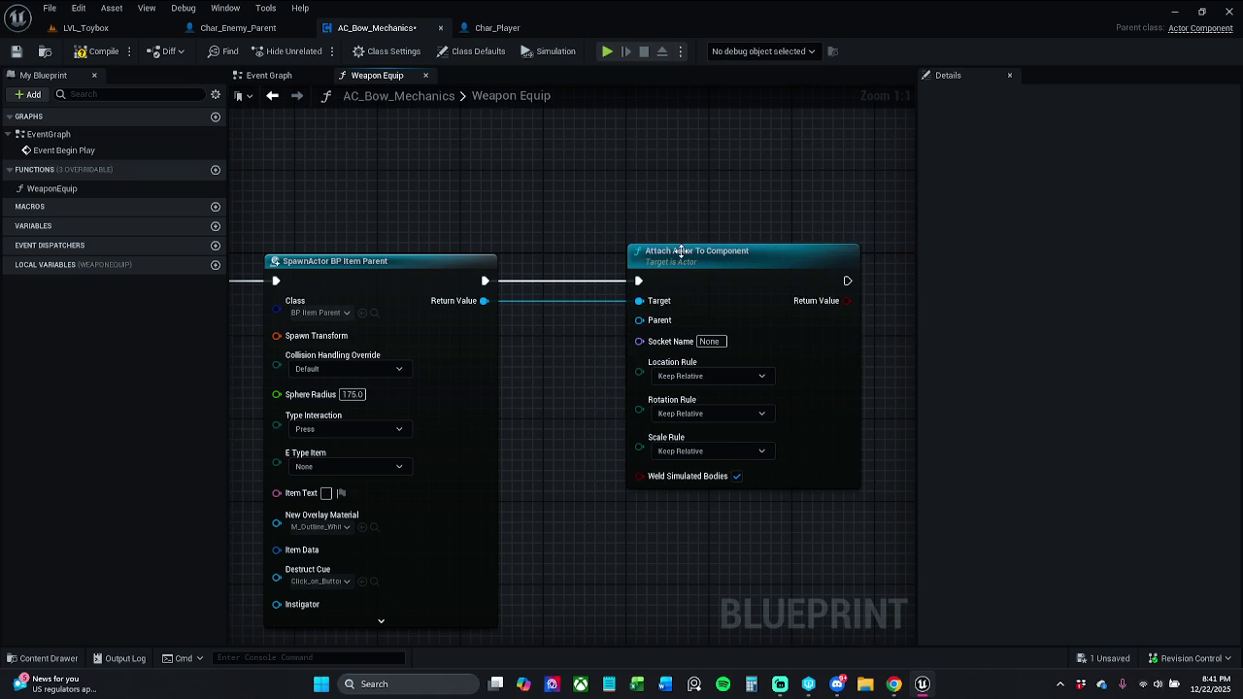
Set Socket Name to hand_r_item and Location, Rotation and Scale rules to Snap to Target.
{"action": "left_click", "coordinate": [716, 341]}
{"action": "type", "text": "hand_r"}
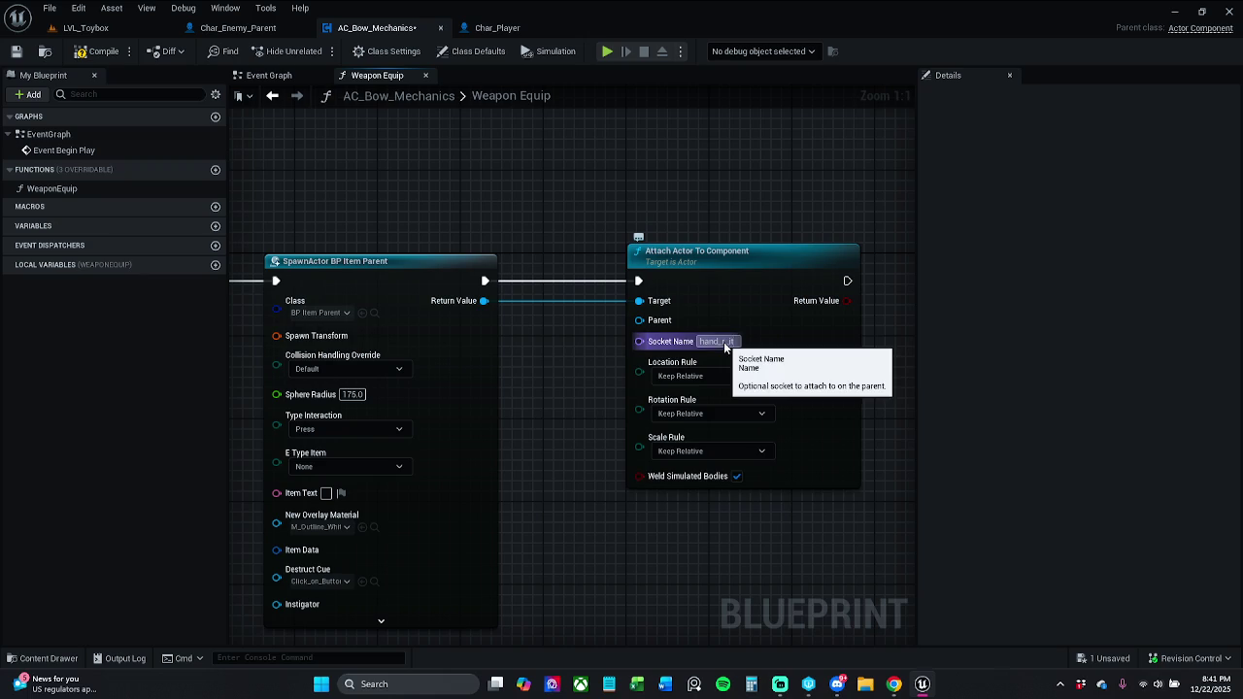
{"action": "type", "text": "r_item"}
{"action": "key", "text": "Return"}
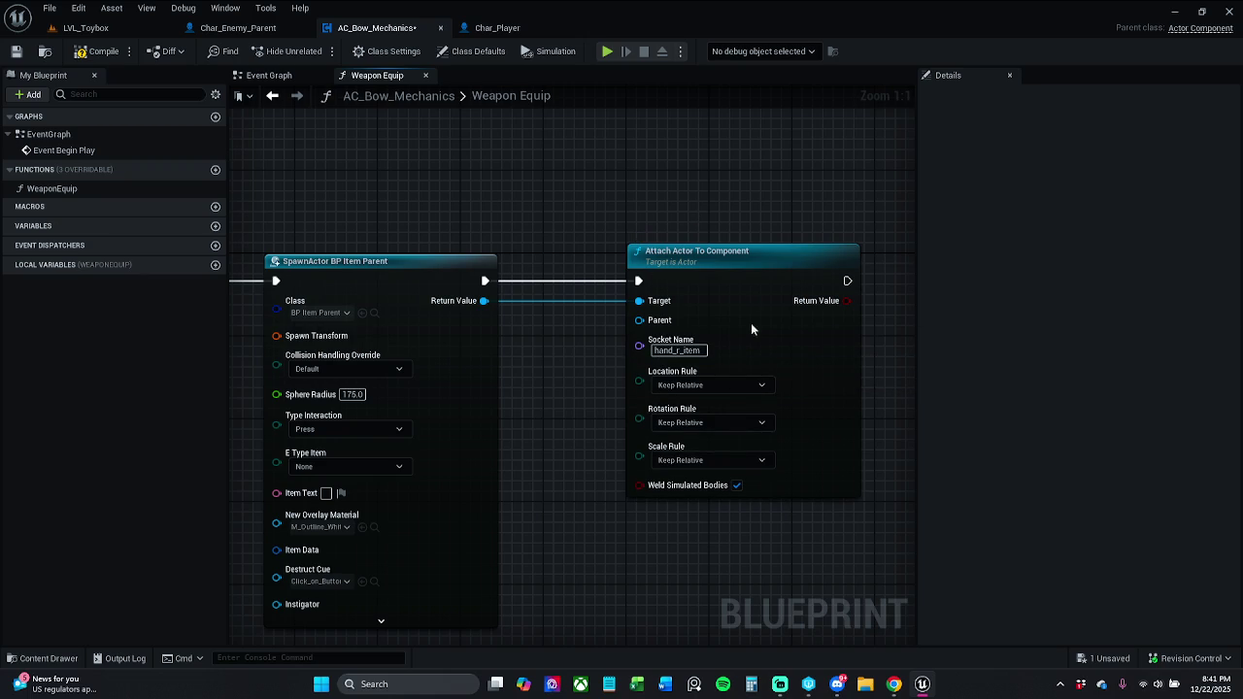
{"action": "left_click", "coordinate": [718, 386]}
{"action": "left_click", "coordinate": [716, 415]}
{"action": "left_click", "coordinate": [719, 422]}
{"action": "left_click", "coordinate": [714, 453]}
{"action": "left_click", "coordinate": [720, 460]}
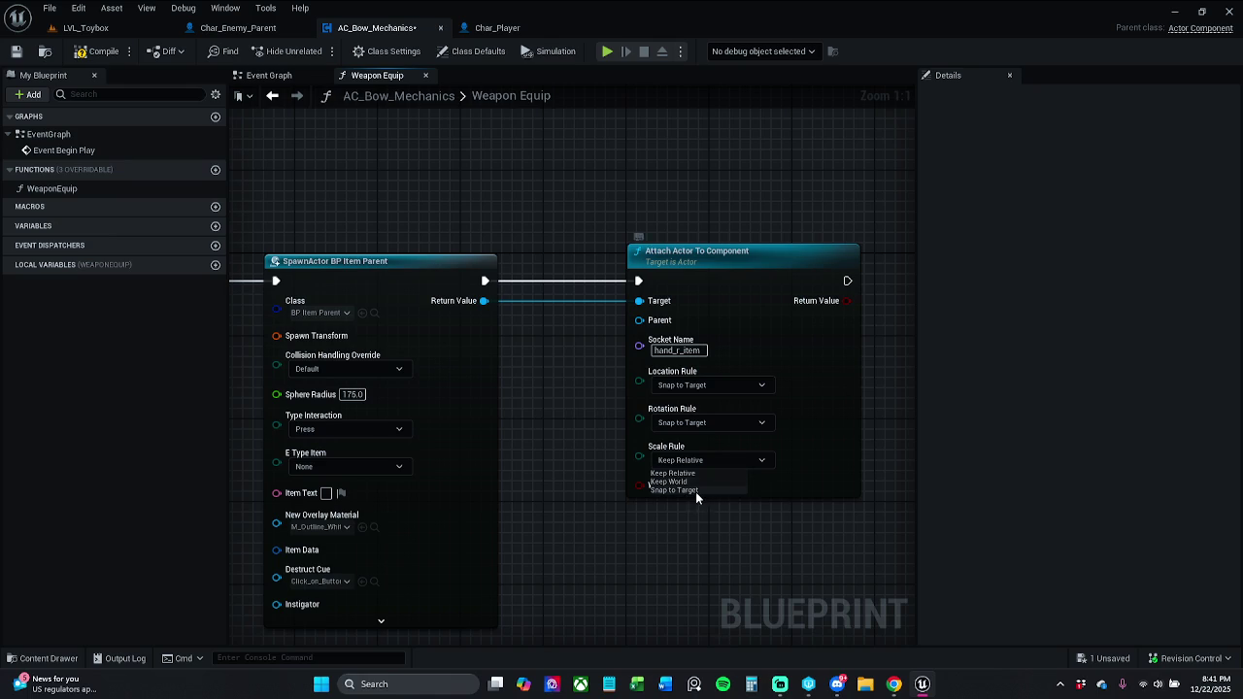
{"action": "left_click", "coordinate": [695, 492]}
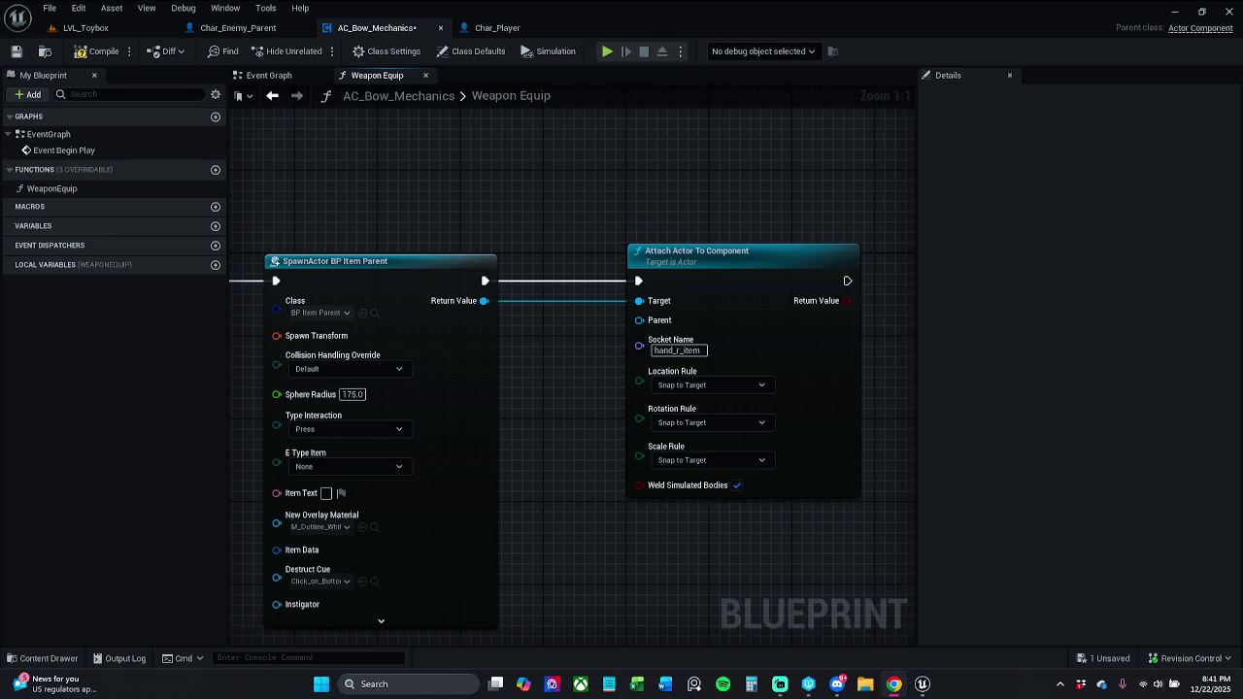
{"action": "left_click_drag", "start_coordinate": [508, 364], "coordinate": [555, 361]}
{"action": "scroll", "coordinate": [414, 204], "scroll_direction": "down", "scroll_amount": 1}
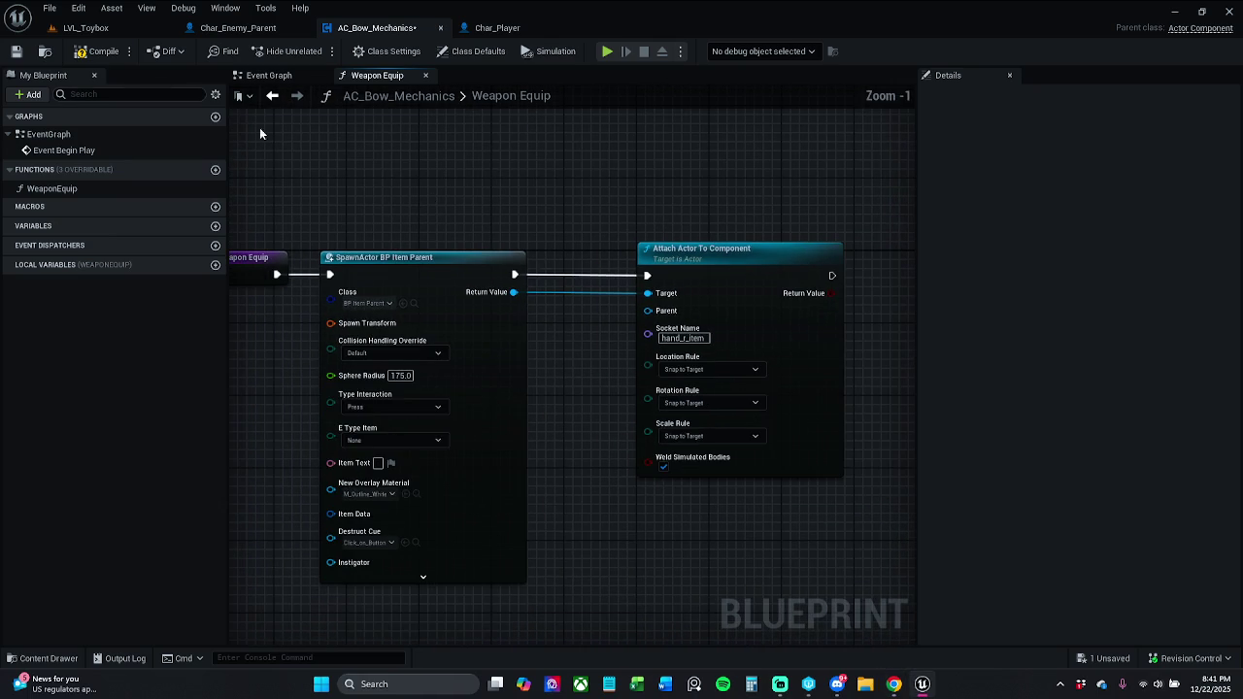
Compile the blueprint and split the Spawn Transform pin into location, rotation and scale.
{"action": "left_click", "coordinate": [97, 51]}
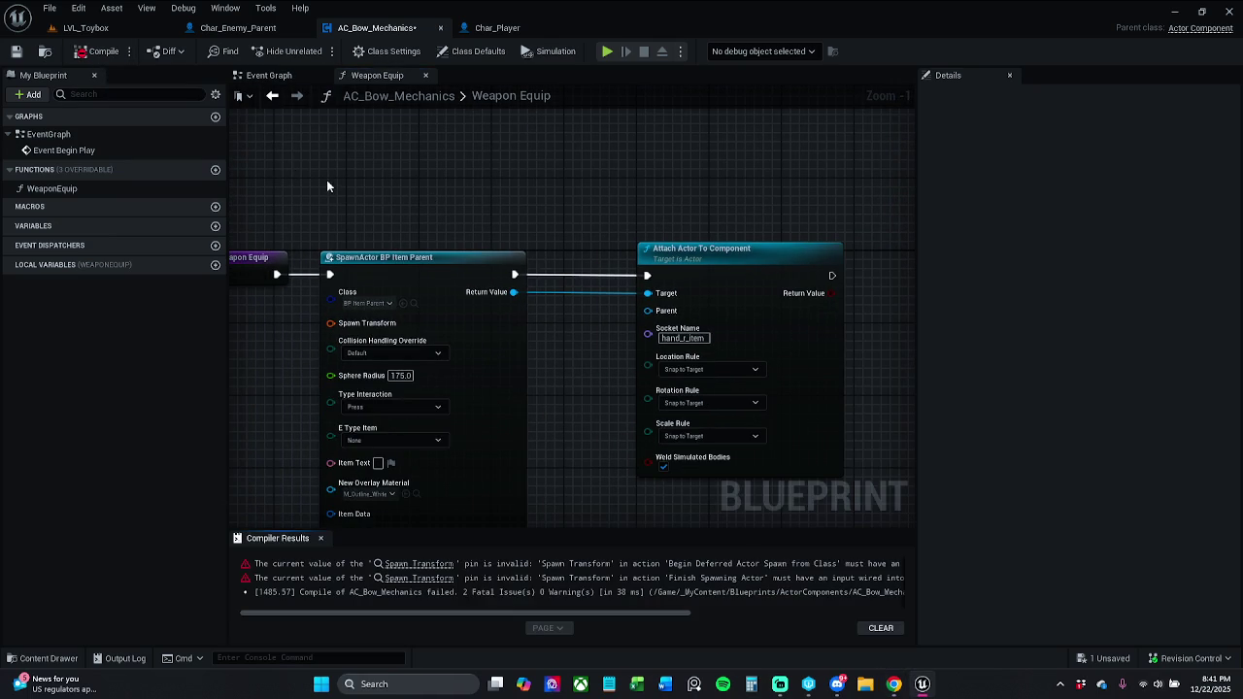
{"action": "left_click", "coordinate": [321, 538]}
{"action": "right_click", "coordinate": [358, 333]}
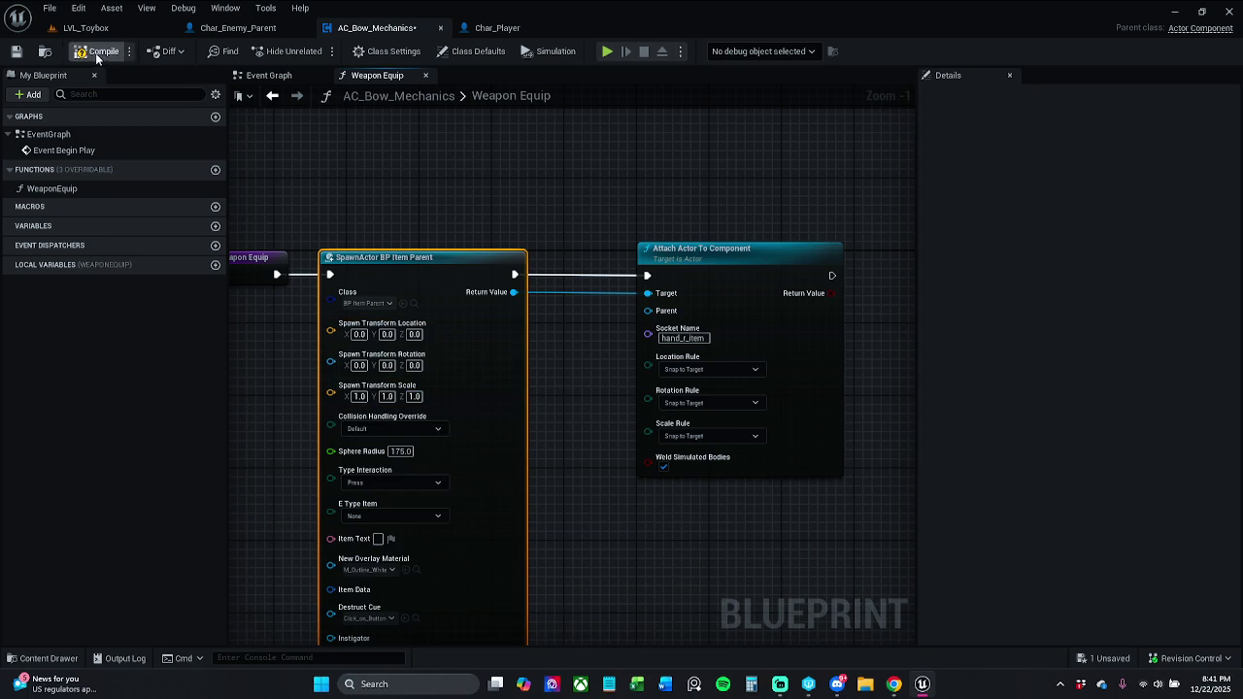
Shift the spawn and attach nodes right and promote the Spawn Actor's Class input to a variable.
{"action": "left_click_drag", "start_coordinate": [334, 194], "coordinate": [399, 179]}
{"action": "scroll", "coordinate": [438, 177], "scroll_direction": "down", "scroll_amount": 1}
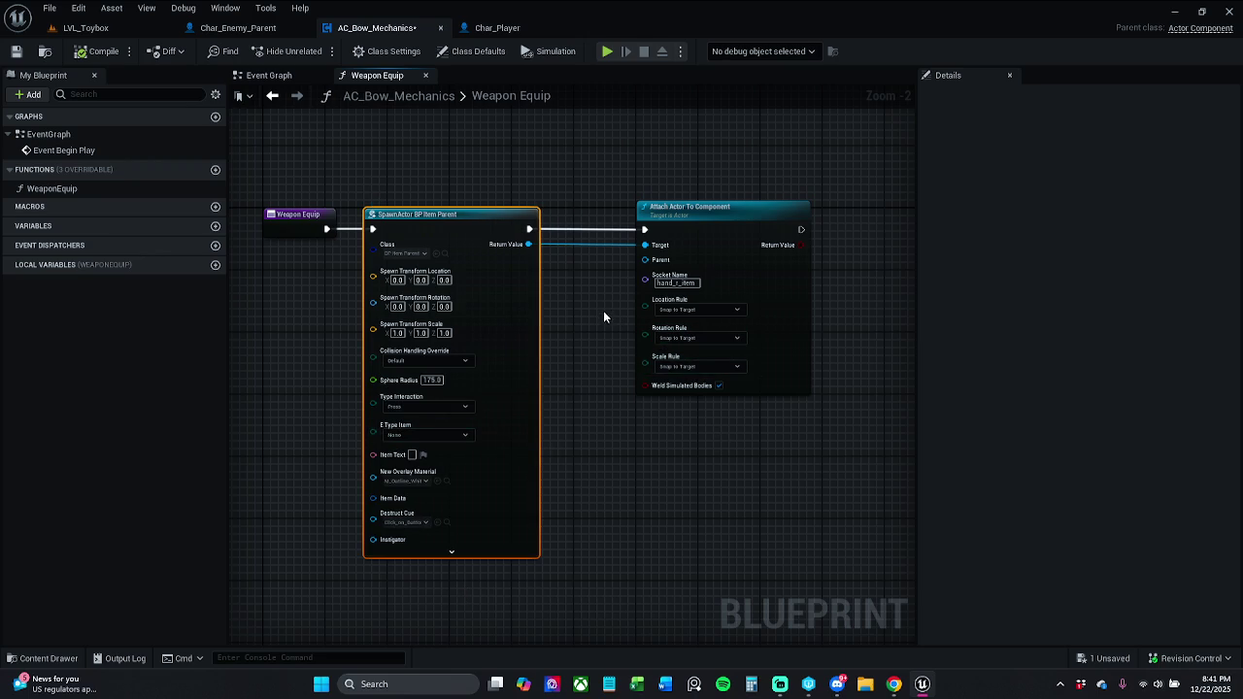
{"action": "left_click_drag", "start_coordinate": [603, 315], "coordinate": [663, 316]}
{"action": "left_click_drag", "start_coordinate": [522, 167], "coordinate": [831, 305]}
{"action": "left_click_drag", "start_coordinate": [767, 234], "coordinate": [838, 231]}
{"action": "left_click", "coordinate": [775, 184]}
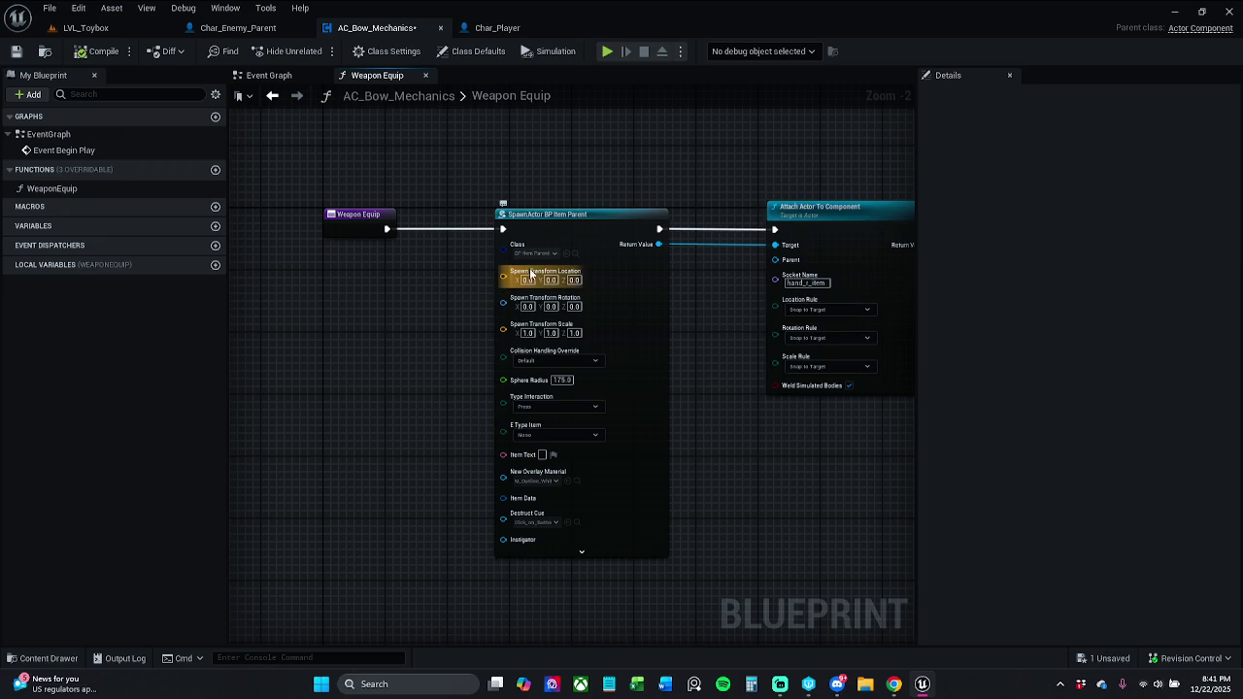
{"action": "left_click_drag", "start_coordinate": [505, 250], "coordinate": [419, 287]}
{"action": "left_click", "coordinate": [465, 350]}
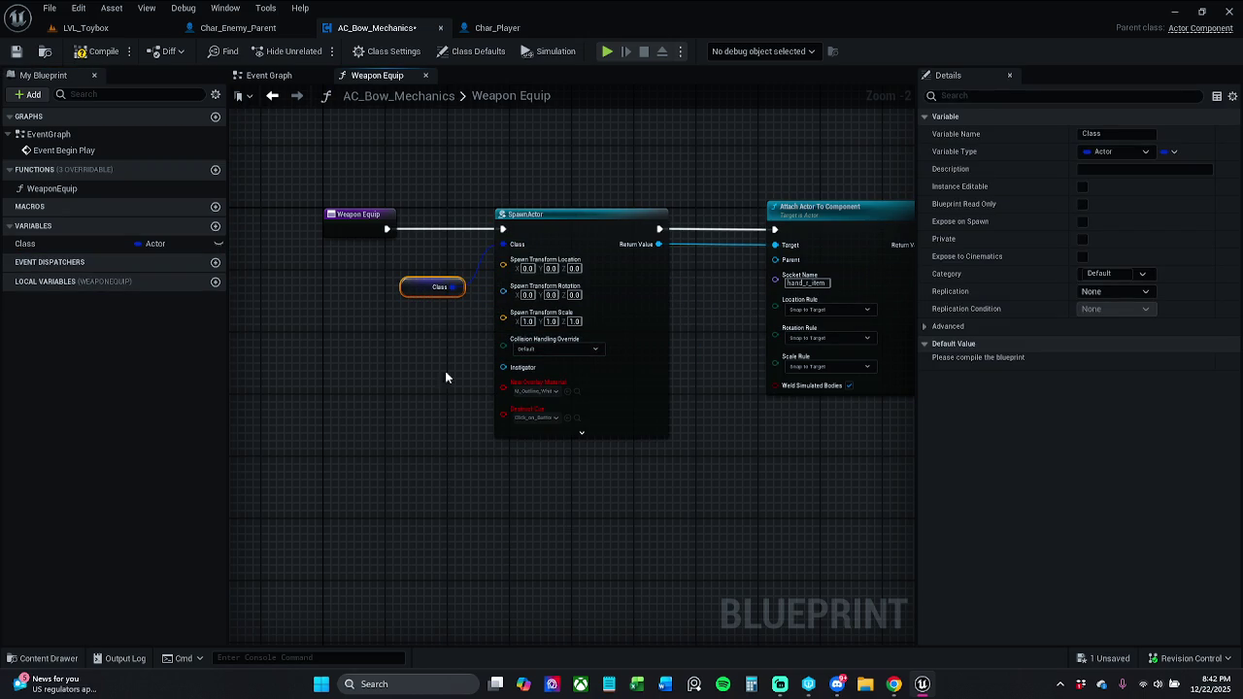